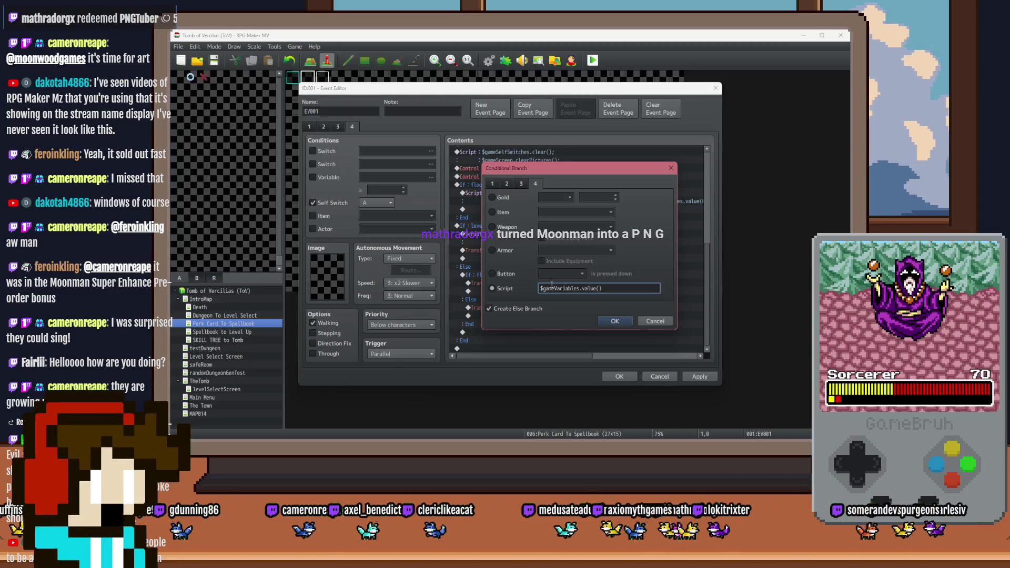
Enter the variable 72 >= 1 part of the branch script and look up switch 163 fellThroughFloor.
{"action": "type", "text": ">= 1"}
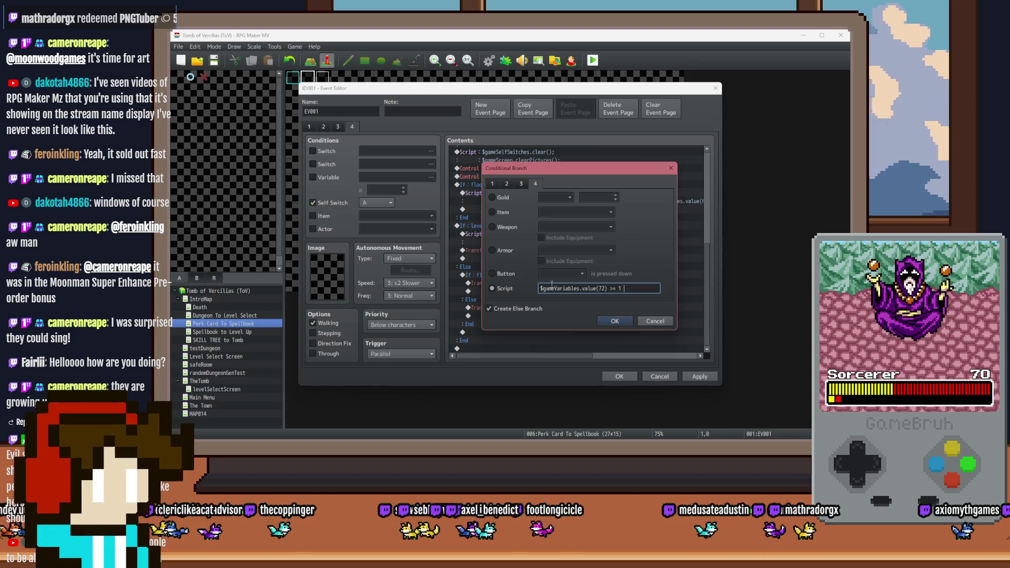
{"action": "type", "text": " && $gameSe"}
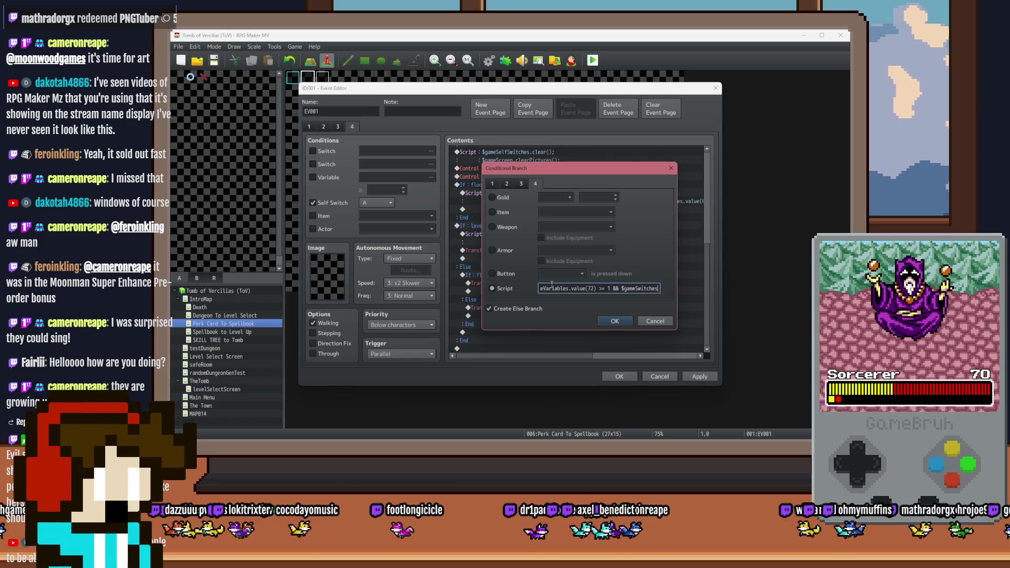
{"action": "type", "text": "witches.value()"}
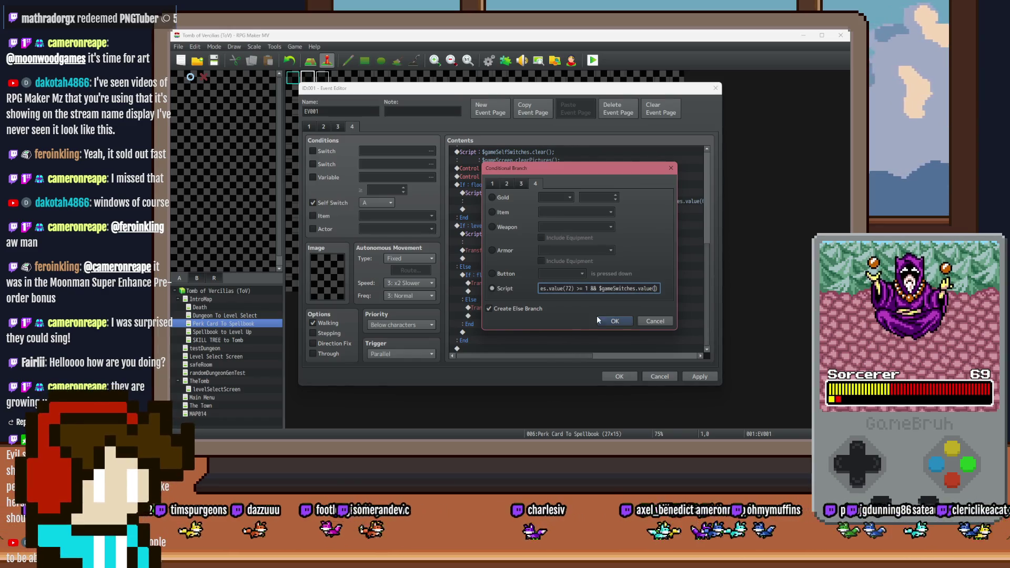
{"action": "key", "text": "Return"}
{"action": "left_click", "coordinate": [326, 151]}
{"action": "left_click", "coordinate": [379, 152]}
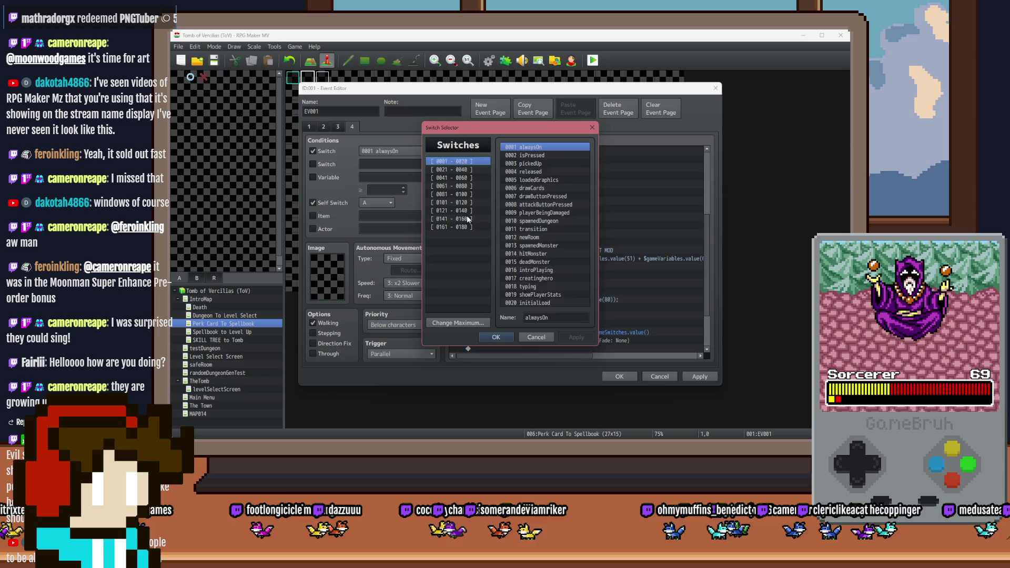
{"action": "left_click", "coordinate": [465, 216]}
{"action": "left_click", "coordinate": [465, 226]}
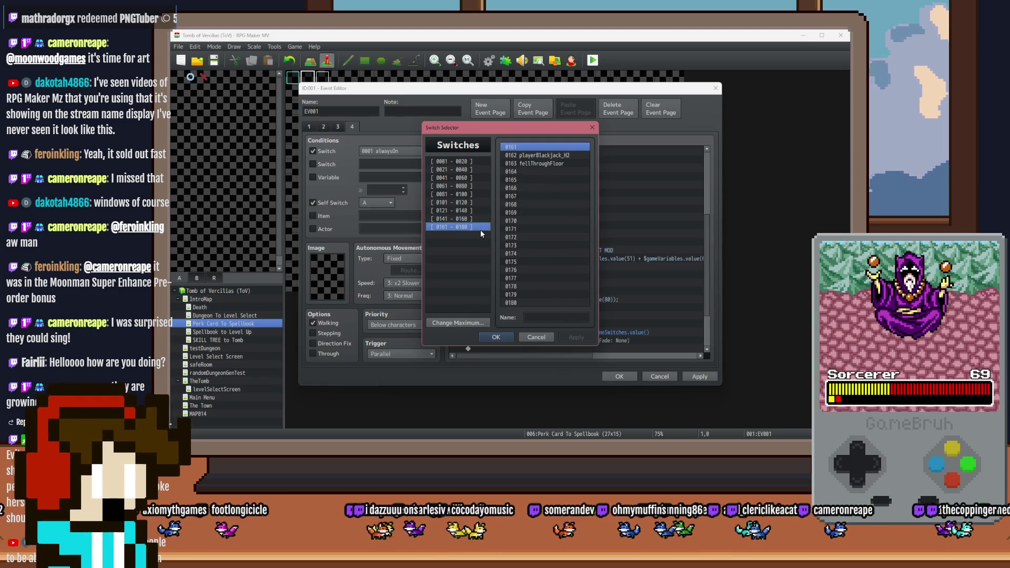
{"action": "double_click", "coordinate": [543, 164]}
{"action": "left_click", "coordinate": [313, 151]}
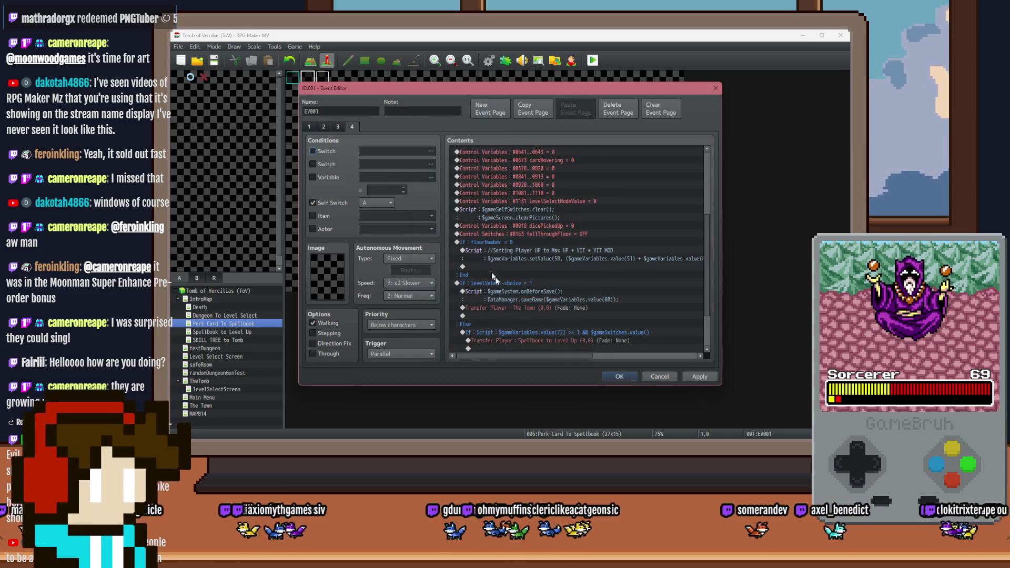
Complete the condition so it ends with $gameSwitches.value(163) == false.
{"action": "scroll", "coordinate": [530, 304], "scroll_direction": "down", "scroll_amount": 2}
{"action": "double_click", "coordinate": [559, 273]}
{"action": "left_click", "coordinate": [640, 287]}
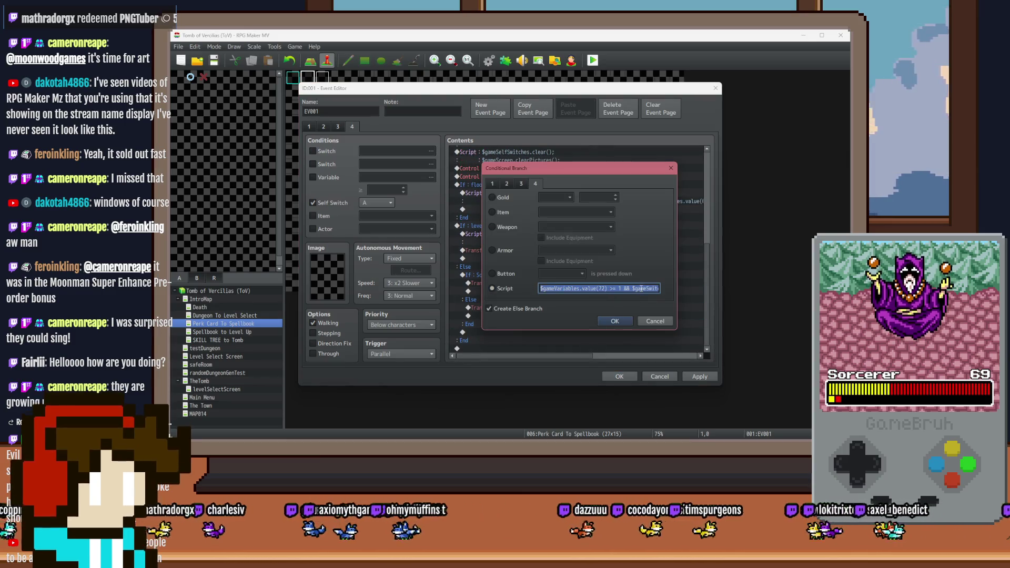
{"action": "type", "text": "63)"}
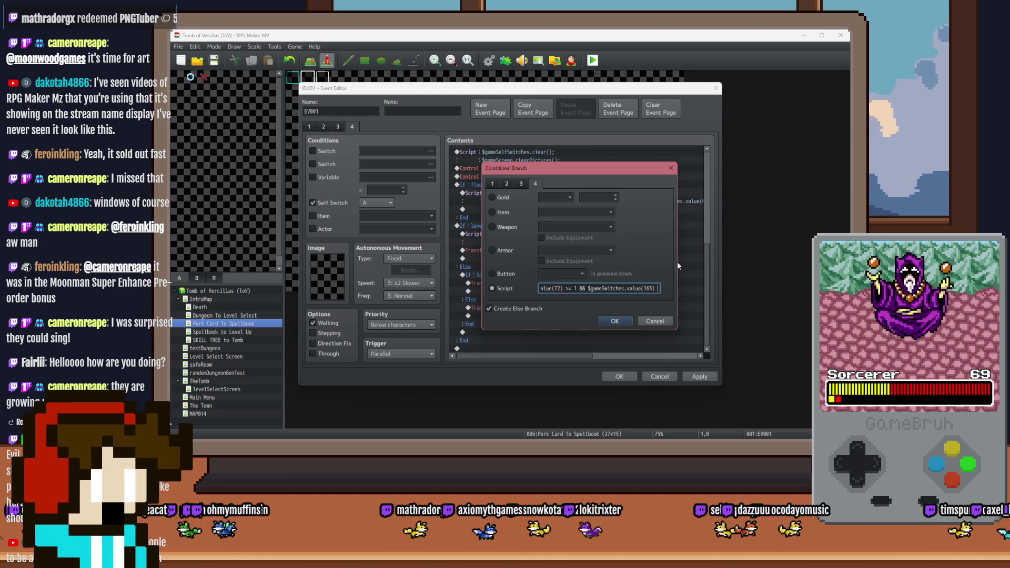
{"action": "type", "text": " == "}
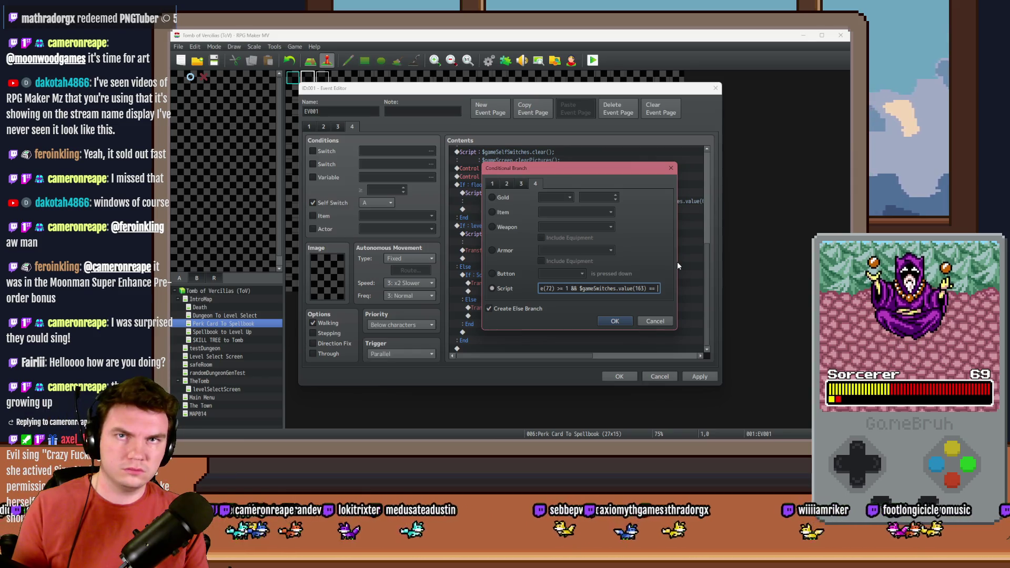
{"action": "type", "text": "false"}
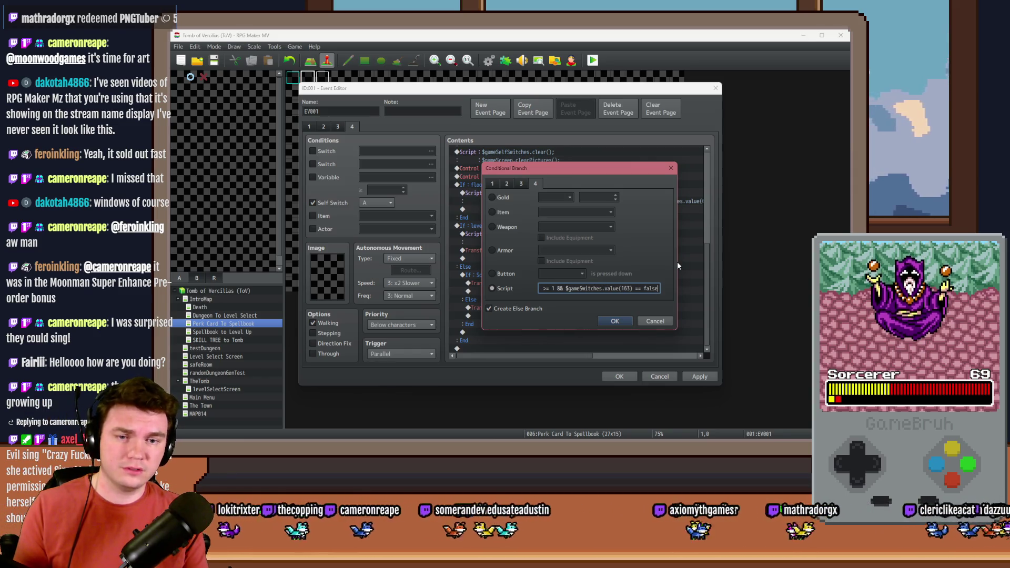
{"action": "key", "text": "Return"}
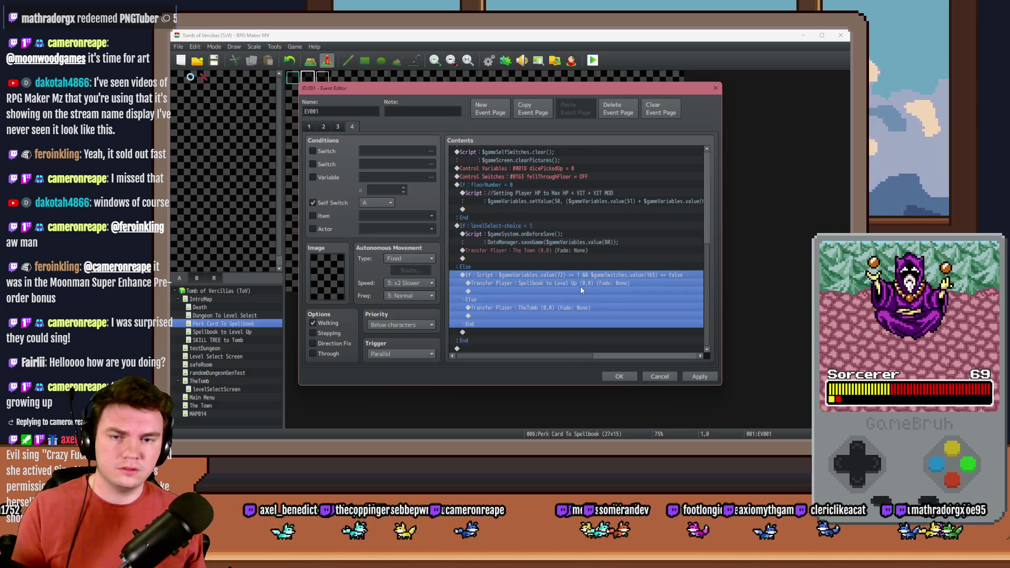
Review the spellbook and TheTomb transfer commands in the new conditional block and close the event.
{"action": "left_click", "coordinate": [579, 285]}
{"action": "left_click", "coordinate": [587, 276]}
{"action": "left_click", "coordinate": [587, 284]}
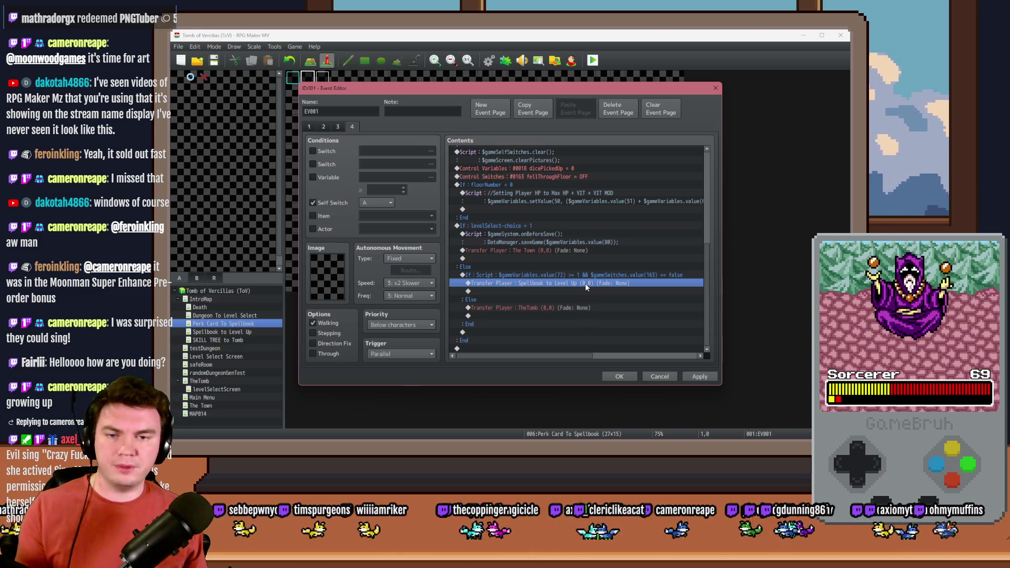
{"action": "left_click", "coordinate": [578, 308]}
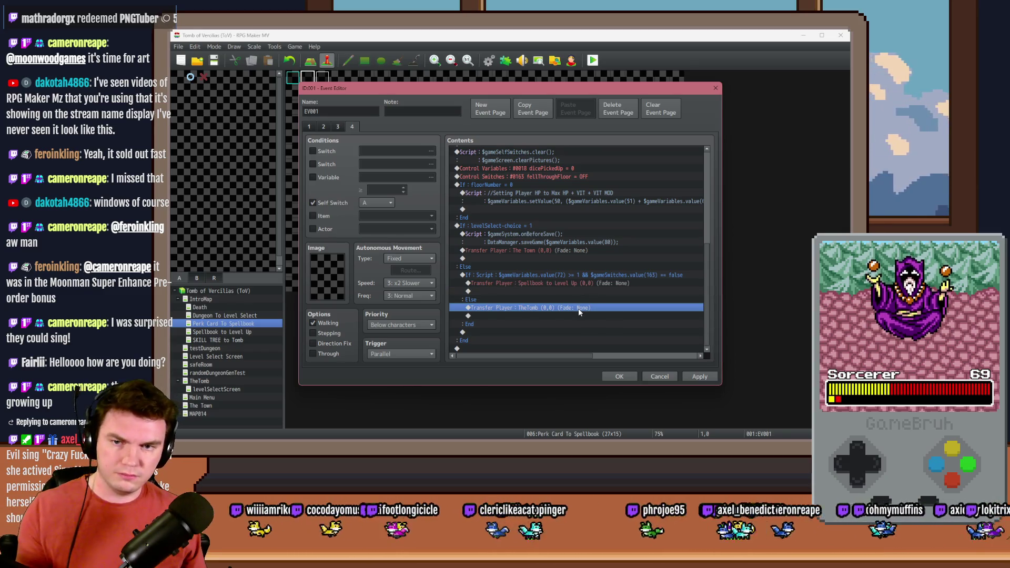
{"action": "left_click", "coordinate": [620, 375]}
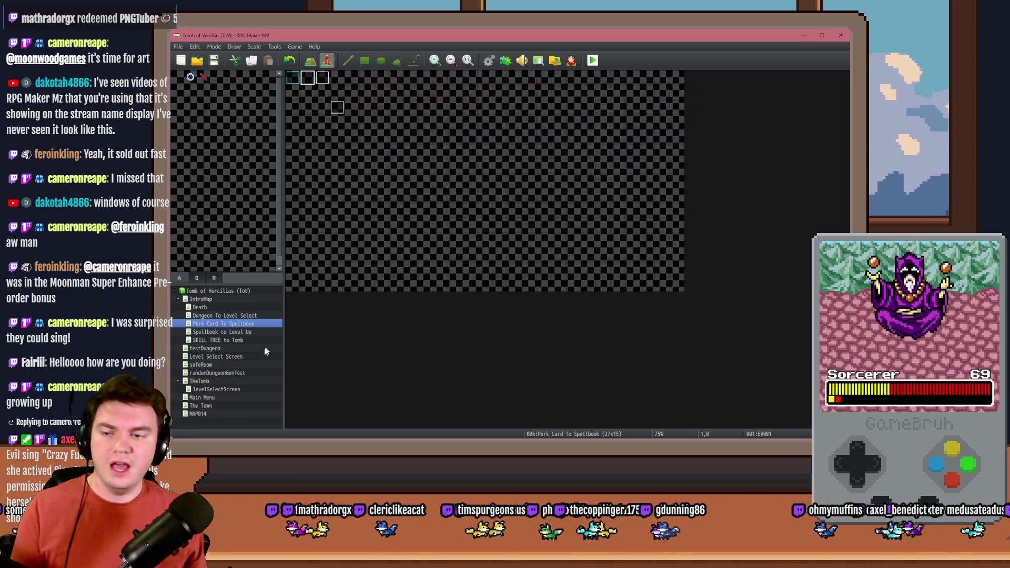
Paste Control Switches #0163 fellThroughFloor = OFF near the top of TheTomb's Int/Movement event, then playtest.
{"action": "left_click", "coordinate": [218, 381]}
{"action": "double_click", "coordinate": [320, 79]}
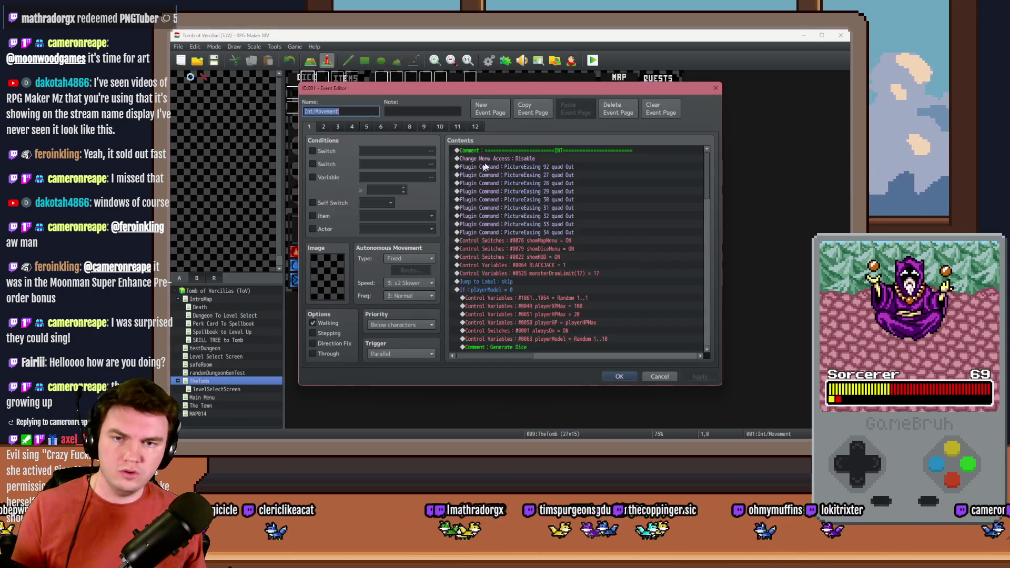
{"action": "left_click", "coordinate": [513, 167]}
{"action": "key", "text": "ctrl+v"}
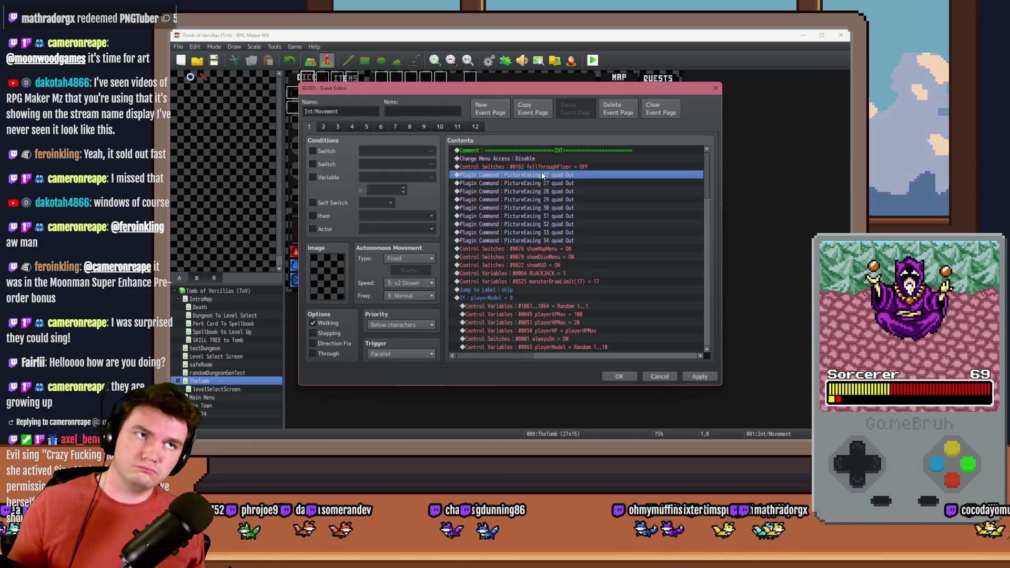
{"action": "left_click", "coordinate": [619, 377]}
{"action": "key", "text": "ctrl+r"}
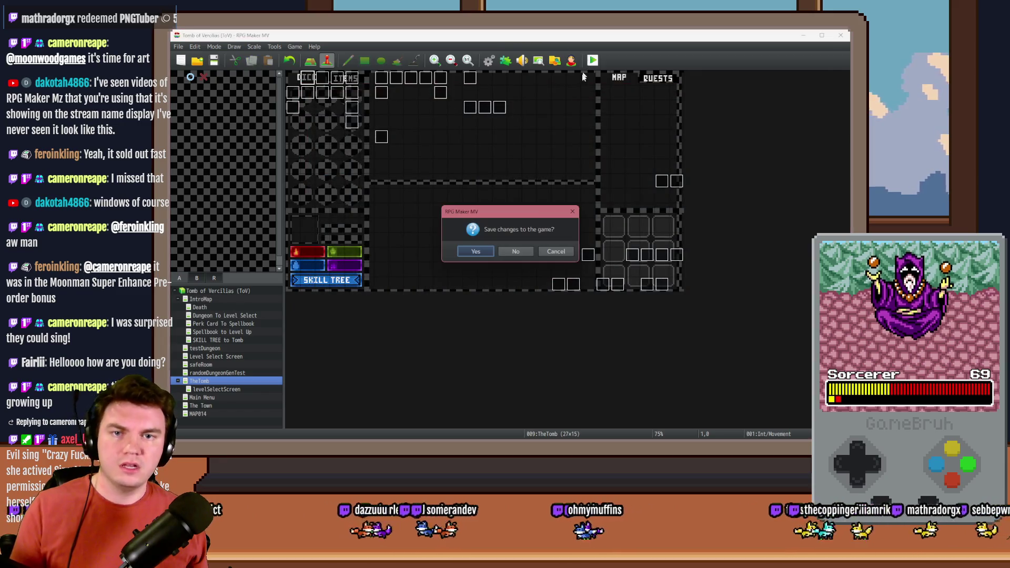
Save the project, pick the fantastic scroll, and raise FLOORNUMBER by one in the debug window.
{"action": "left_click", "coordinate": [478, 251]}
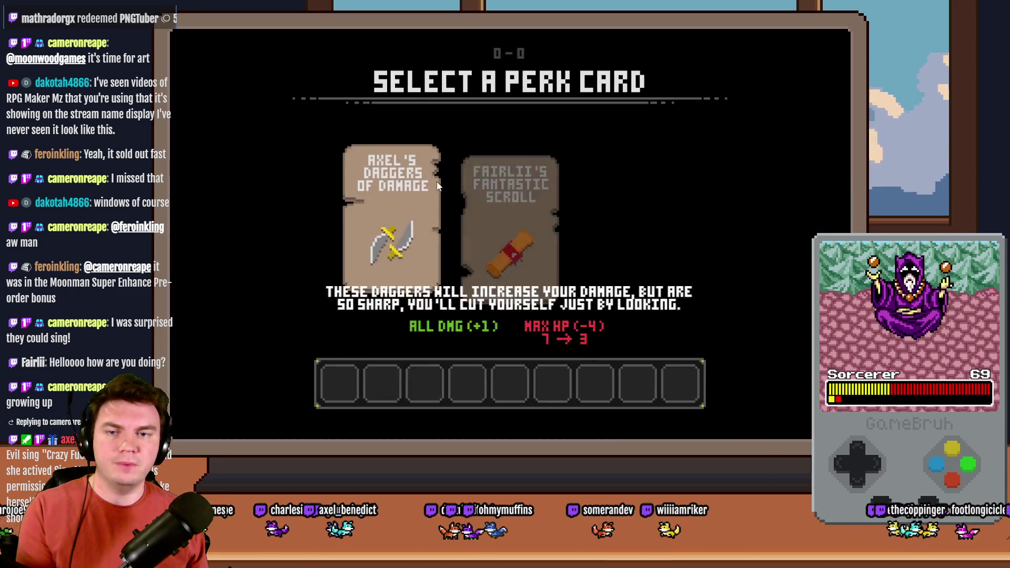
{"action": "left_click", "coordinate": [469, 190]}
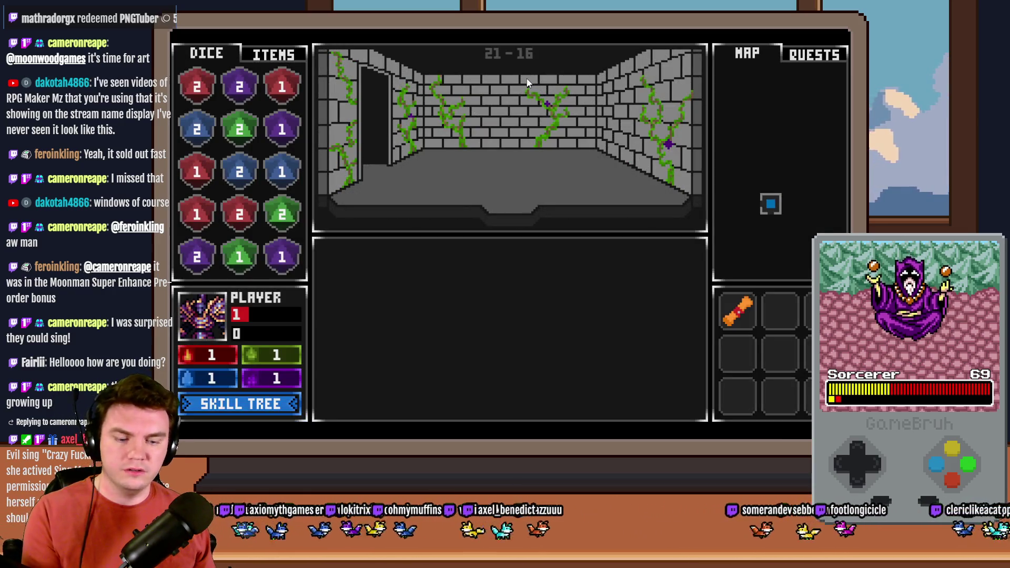
{"action": "key", "text": "F9"}
{"action": "scroll", "coordinate": [237, 305], "scroll_direction": "down", "scroll_amount": 5}
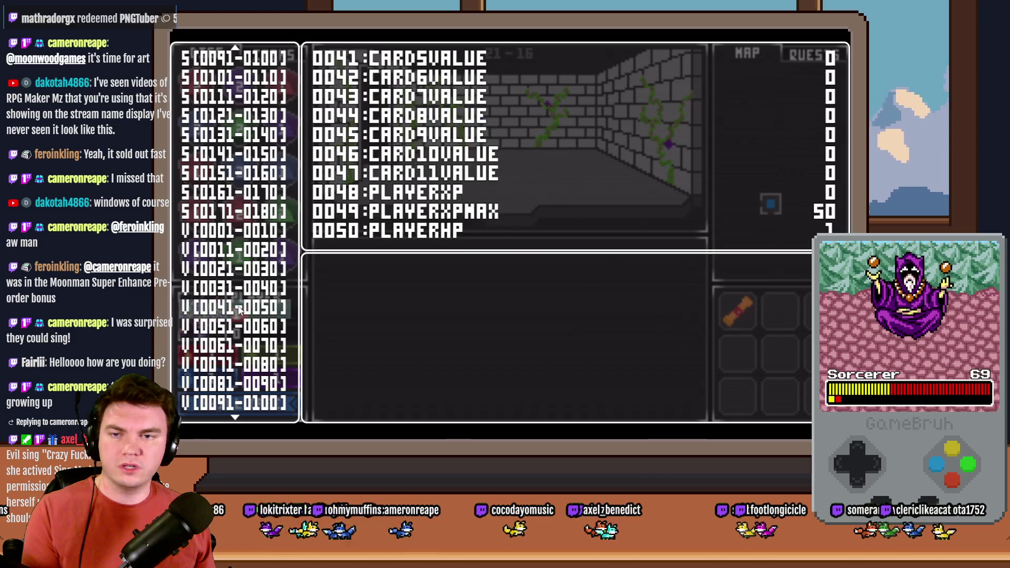
{"action": "key", "text": "Right"}
{"action": "key", "text": "Escape"}
{"action": "key", "text": "Escape"}
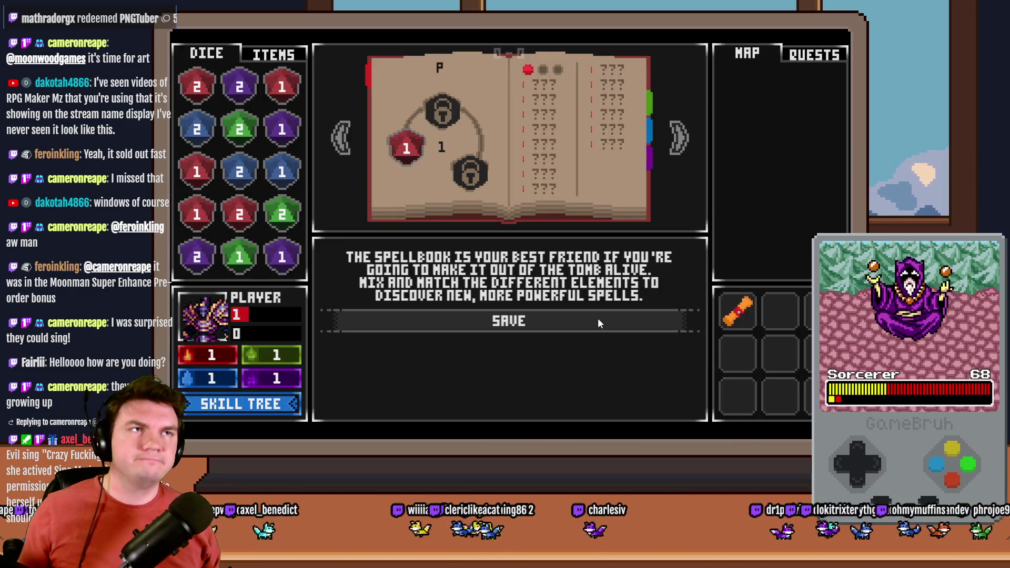
Check switches 0161–0170 in the debug window for fellThroughFloor, then close the test game.
{"action": "key", "text": "F9"}
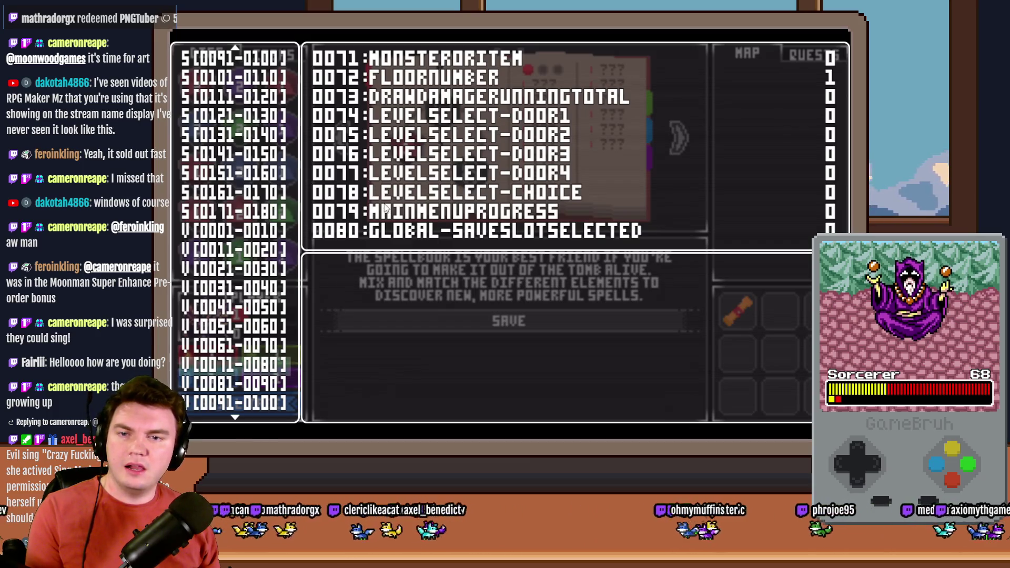
{"action": "left_click", "coordinate": [244, 217]}
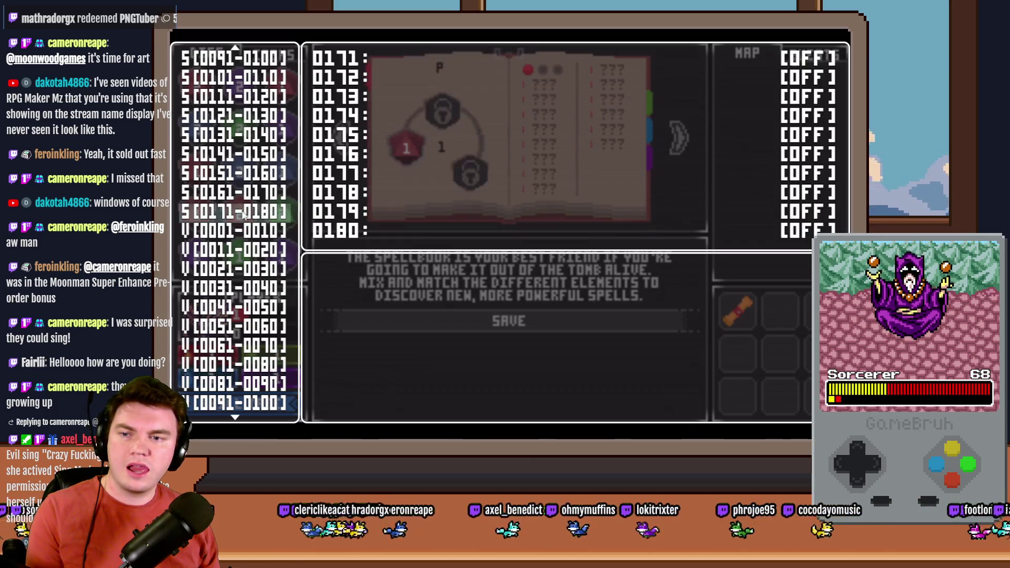
{"action": "key", "text": "Up"}
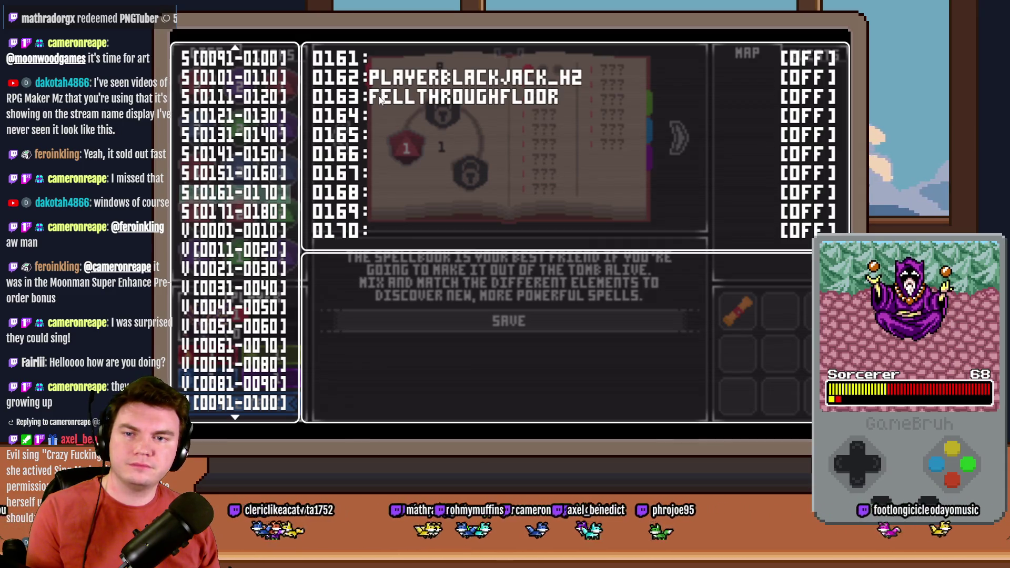
{"action": "key", "text": "alt+F4"}
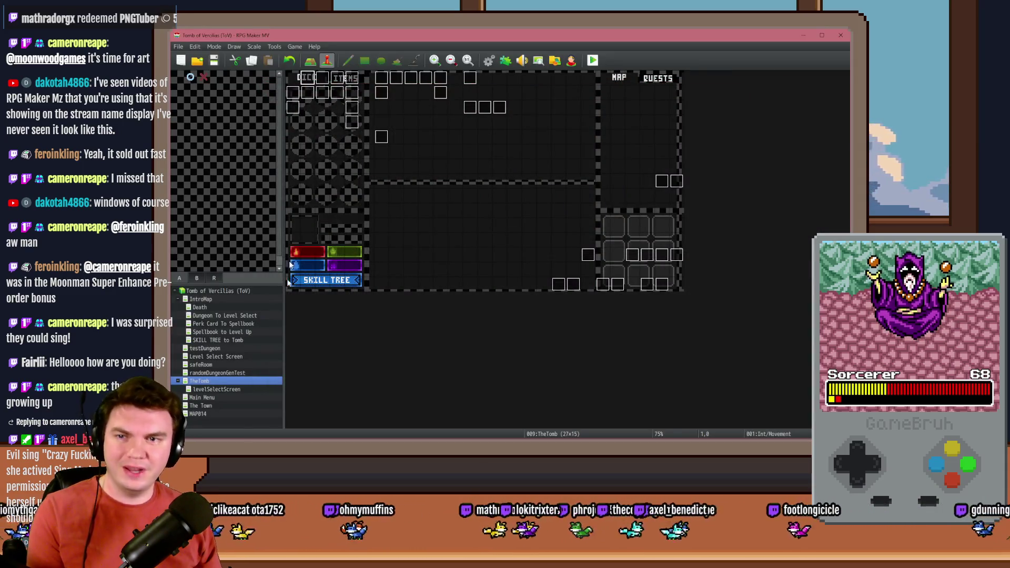
Open the Perk Card To Spellbook map's EV001 event and view its fourth page.
{"action": "left_click", "coordinate": [234, 324]}
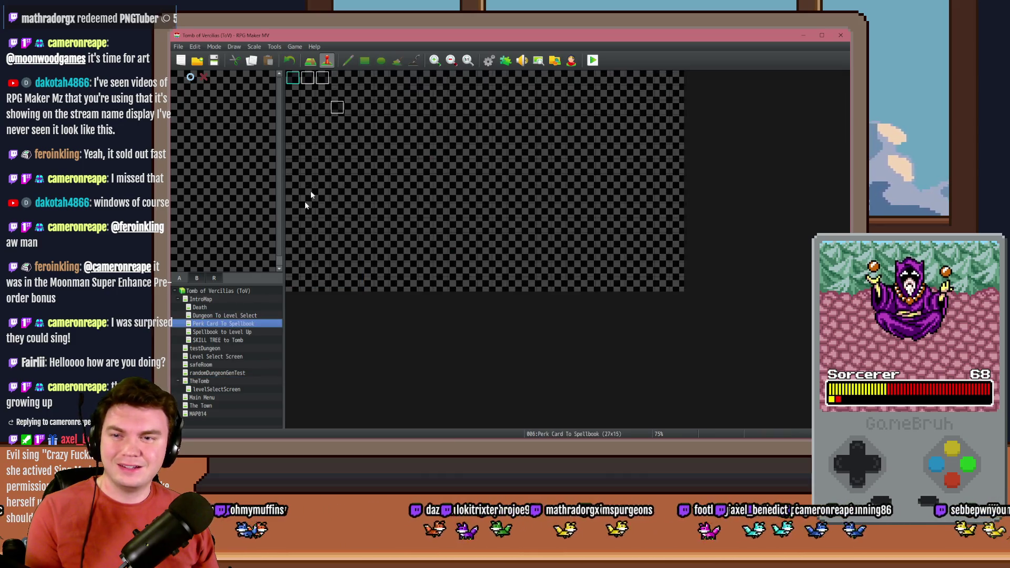
{"action": "double_click", "coordinate": [305, 79]}
{"action": "left_click", "coordinate": [324, 126]}
{"action": "left_click", "coordinate": [338, 127]}
{"action": "left_click", "coordinate": [353, 126]}
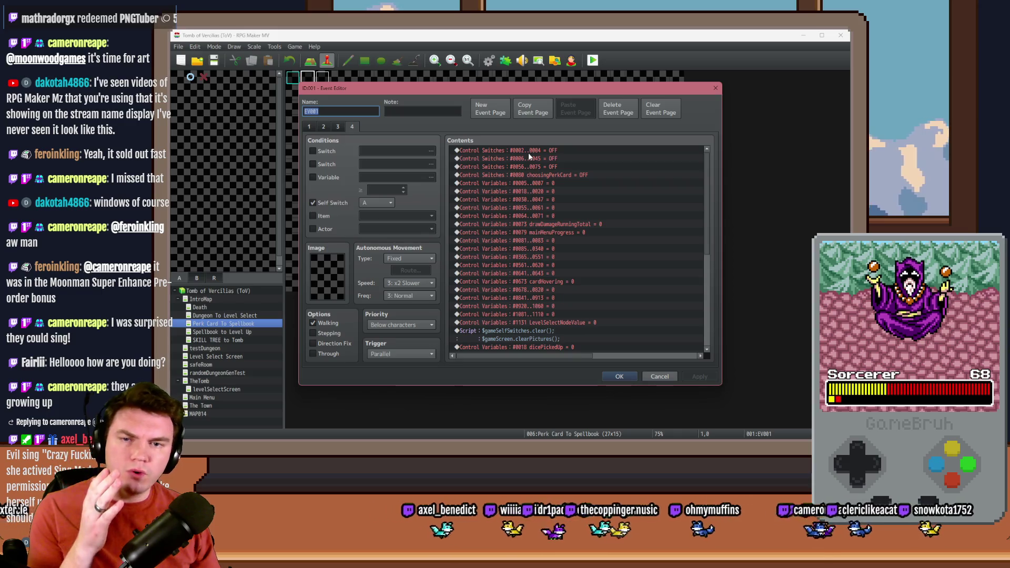
Review page 4's switch resets and choosingPerkCard off command, check the fellThroughFloor page, and close the editor.
{"action": "left_click", "coordinate": [541, 158]}
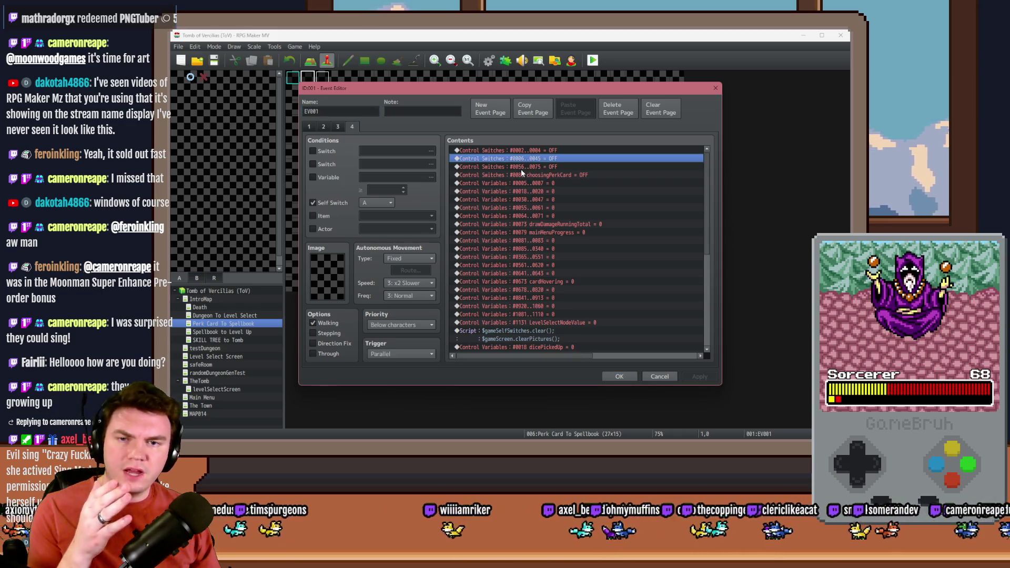
{"action": "left_click", "coordinate": [541, 167]}
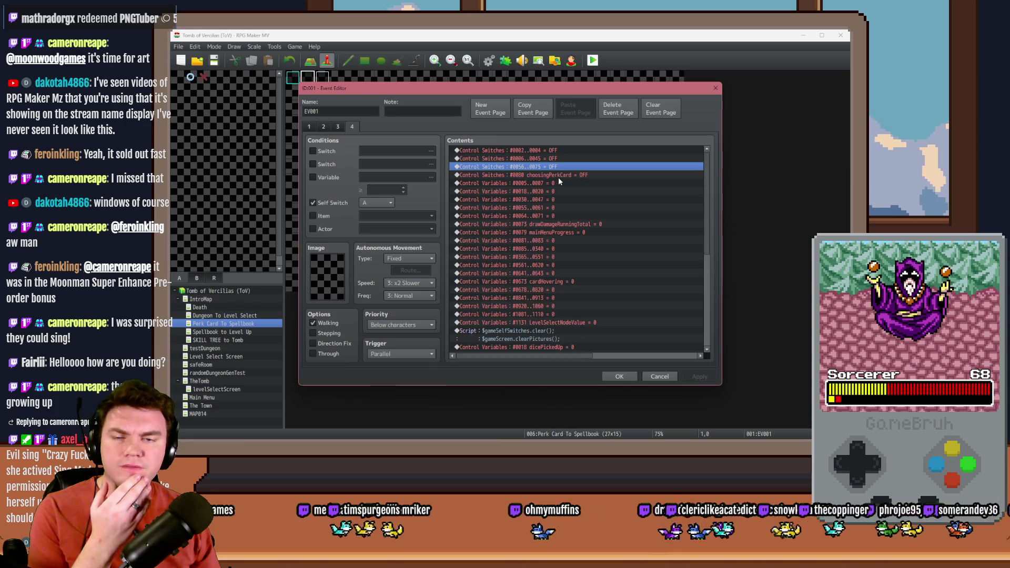
{"action": "left_click", "coordinate": [559, 177]}
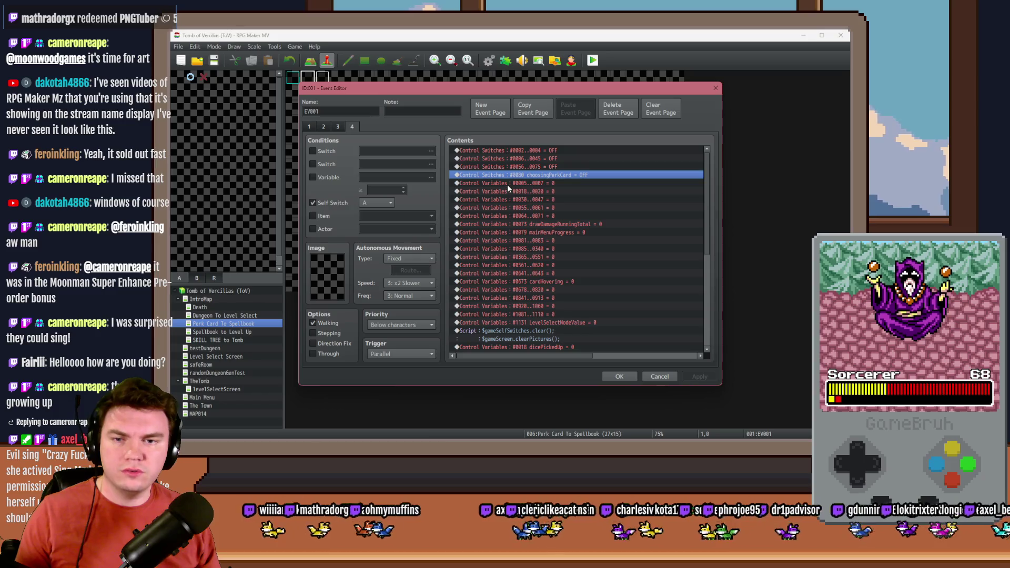
{"action": "scroll", "coordinate": [507, 184], "scroll_direction": "down", "scroll_amount": 4}
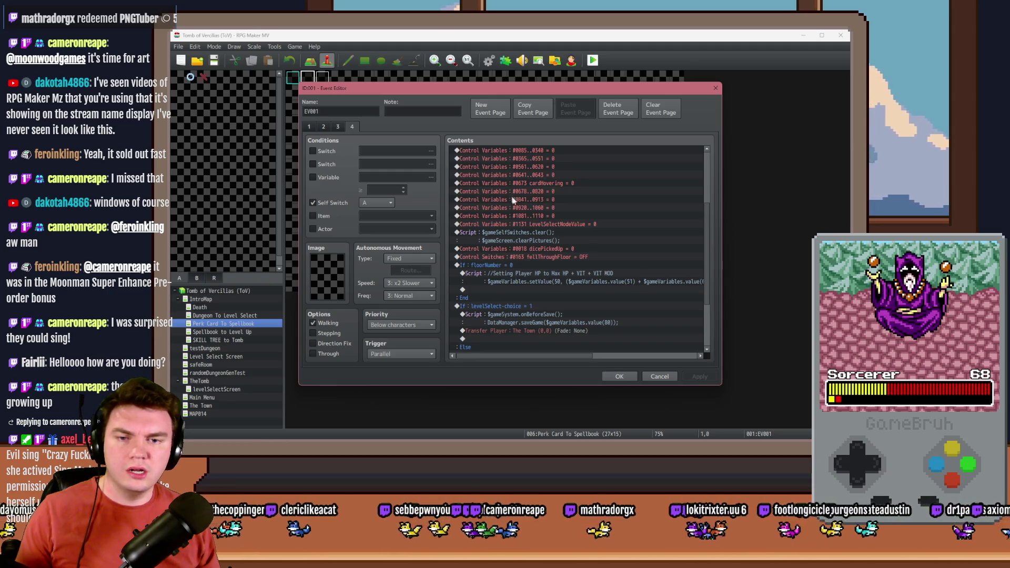
{"action": "scroll", "coordinate": [515, 208], "scroll_direction": "down", "scroll_amount": 1}
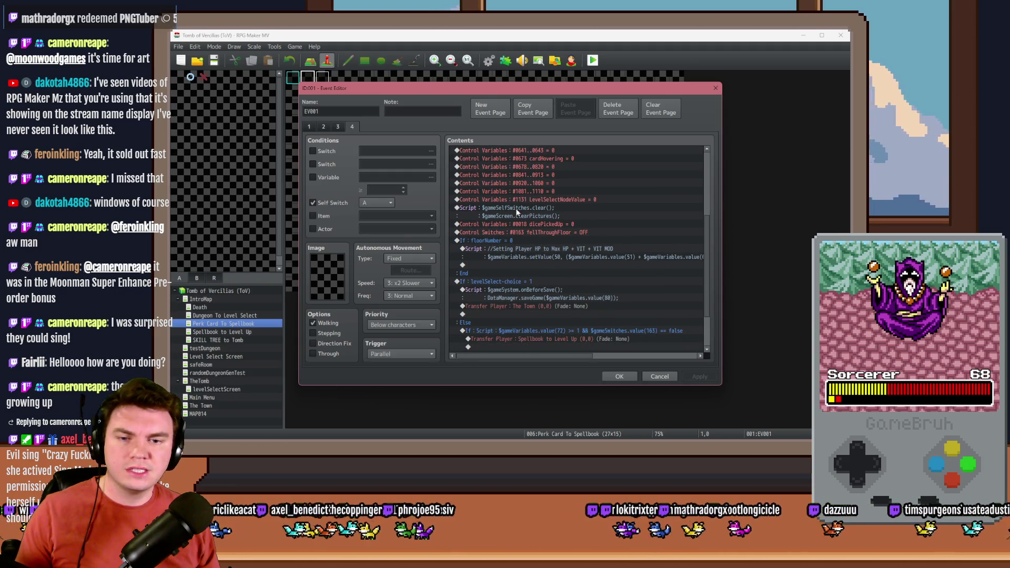
{"action": "scroll", "coordinate": [516, 210], "scroll_direction": "down", "scroll_amount": 2}
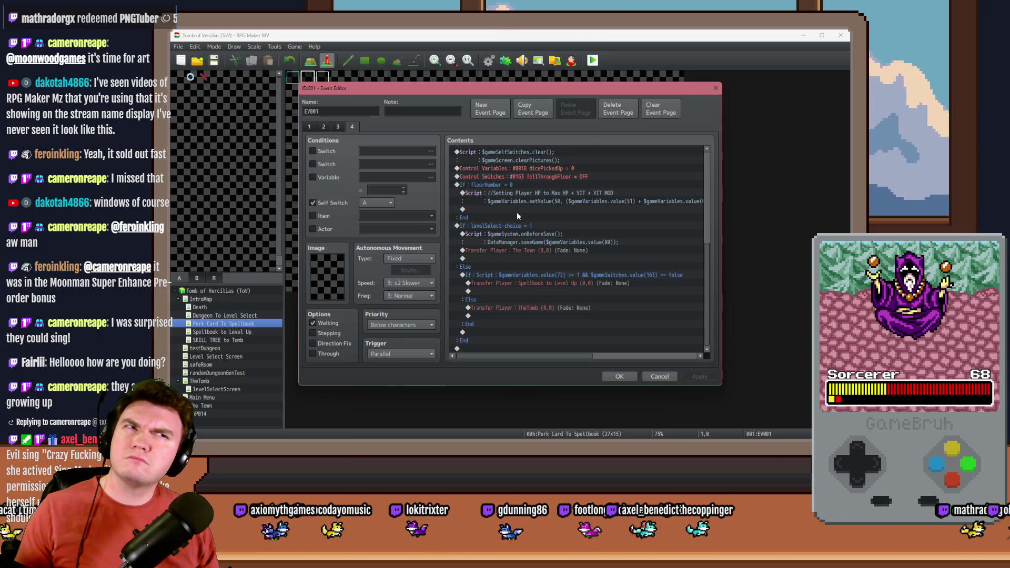
{"action": "left_click", "coordinate": [337, 126]}
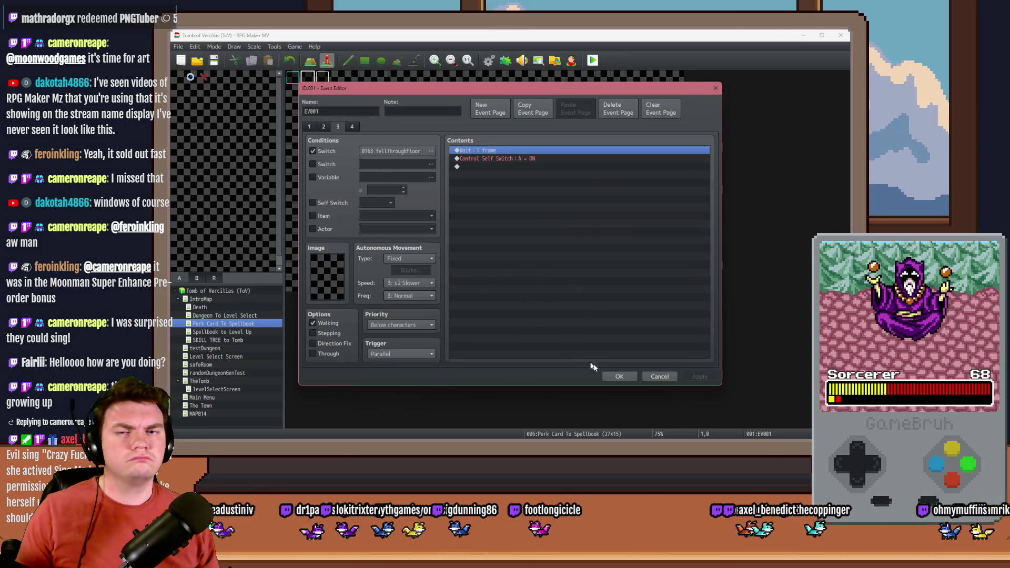
{"action": "left_click", "coordinate": [618, 375]}
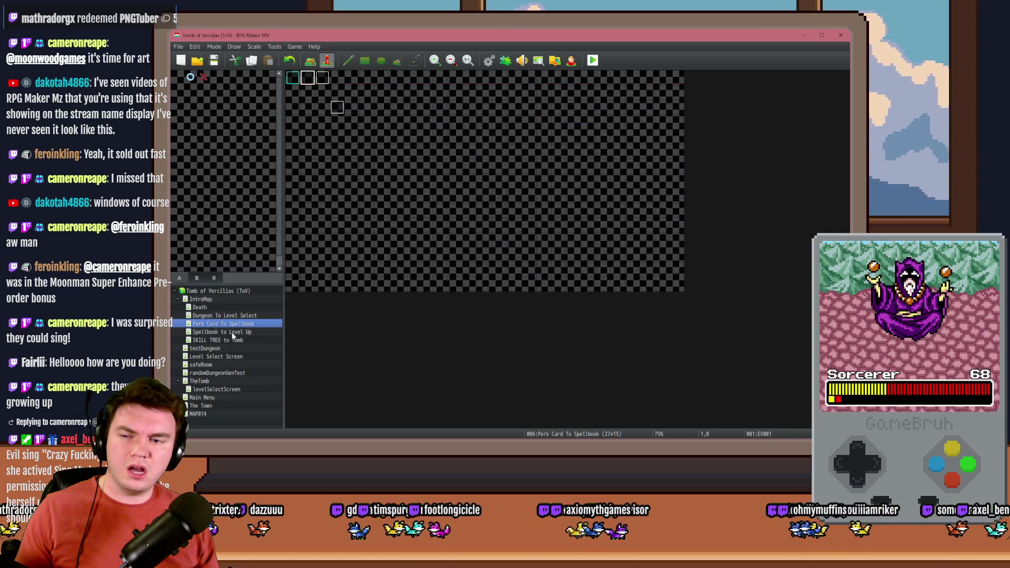
Open TheTomb's puzzleTimer event and inspect the Cracking Floor branch that turns fellThroughFloor ON.
{"action": "left_click", "coordinate": [221, 381]}
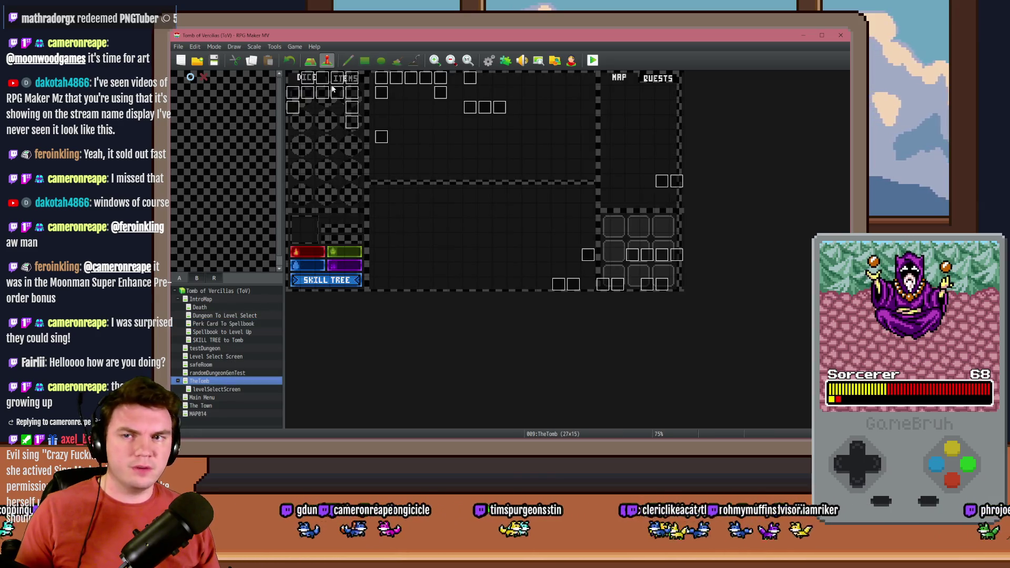
{"action": "double_click", "coordinate": [382, 80]}
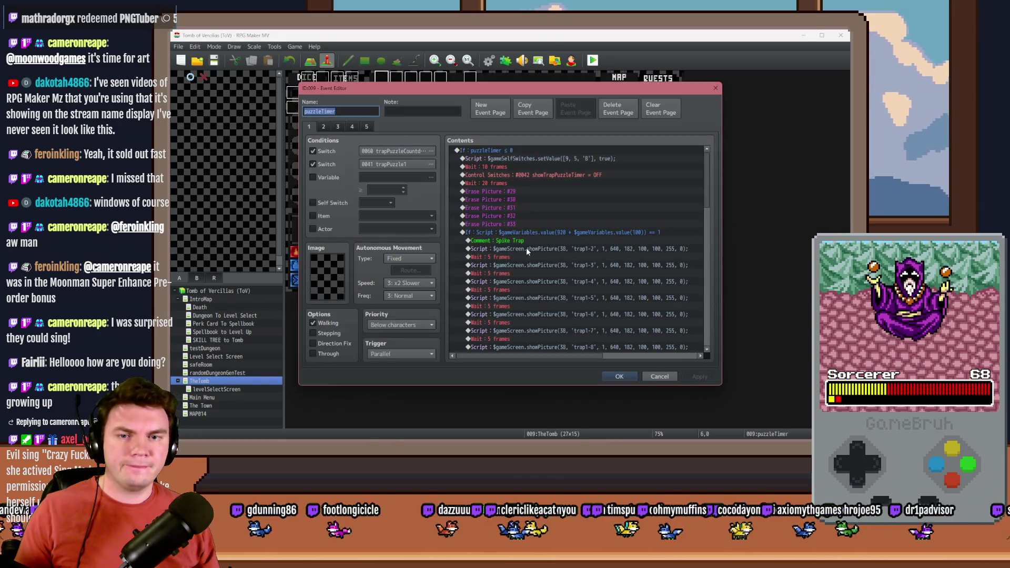
{"action": "scroll", "coordinate": [573, 250], "scroll_direction": "down", "scroll_amount": 8}
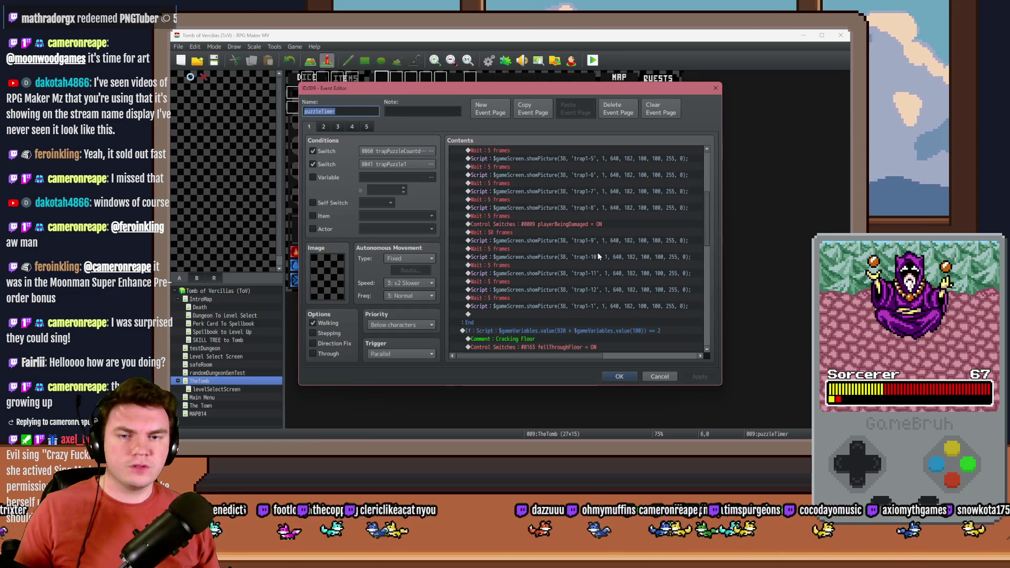
{"action": "scroll", "coordinate": [597, 257], "scroll_direction": "down", "scroll_amount": 3}
{"action": "left_click", "coordinate": [576, 201]}
{"action": "left_click", "coordinate": [578, 208]}
{"action": "scroll", "coordinate": [596, 215], "scroll_direction": "down", "scroll_amount": 3}
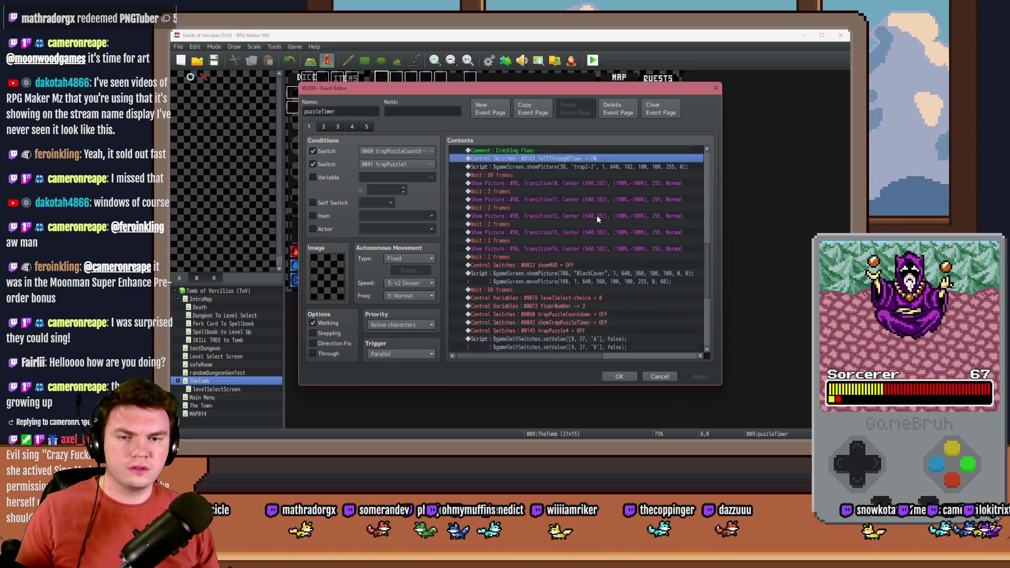
{"action": "scroll", "coordinate": [596, 220], "scroll_direction": "down", "scroll_amount": 5}
{"action": "scroll", "coordinate": [597, 220], "scroll_direction": "down", "scroll_amount": 2}
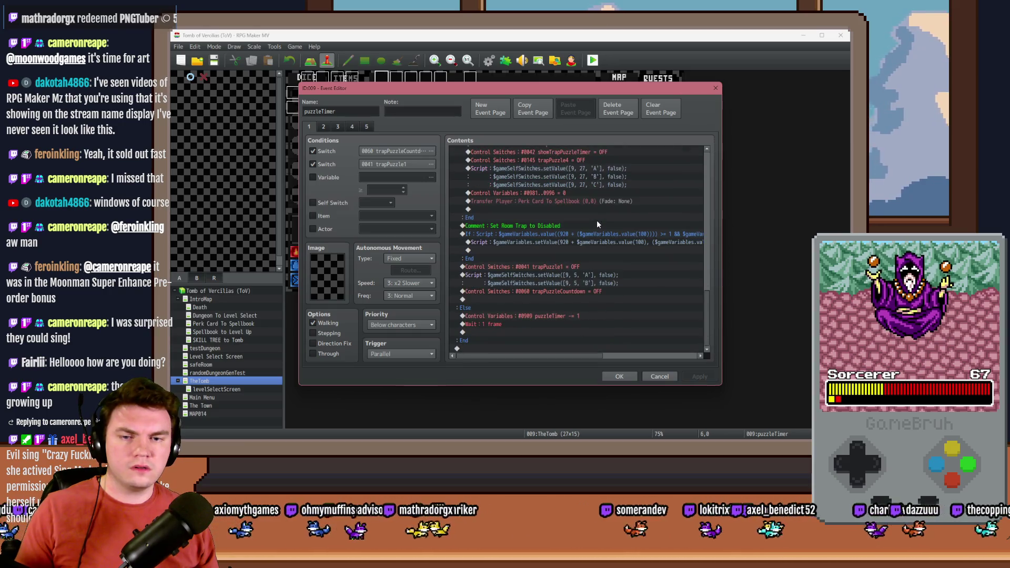
Browse through the commands on the puzzleTimer event's trapPuzzle2 page.
{"action": "left_click", "coordinate": [323, 130]}
{"action": "scroll", "coordinate": [558, 202], "scroll_direction": "down", "scroll_amount": 10}
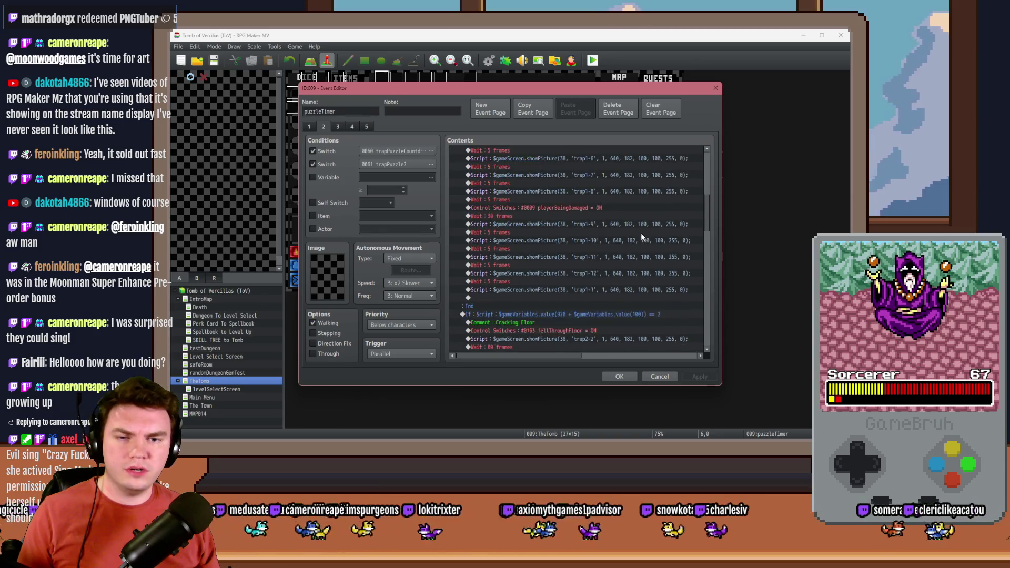
{"action": "scroll", "coordinate": [588, 260], "scroll_direction": "down", "scroll_amount": 3}
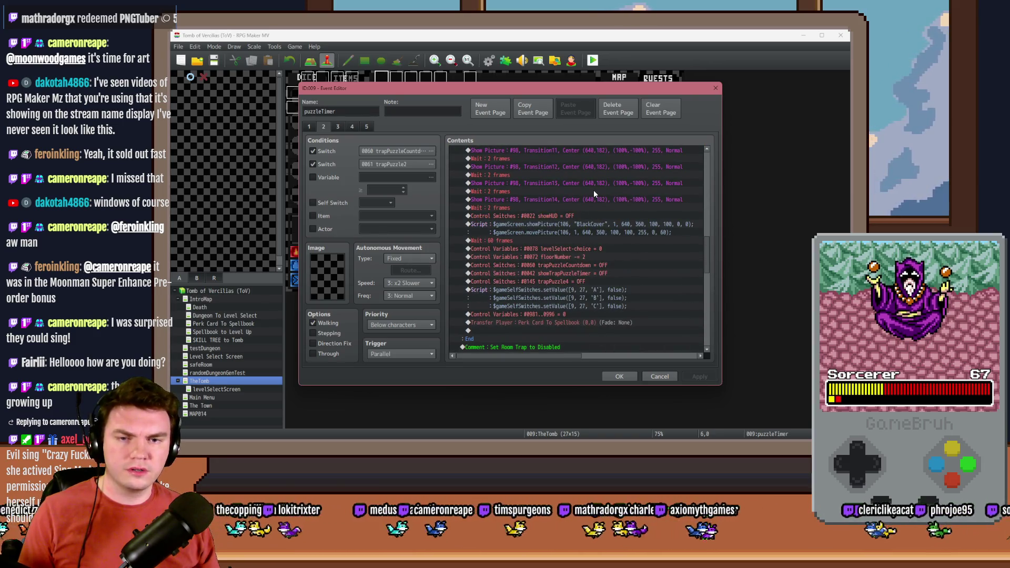
{"action": "scroll", "coordinate": [593, 190], "scroll_direction": "down", "scroll_amount": 5}
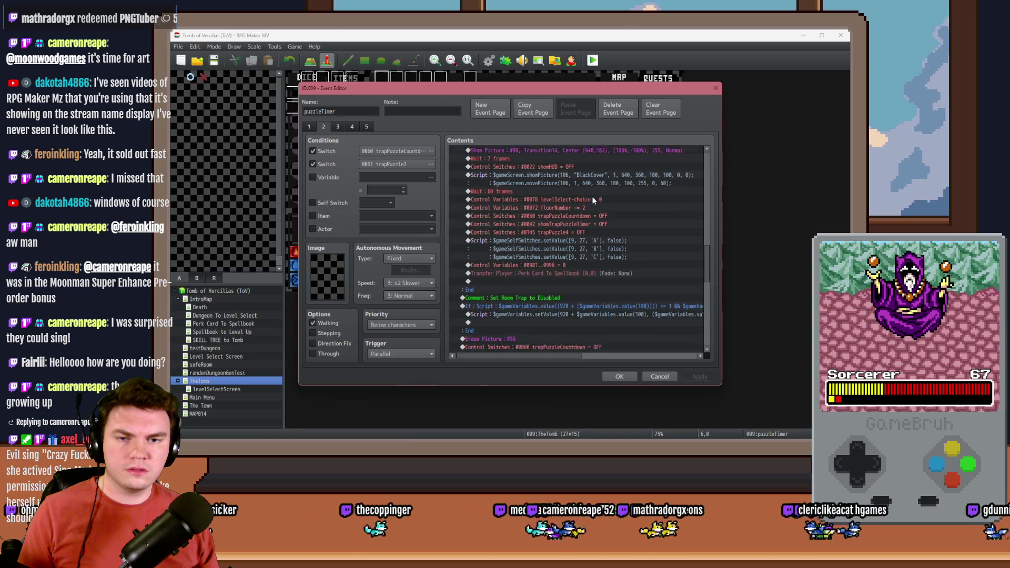
{"action": "scroll", "coordinate": [591, 204], "scroll_direction": "down", "scroll_amount": 7}
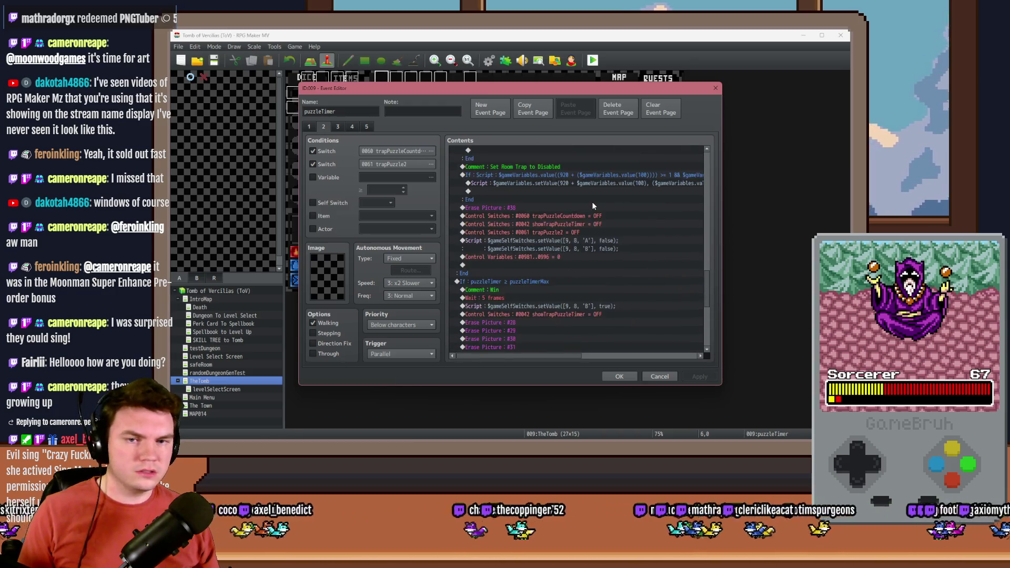
{"action": "scroll", "coordinate": [592, 209], "scroll_direction": "down", "scroll_amount": 3}
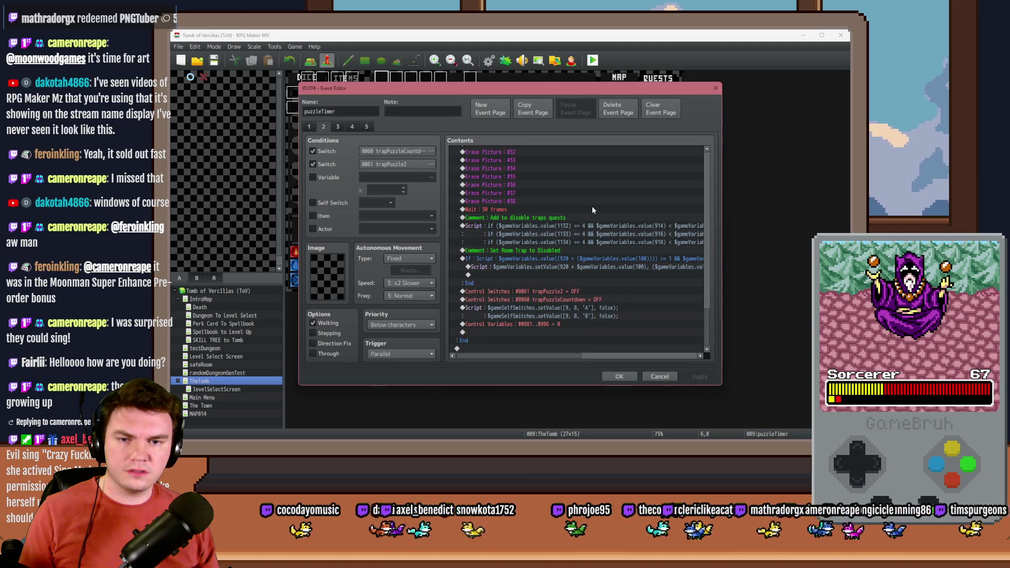
Review the third page's showTrapPuzzleTimer and trapPuzzleCountdown off commands.
{"action": "left_click", "coordinate": [337, 127]}
{"action": "left_click", "coordinate": [512, 210]}
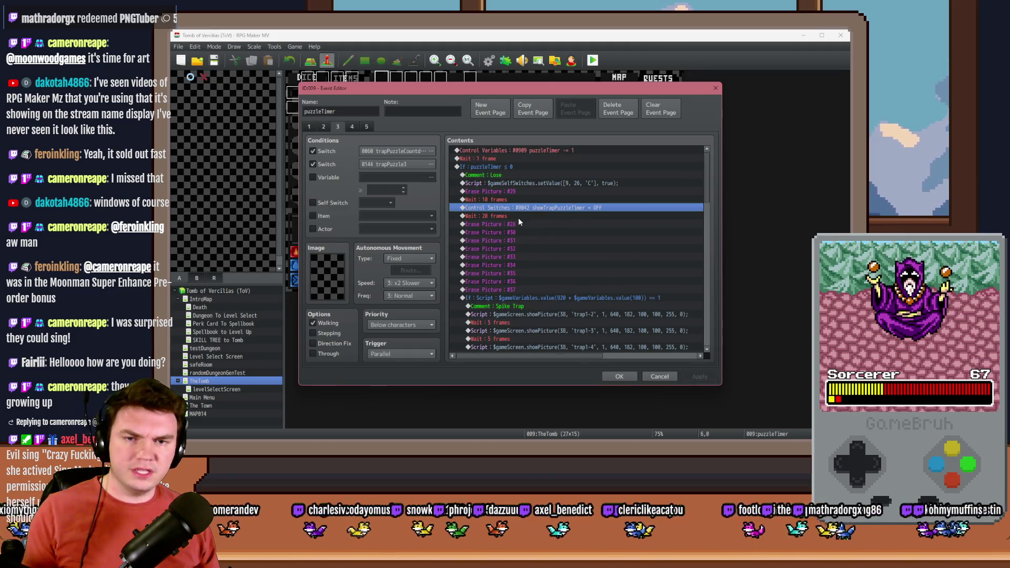
{"action": "scroll", "coordinate": [546, 245], "scroll_direction": "down", "scroll_amount": 2}
{"action": "scroll", "coordinate": [546, 245], "scroll_direction": "down", "scroll_amount": 10}
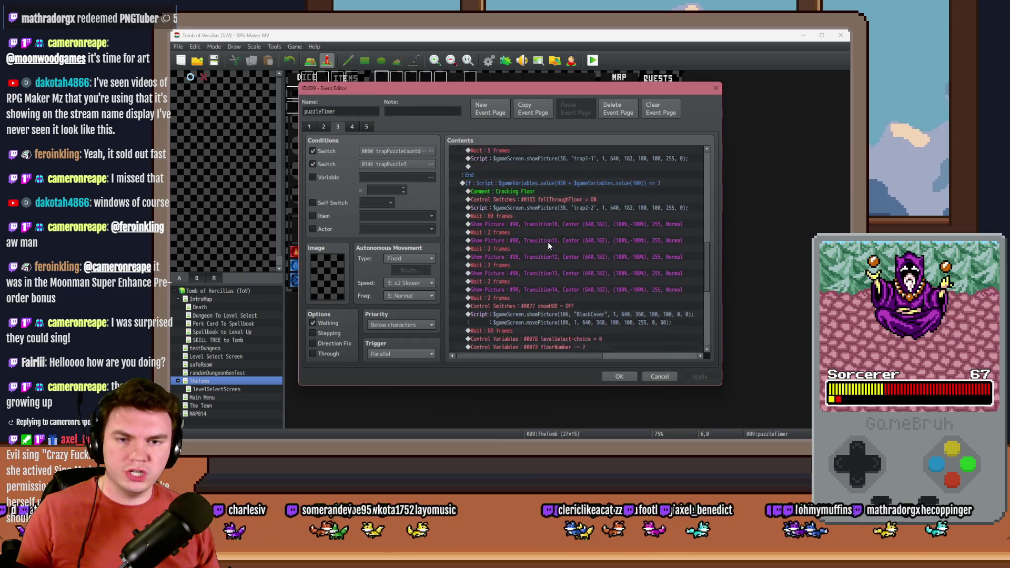
{"action": "scroll", "coordinate": [587, 175], "scroll_direction": "down", "scroll_amount": 1}
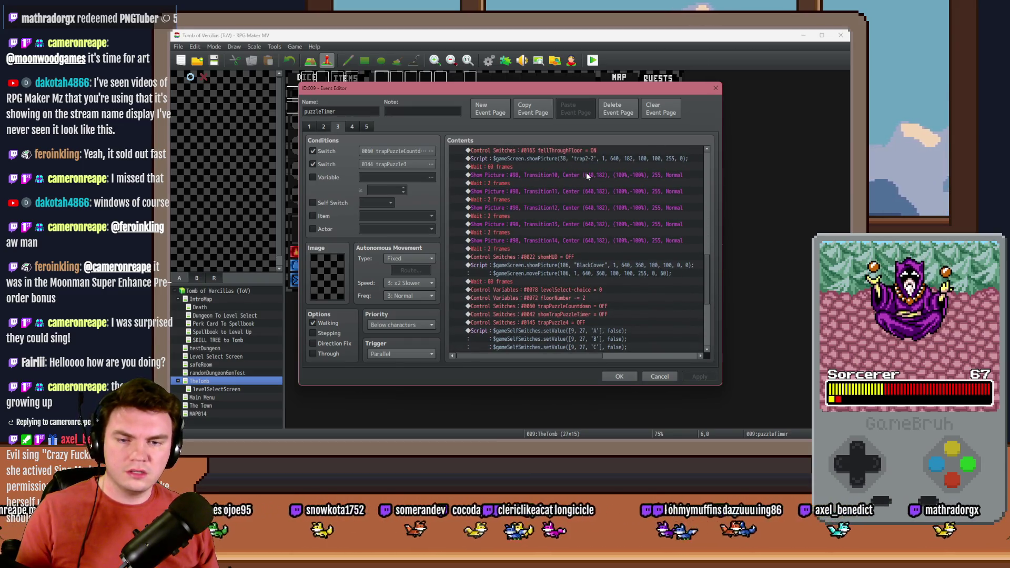
{"action": "scroll", "coordinate": [586, 172], "scroll_direction": "down", "scroll_amount": 2}
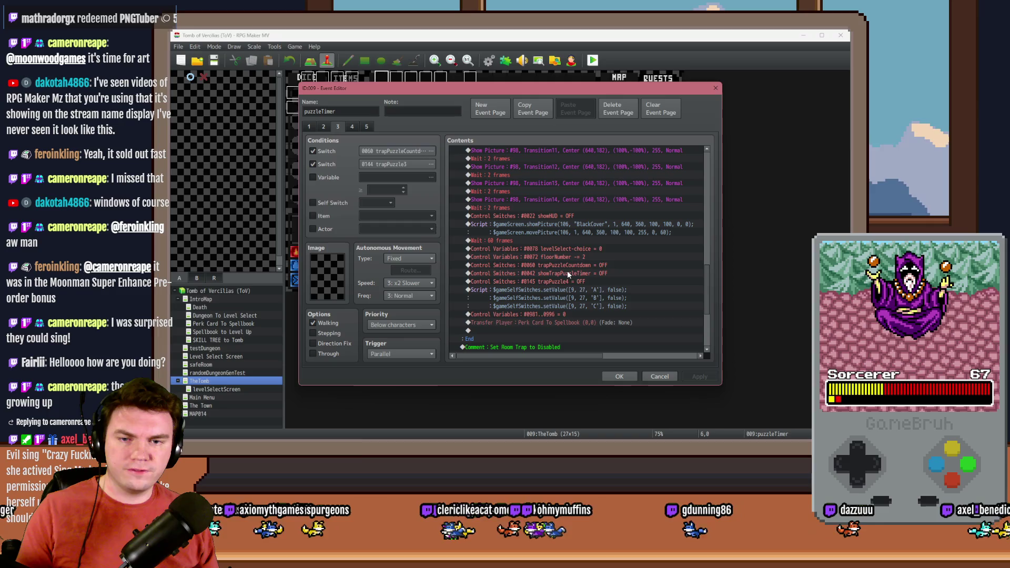
{"action": "left_click", "coordinate": [568, 266]}
{"action": "left_click", "coordinate": [569, 274]}
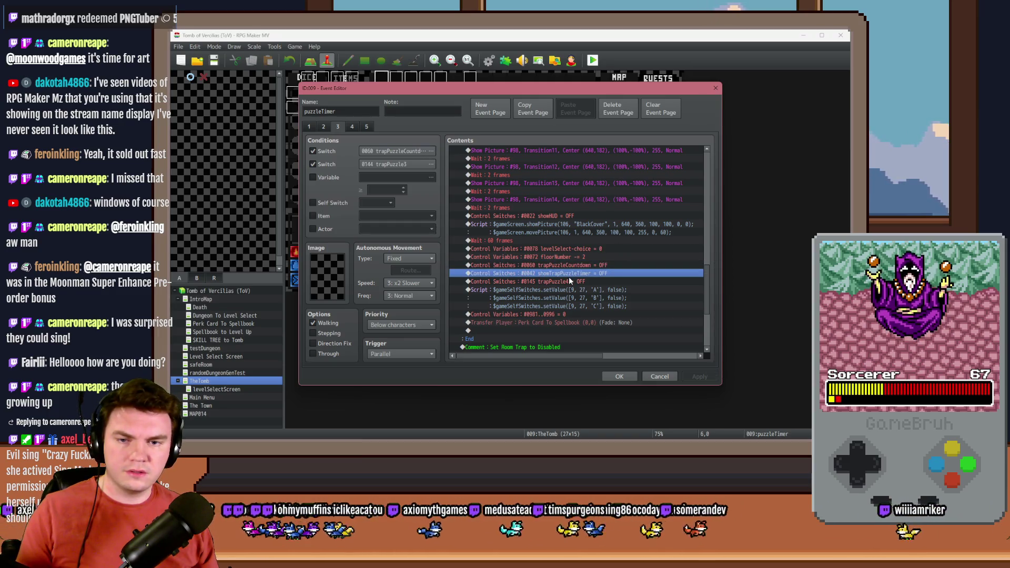
{"action": "scroll", "coordinate": [569, 277], "scroll_direction": "down", "scroll_amount": 3}
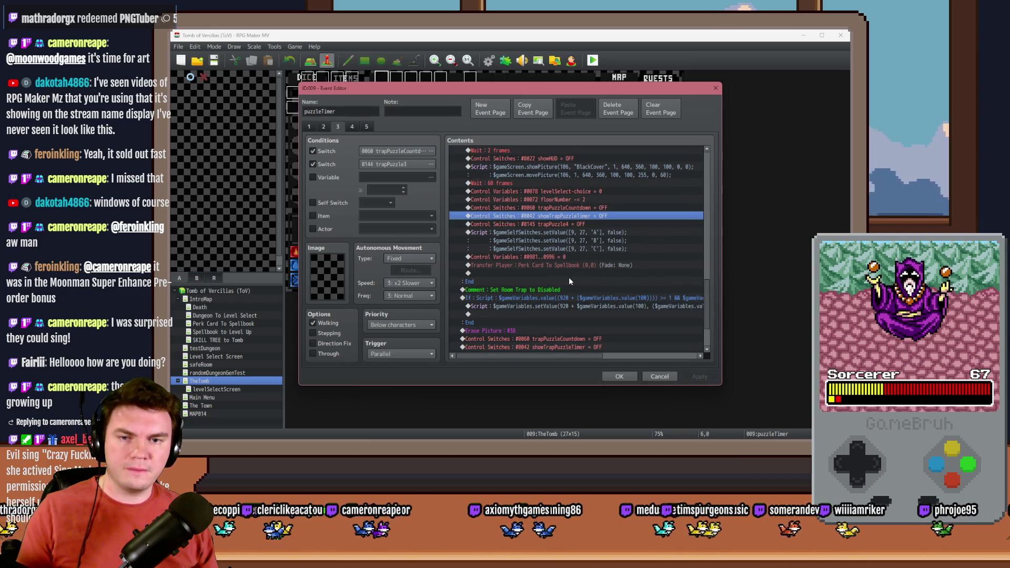
{"action": "scroll", "coordinate": [569, 276], "scroll_direction": "down", "scroll_amount": 3}
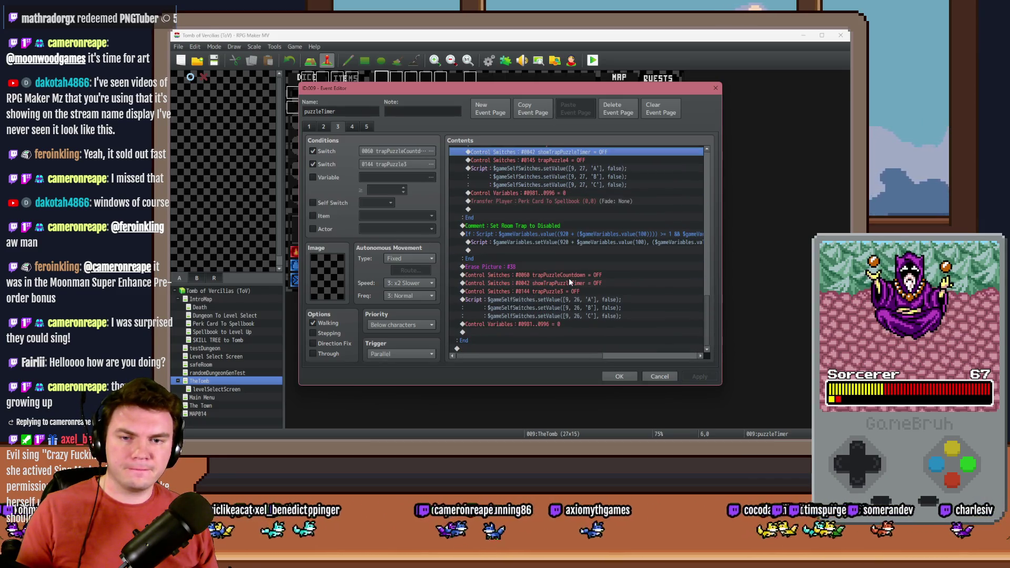
View the trapPuzzle4 page and its Tint Picture #30 command.
{"action": "left_click", "coordinate": [351, 127]}
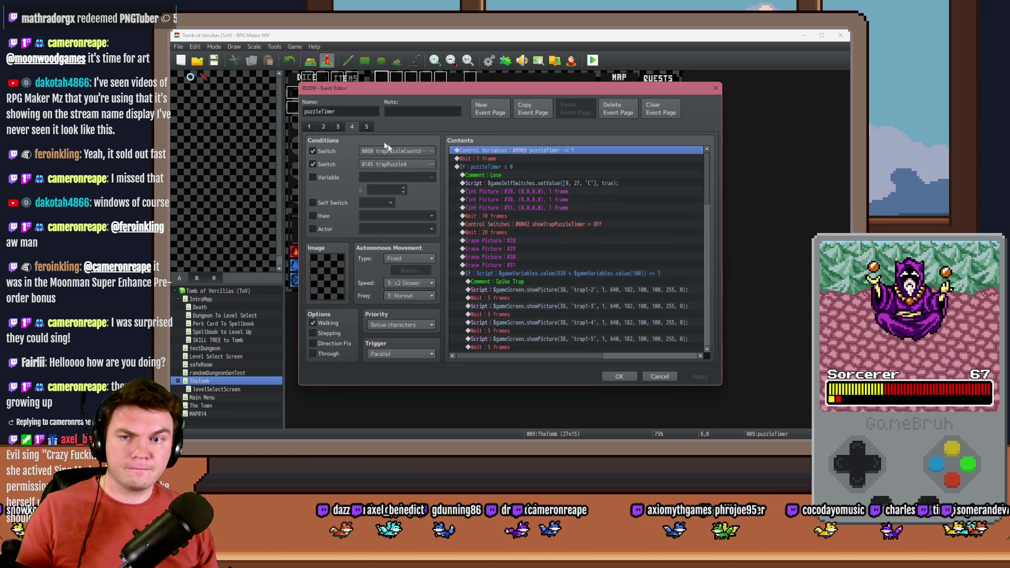
{"action": "left_click", "coordinate": [527, 202]}
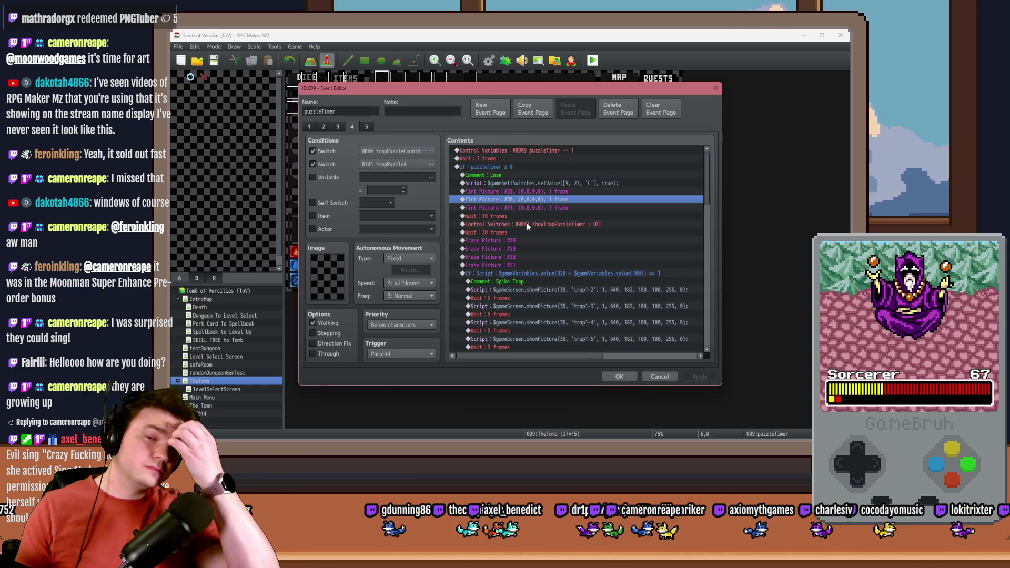
{"action": "scroll", "coordinate": [526, 222], "scroll_direction": "down", "scroll_amount": 10}
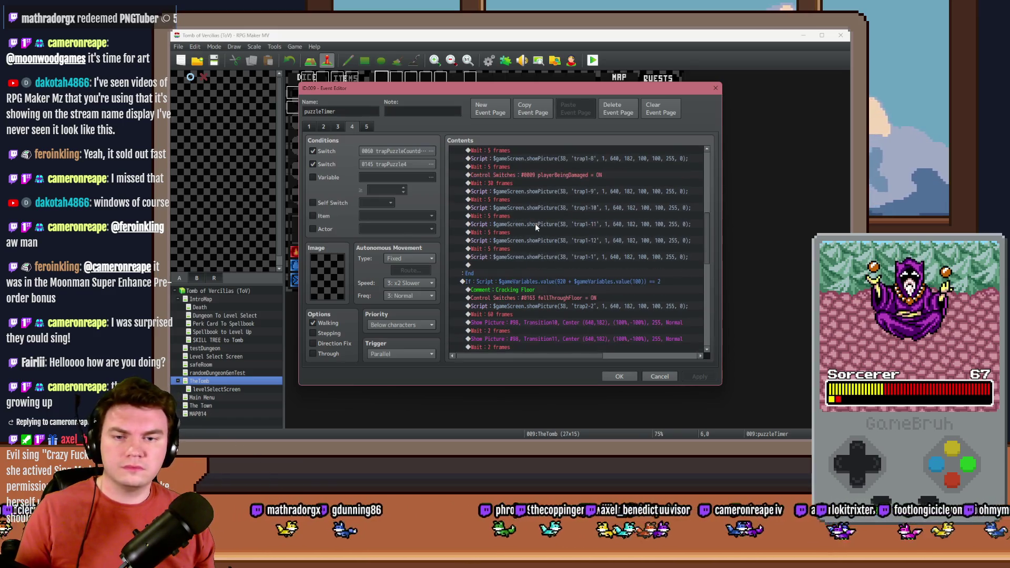
On the trapPuzzle4 page, change the Cracking Floor wait from 60 to 30 frames and duplicate it.
{"action": "double_click", "coordinate": [507, 264]}
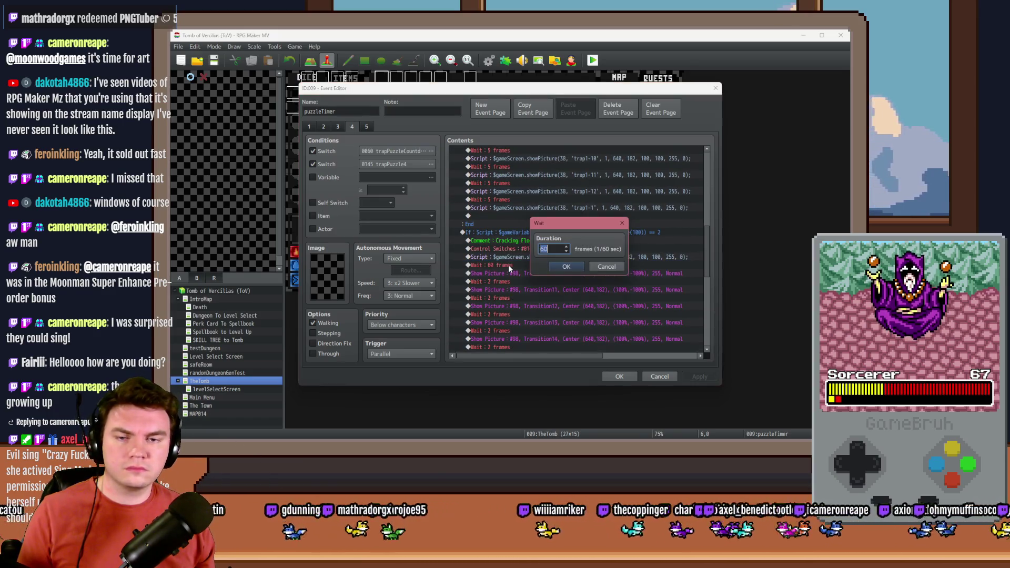
{"action": "type", "text": "30"}
{"action": "left_click", "coordinate": [559, 266]}
{"action": "key", "text": "ctrl+c"}
{"action": "key", "text": "Up"}
{"action": "key", "text": "ctrl+v"}
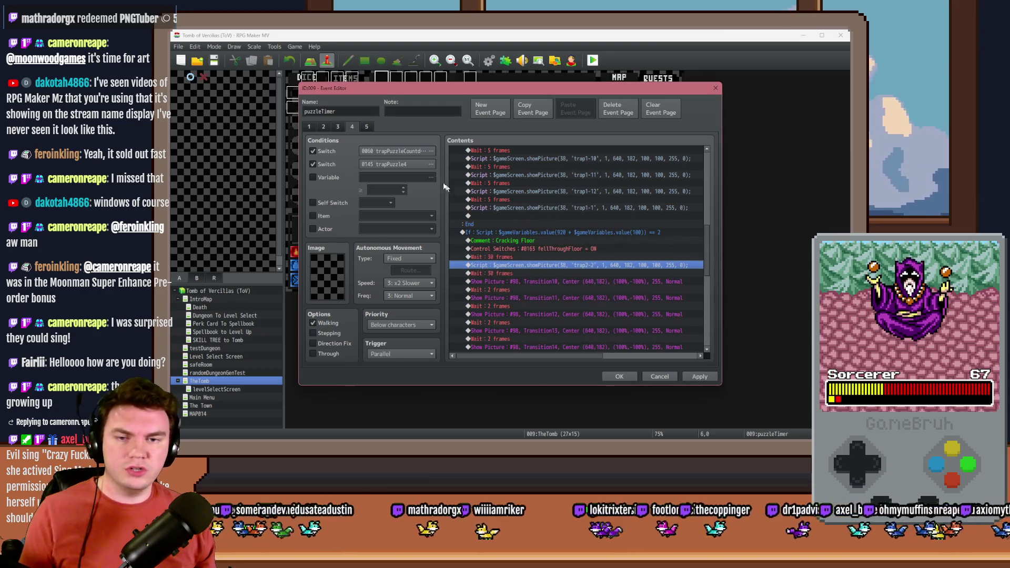
{"action": "scroll", "coordinate": [510, 286], "scroll_direction": "down", "scroll_amount": 6}
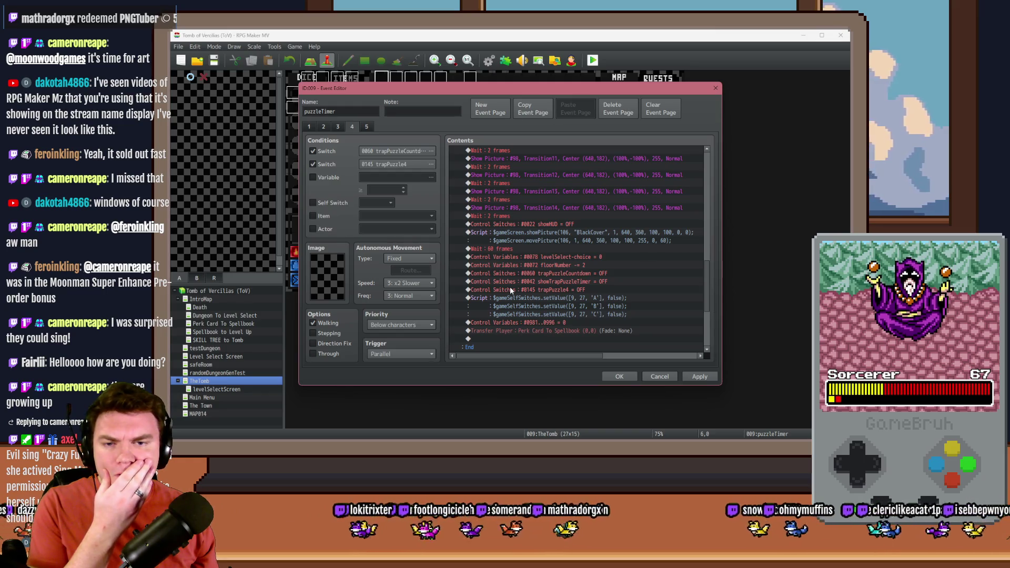
{"action": "scroll", "coordinate": [510, 291], "scroll_direction": "down", "scroll_amount": 3}
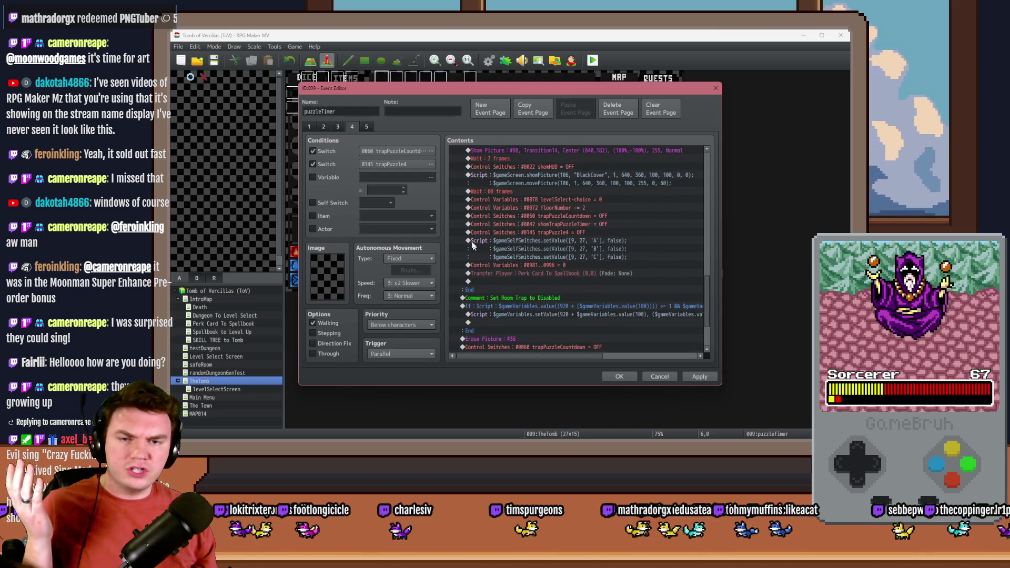
On page 3, replace the 60-frame wait with 30-frame waits around the trap2-2 picture script.
{"action": "left_click", "coordinate": [337, 128]}
{"action": "scroll", "coordinate": [525, 273], "scroll_direction": "down", "scroll_amount": 5}
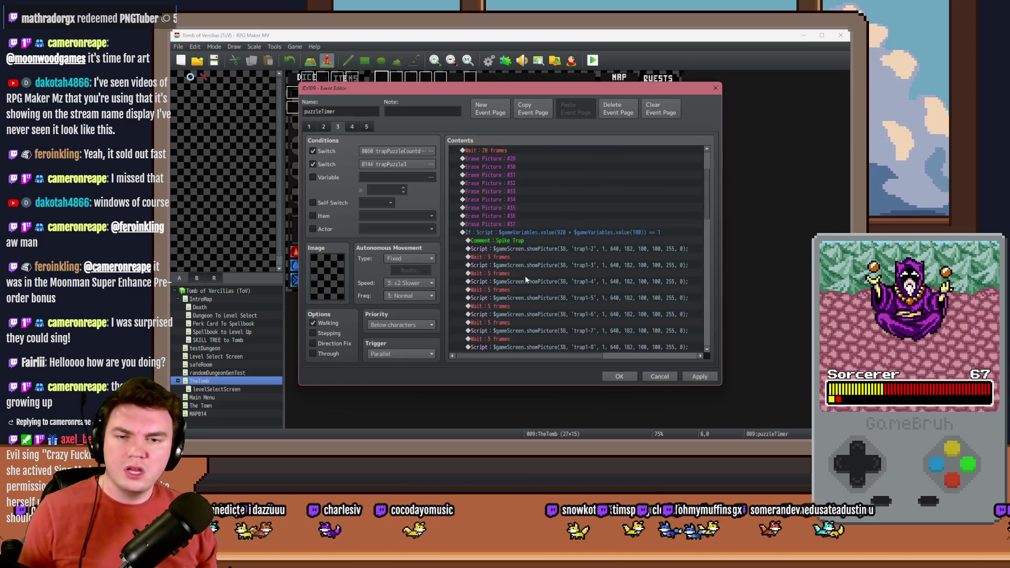
{"action": "scroll", "coordinate": [524, 283], "scroll_direction": "down", "scroll_amount": 6}
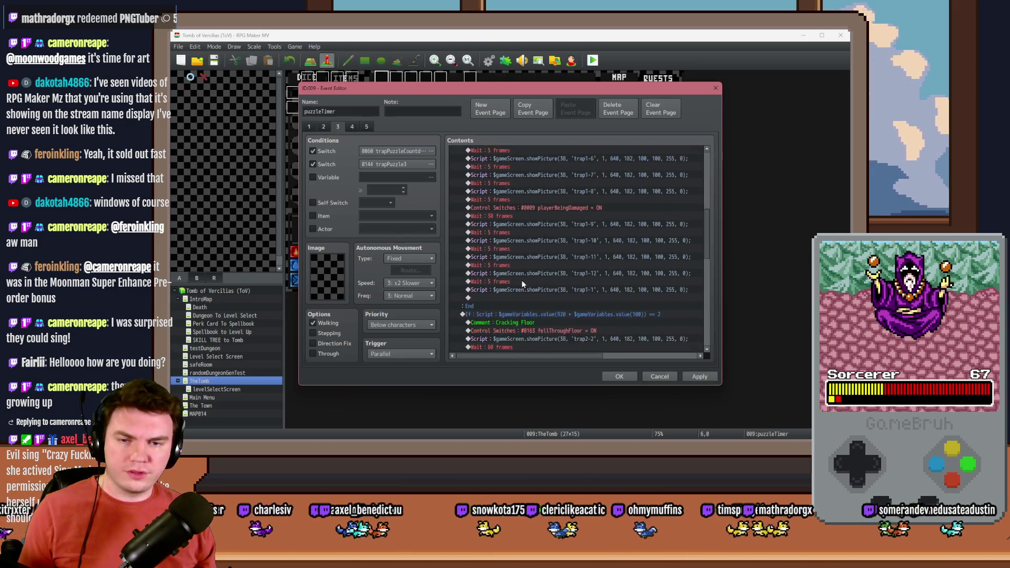
{"action": "left_click", "coordinate": [525, 271]}
{"action": "key", "text": "ctrl+v"}
{"action": "left_click", "coordinate": [516, 290]}
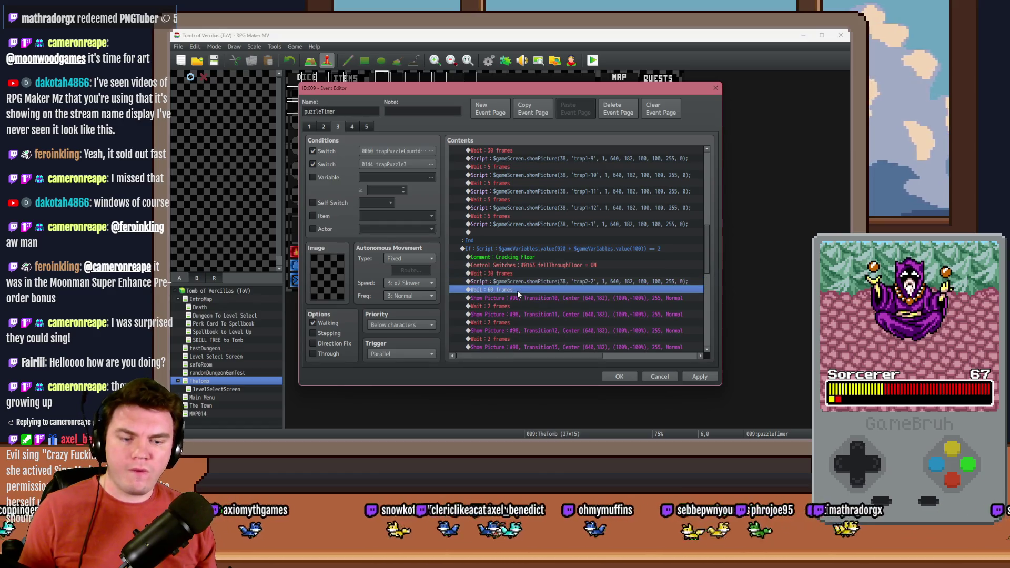
{"action": "key", "text": "ctrl+v"}
{"action": "key", "text": "Delete"}
On page 2, swap the 60-frame wait for 30-frame waits before and after trap2-2.
{"action": "left_click", "coordinate": [324, 127]}
{"action": "scroll", "coordinate": [538, 298], "scroll_direction": "down", "scroll_amount": 10}
{"action": "left_click", "coordinate": [503, 223]}
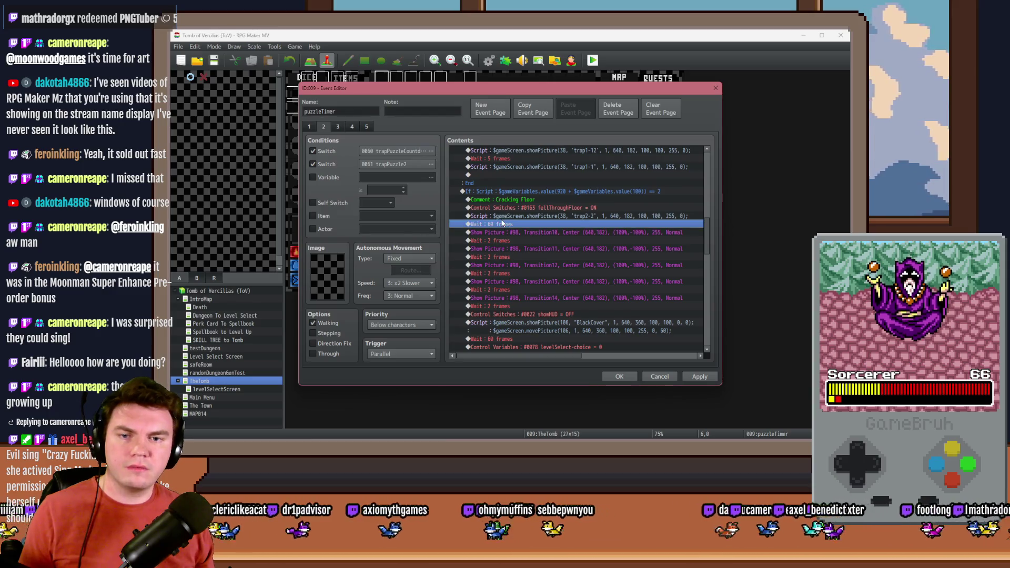
{"action": "key", "text": "Delete"}
{"action": "key", "text": "ctrl+v"}
{"action": "key", "text": "Up"}
{"action": "key", "text": "ctrl+v"}
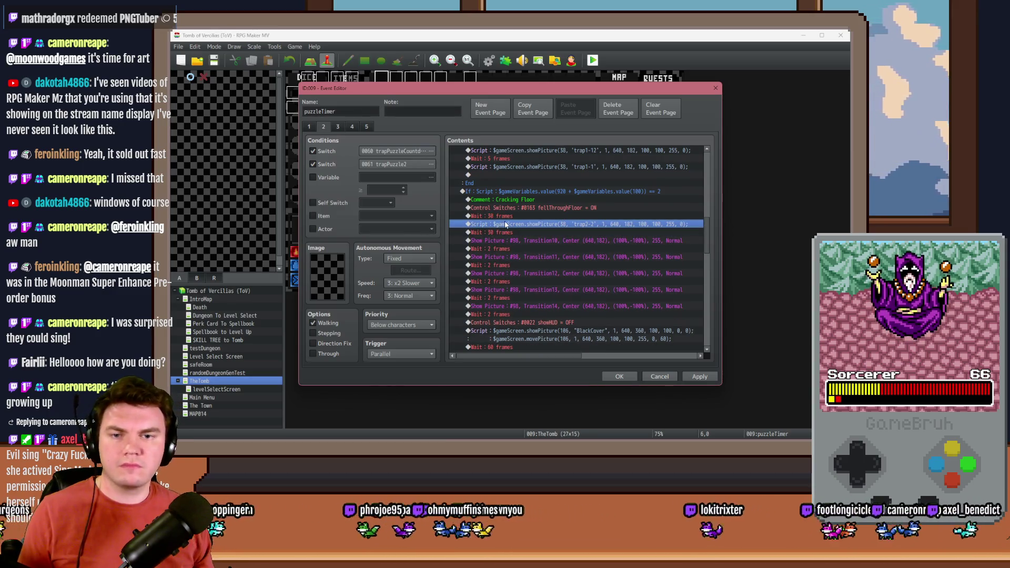
Do the same 30-frame wait swap on page 1, then apply and close the puzzleTimer event.
{"action": "left_click", "coordinate": [309, 126]}
{"action": "scroll", "coordinate": [563, 292], "scroll_direction": "down", "scroll_amount": 10}
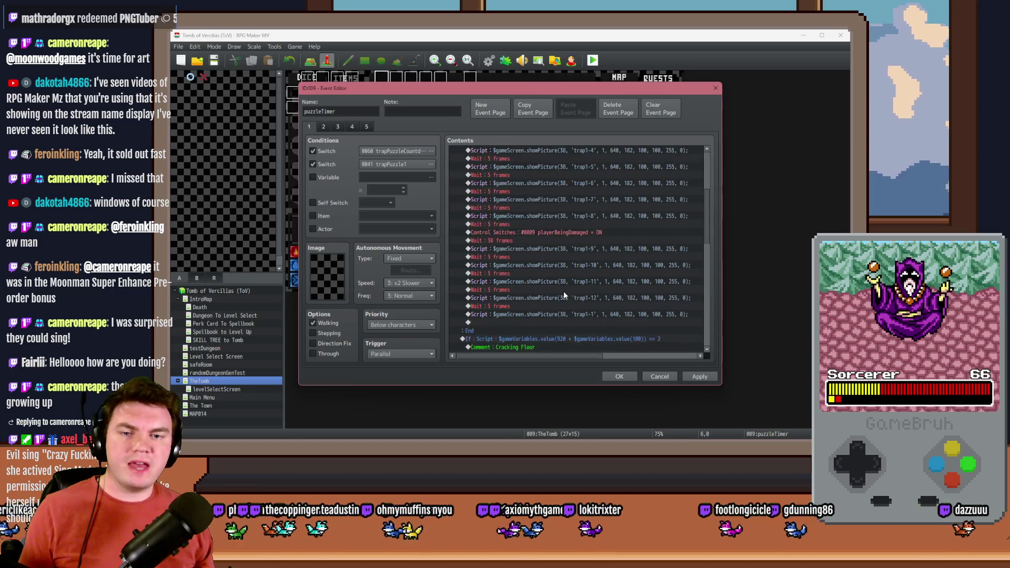
{"action": "left_click", "coordinate": [531, 247]}
{"action": "key", "text": "Delete"}
{"action": "key", "text": "ctrl+v"}
{"action": "key", "text": "Up"}
{"action": "key", "text": "Up"}
{"action": "key", "text": "ctrl+v"}
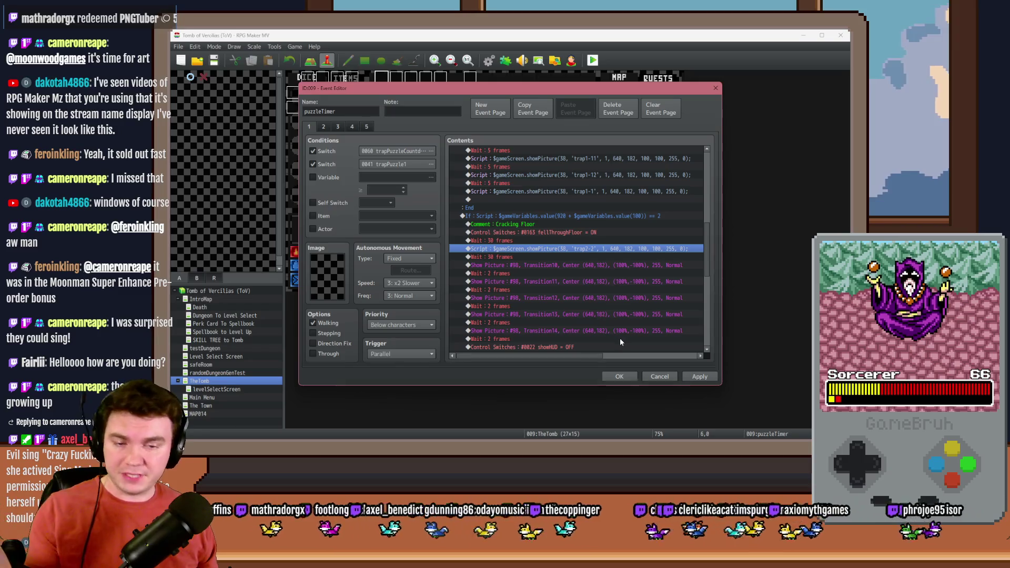
{"action": "left_click", "coordinate": [707, 375]}
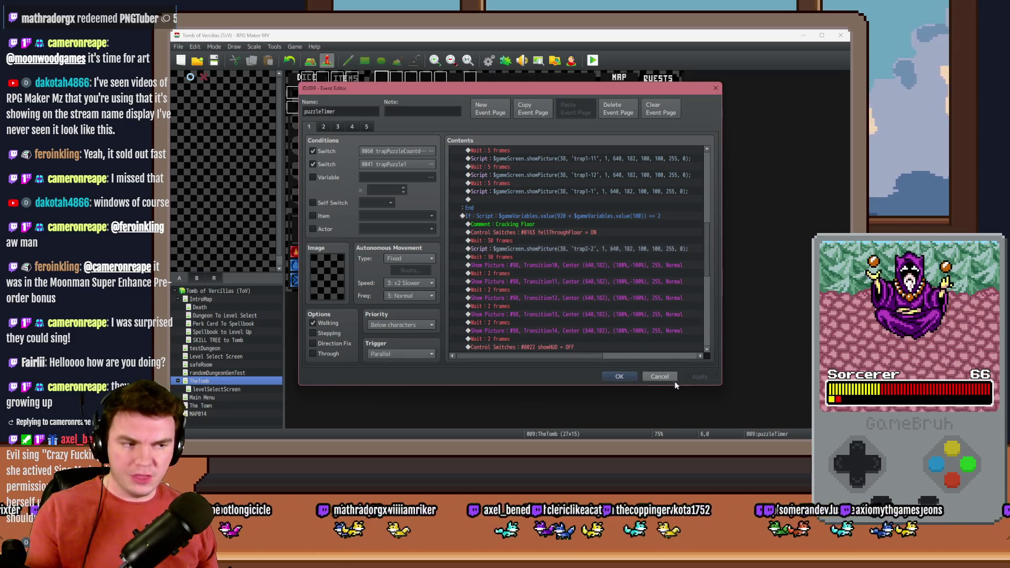
{"action": "left_click", "coordinate": [623, 376]}
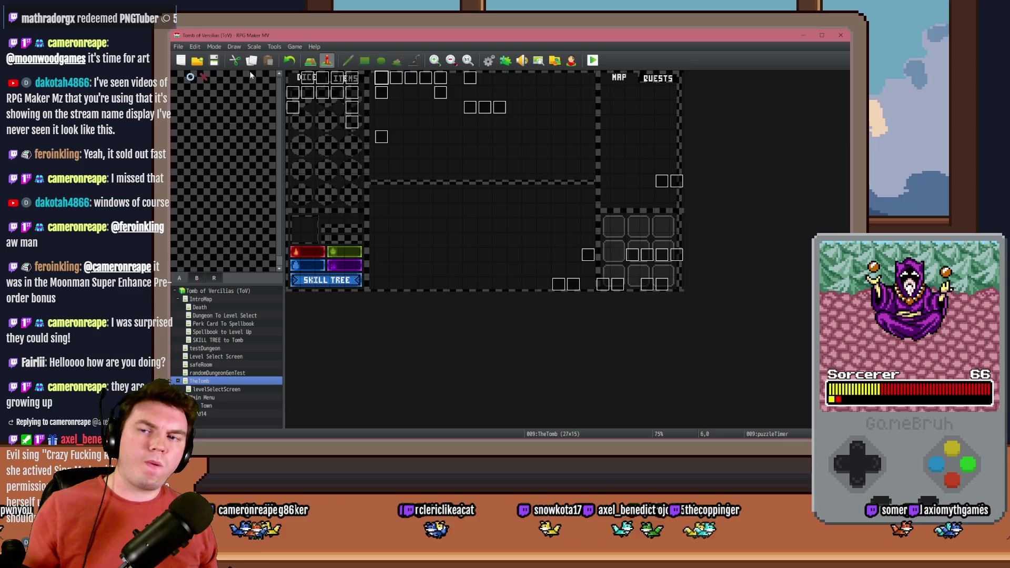
Inspect the Int/Movement event's Control Switches #0163 fellThroughFloor reset, close it, and start a playtest.
{"action": "double_click", "coordinate": [307, 78]}
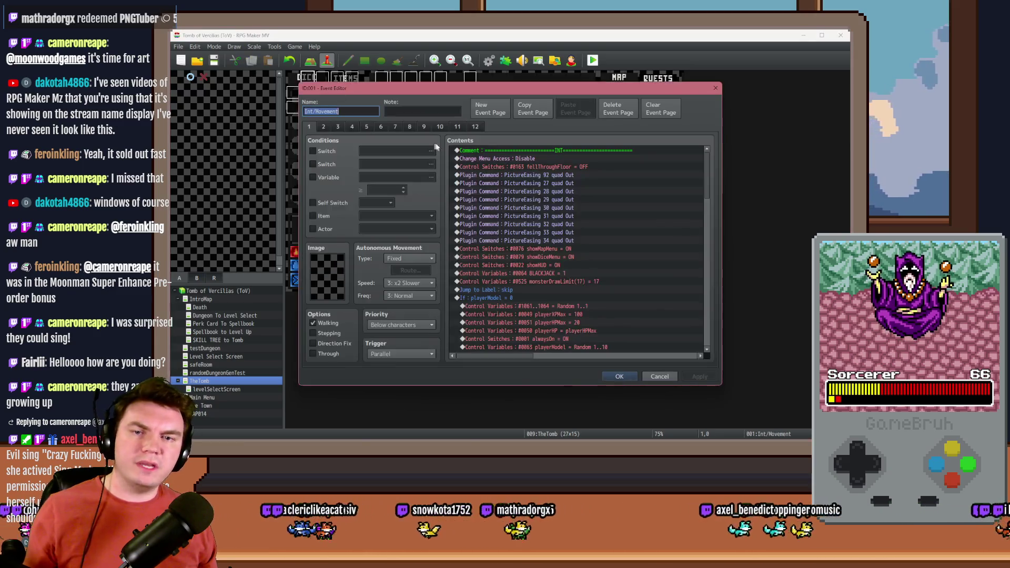
{"action": "left_click", "coordinate": [533, 167]}
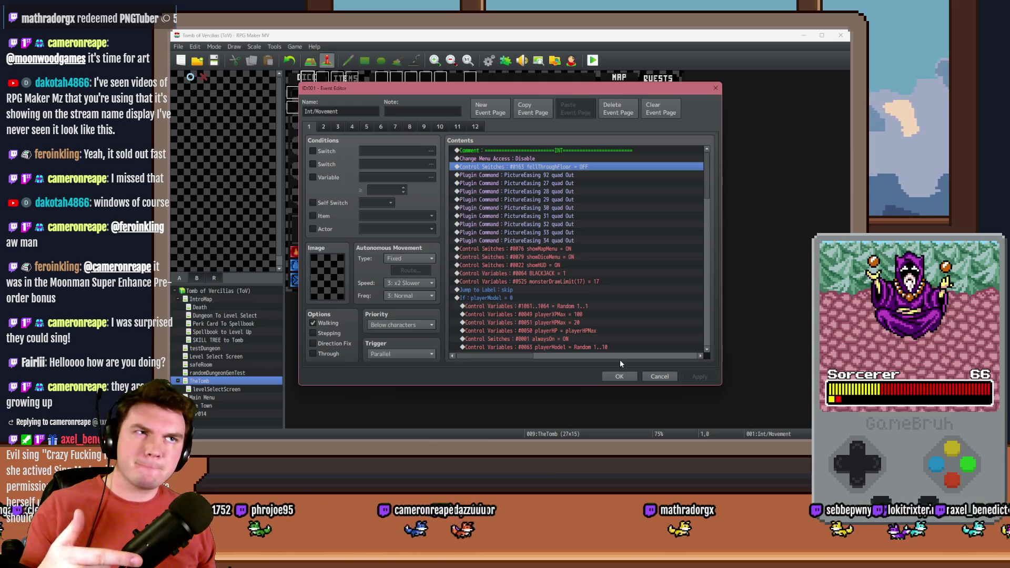
{"action": "left_click", "coordinate": [618, 376]}
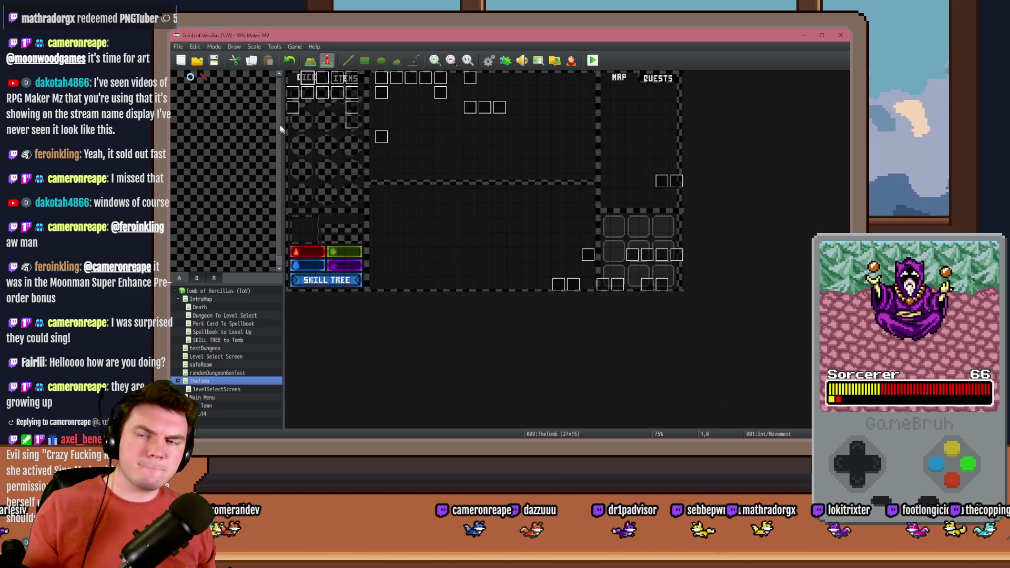
{"action": "left_click", "coordinate": [593, 61]}
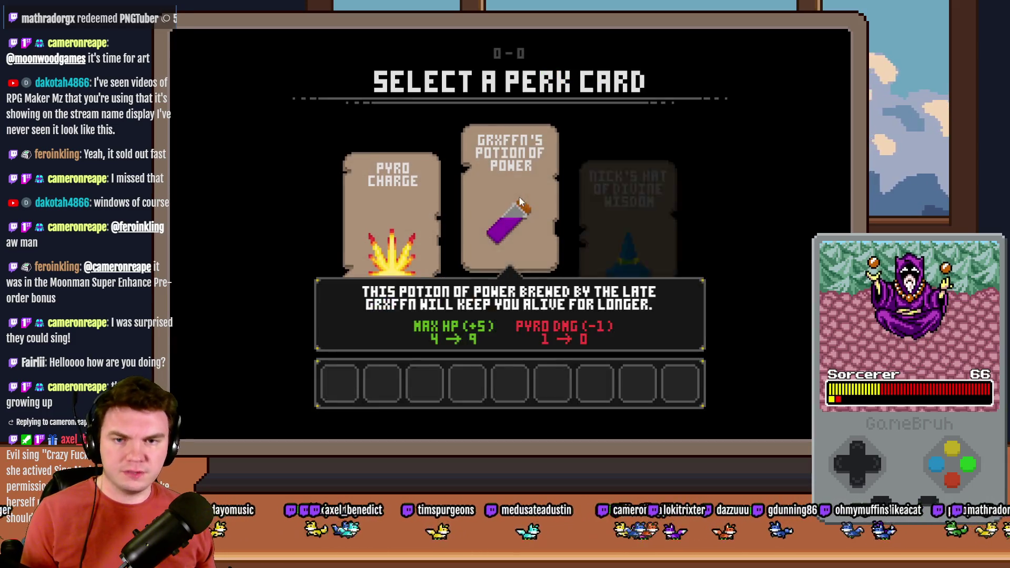
{"action": "left_click", "coordinate": [519, 197]}
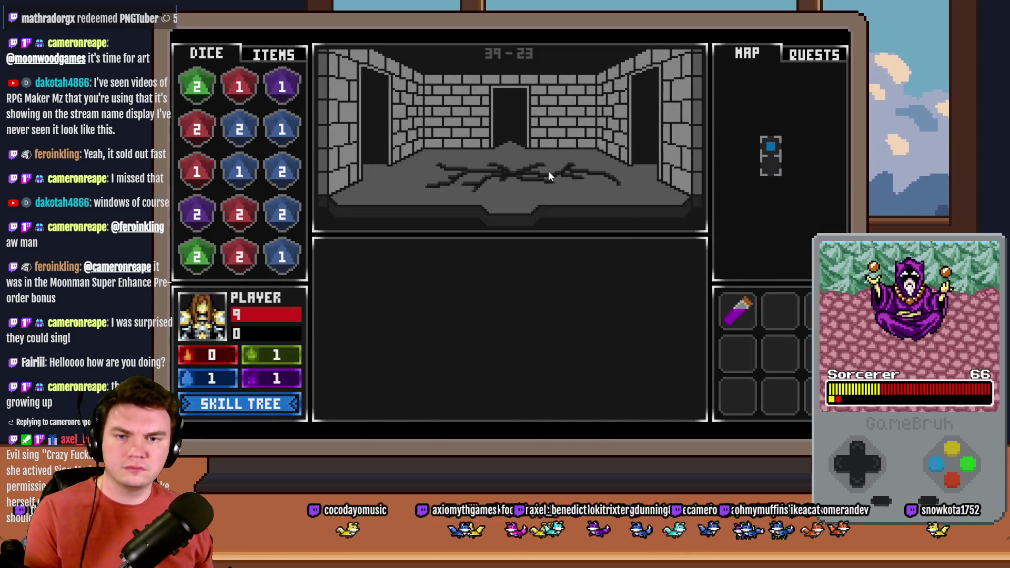
{"action": "key", "text": "F9"}
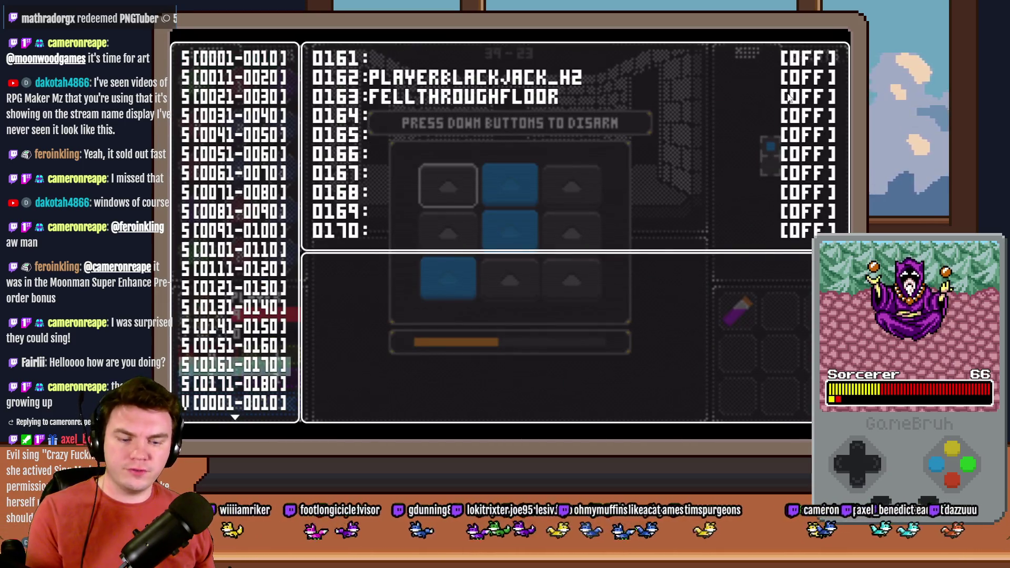
{"action": "key", "text": "Escape"}
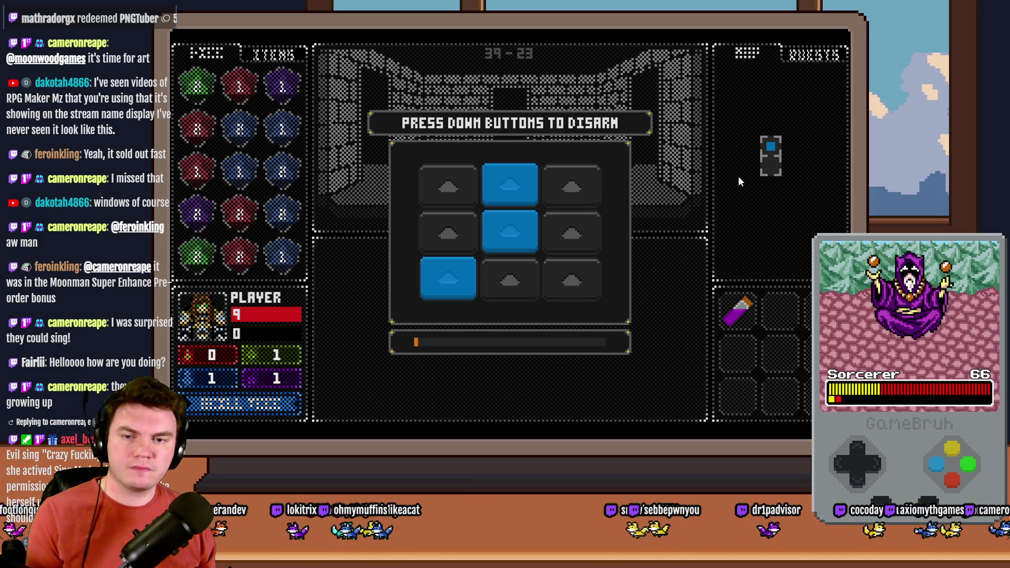
{"action": "key", "text": "F9"}
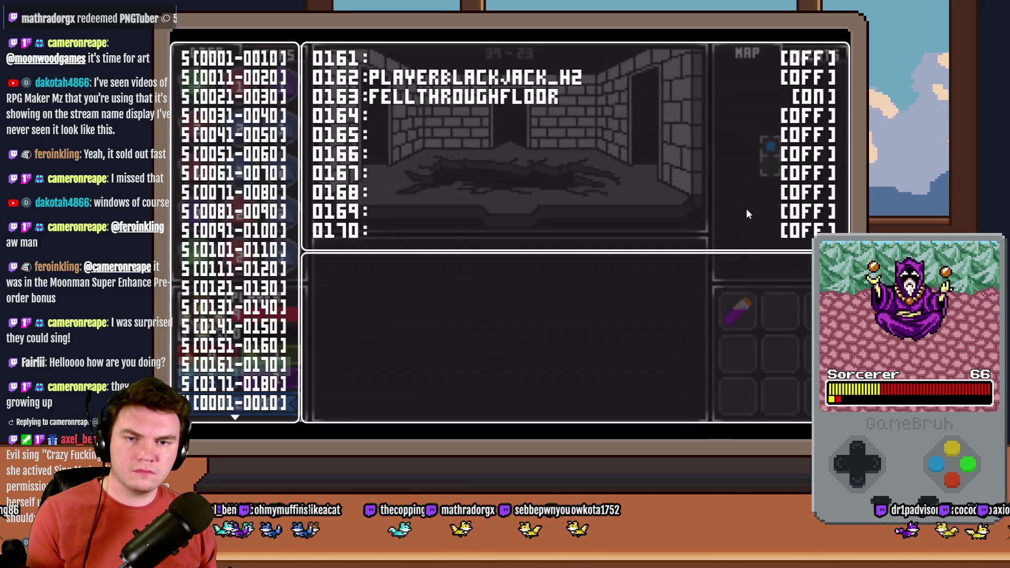
{"action": "key", "text": "Escape"}
{"action": "key", "text": "F9"}
{"action": "key", "text": "Escape"}
{"action": "key", "text": "F9"}
{"action": "key", "text": "Escape"}
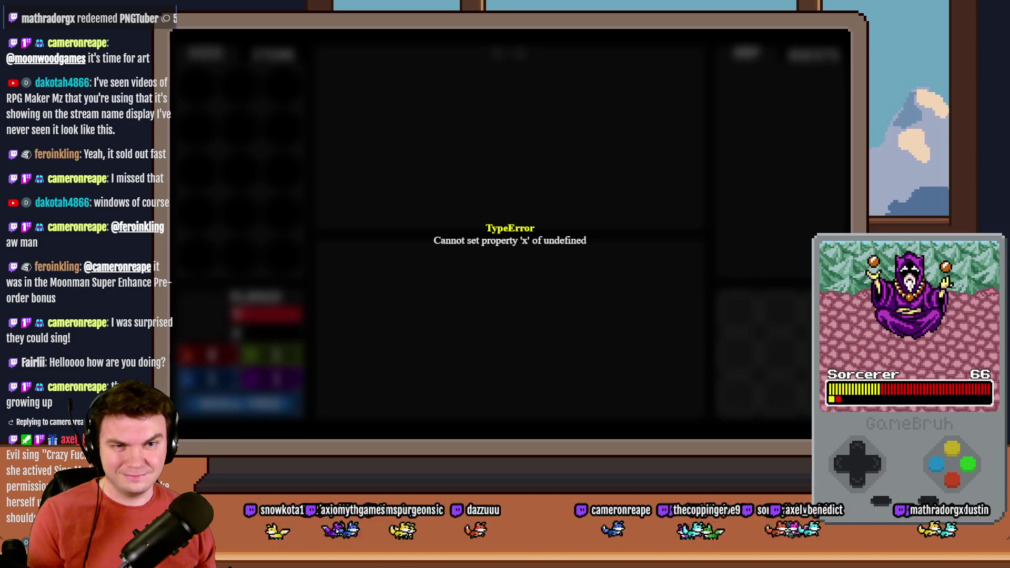
{"action": "key", "text": "alt+F4"}
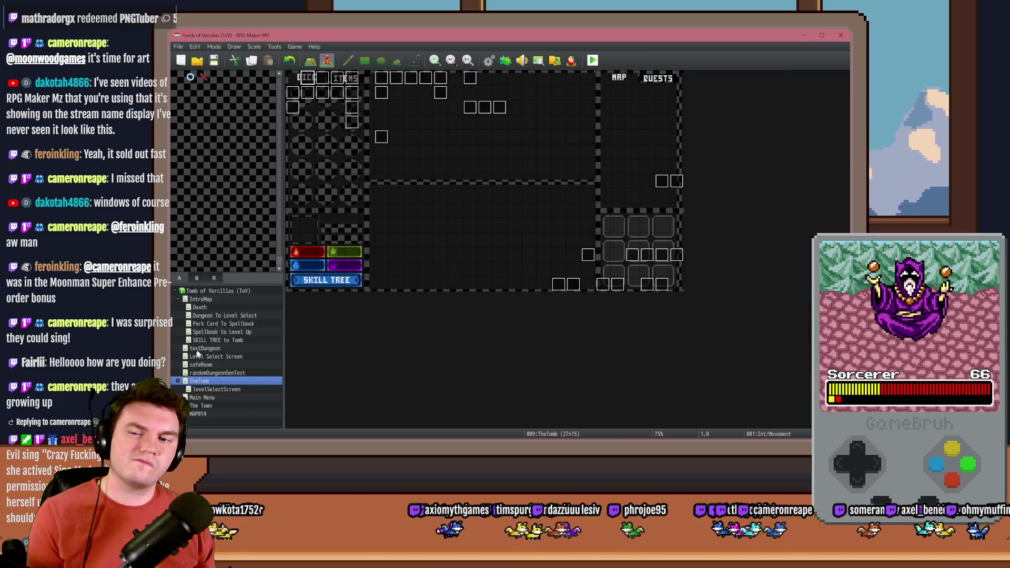
Open the Perk Card To Spellbook map's EV001 event and view its fellThroughFloor and fourth pages.
{"action": "left_click", "coordinate": [207, 339]}
{"action": "left_click", "coordinate": [212, 324]}
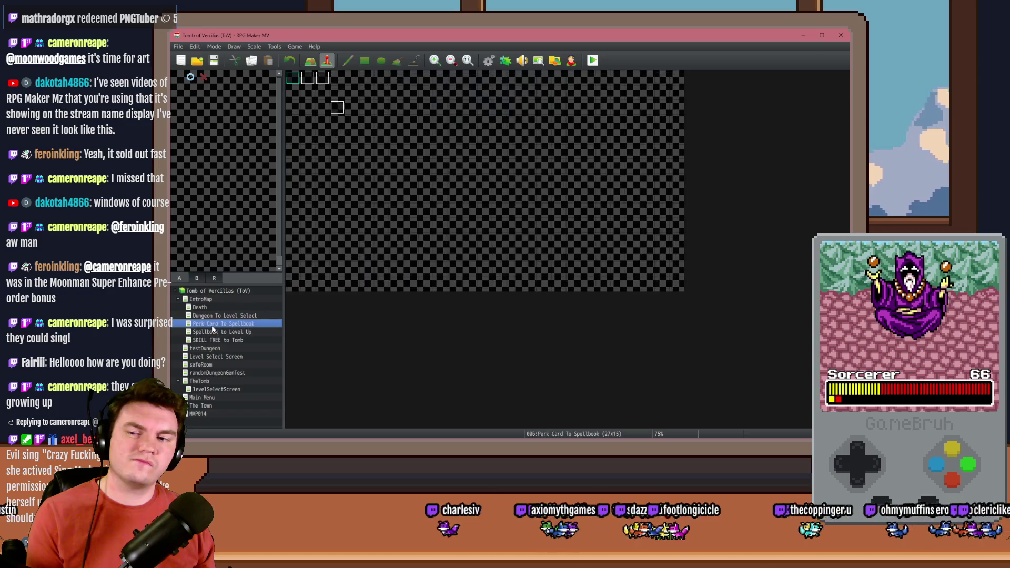
{"action": "double_click", "coordinate": [307, 80]}
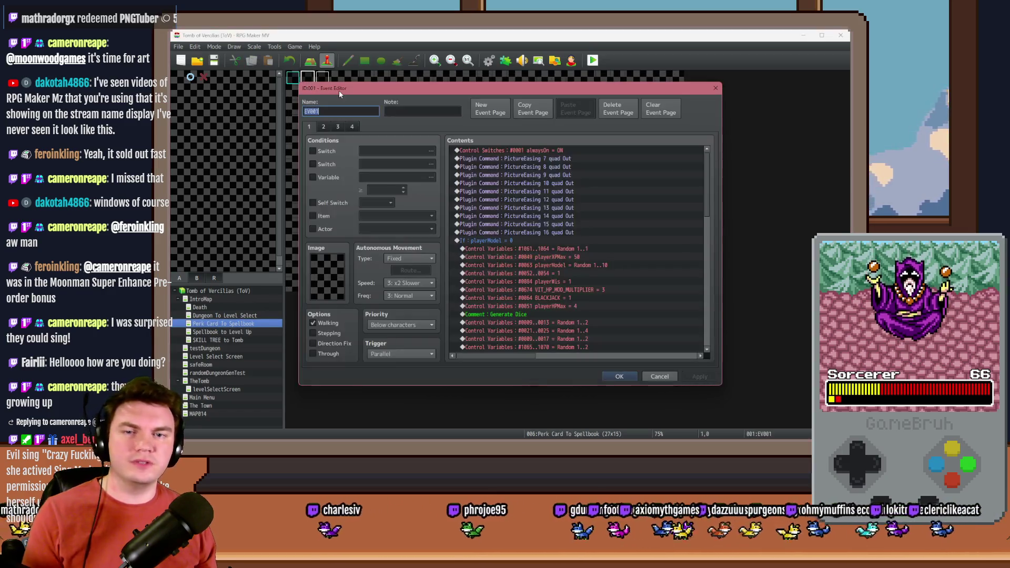
{"action": "left_click", "coordinate": [338, 127]}
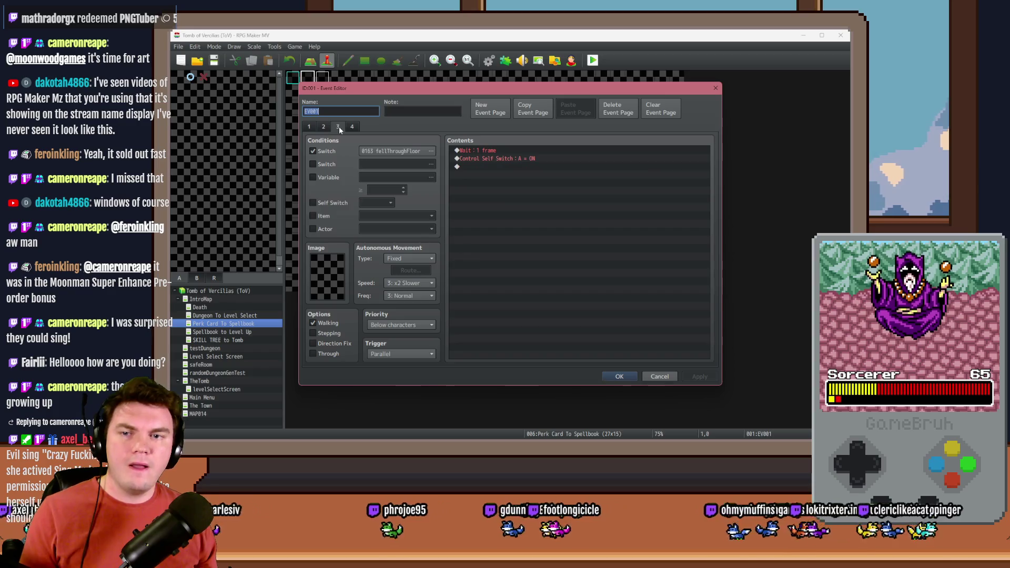
{"action": "left_click", "coordinate": [351, 128]}
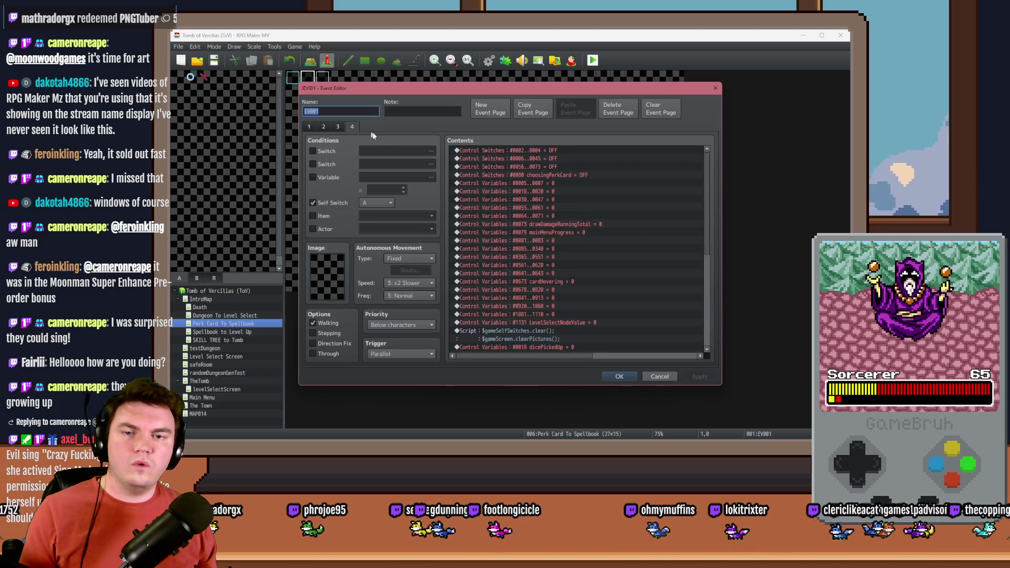
{"action": "scroll", "coordinate": [500, 215], "scroll_direction": "down", "scroll_amount": 7}
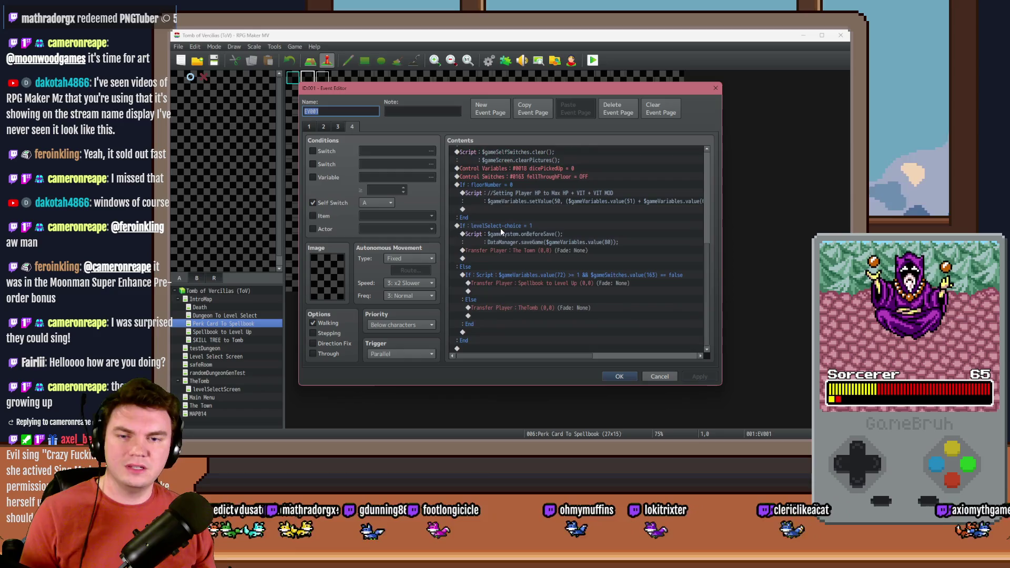
Check the levelSelect-choice branch, save-game script and fellThroughFloor reset, close the editor and playtest.
{"action": "left_click", "coordinate": [505, 228]}
{"action": "left_click", "coordinate": [520, 244]}
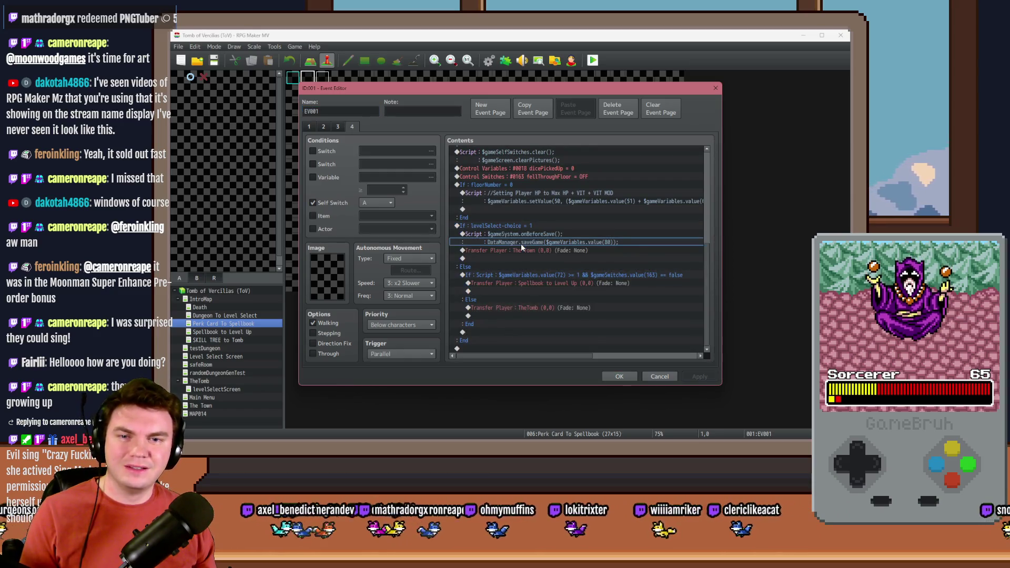
{"action": "left_click", "coordinate": [534, 179]}
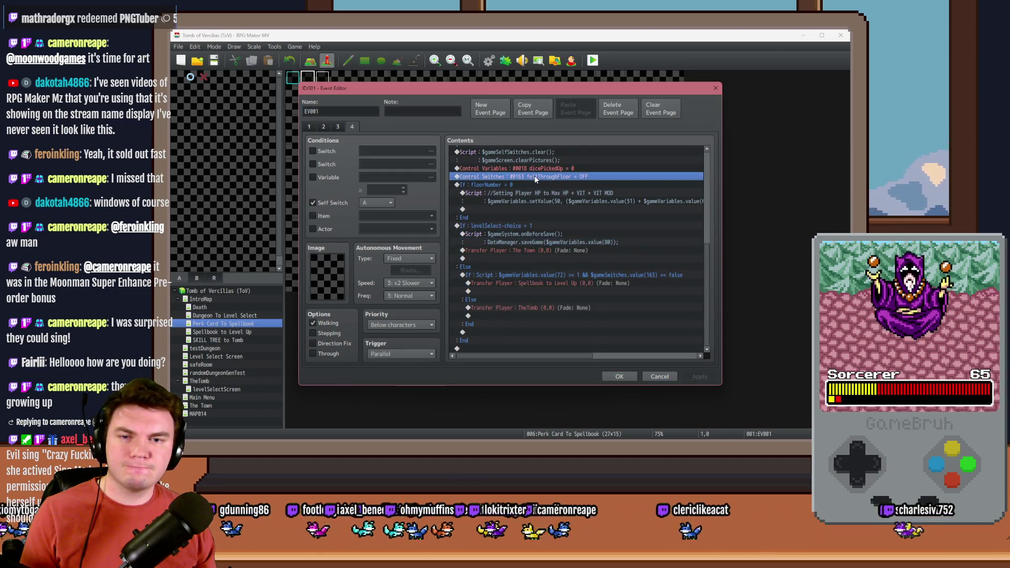
{"action": "scroll", "coordinate": [534, 181], "scroll_direction": "up", "scroll_amount": 3}
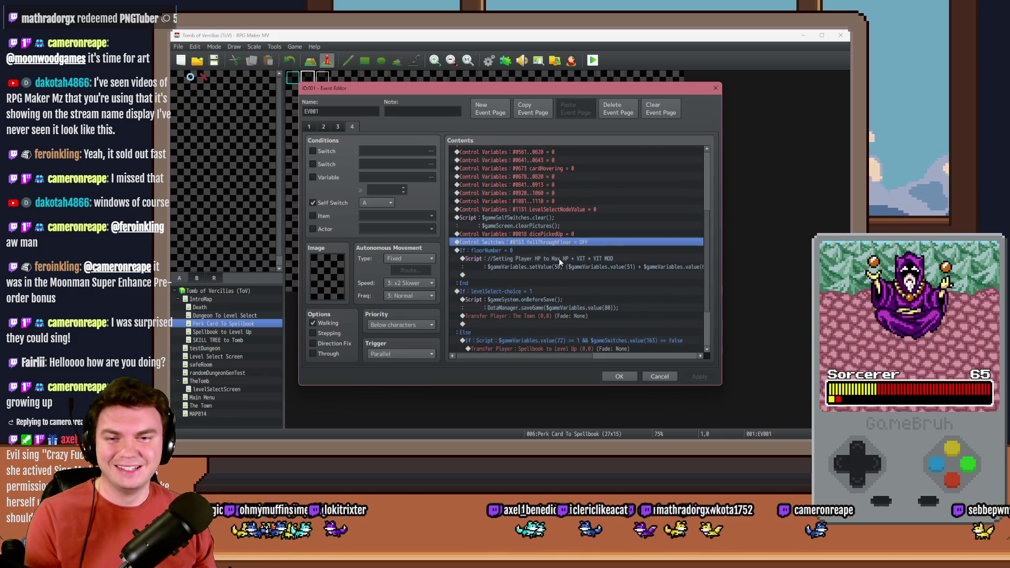
{"action": "left_click", "coordinate": [558, 258]}
{"action": "left_click", "coordinate": [611, 377]}
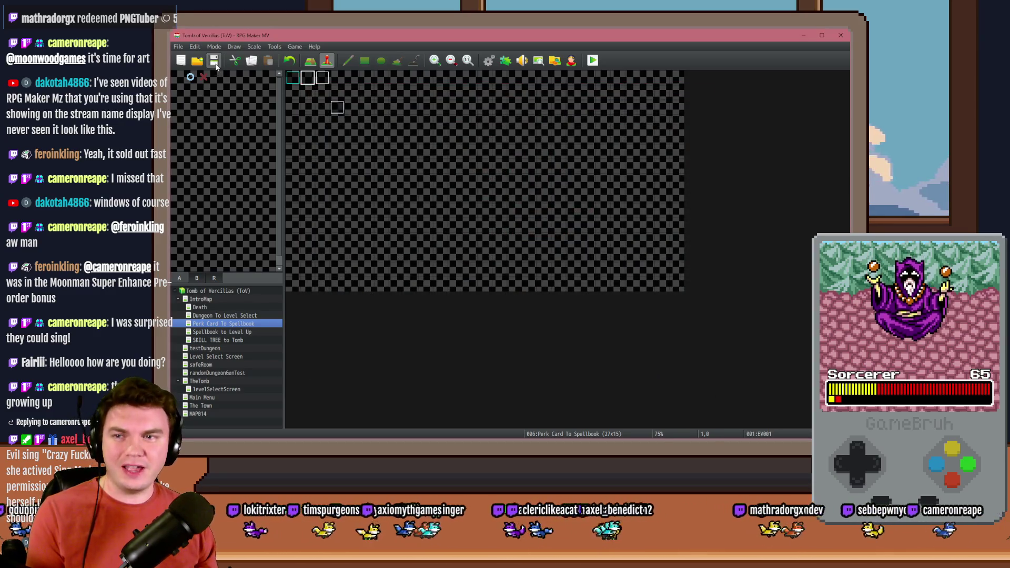
{"action": "left_click", "coordinate": [592, 59]}
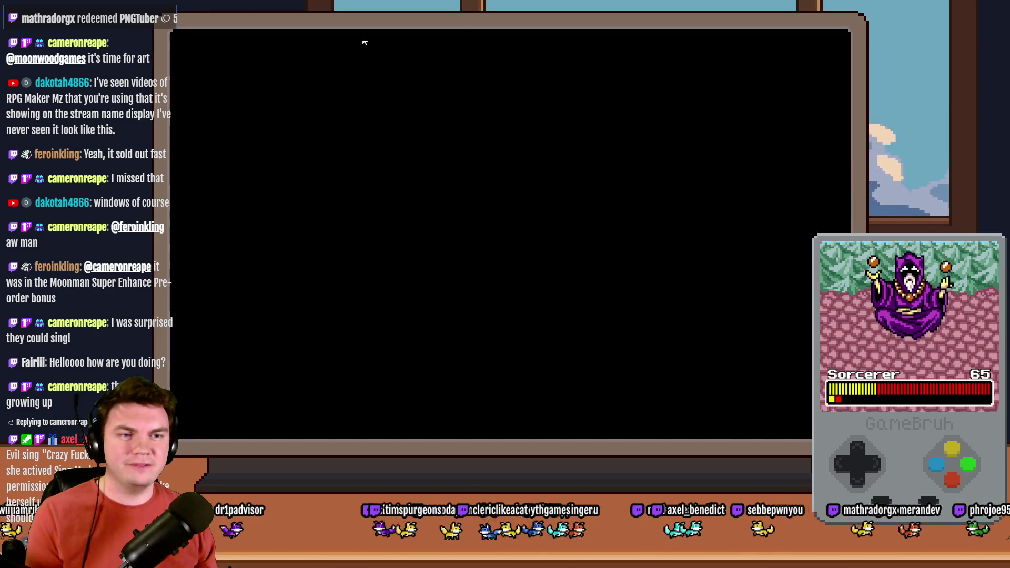
Take the daggers perk card, walk down the corridor, and rotate the gem puzzle's rings.
{"action": "left_click", "coordinate": [412, 192]}
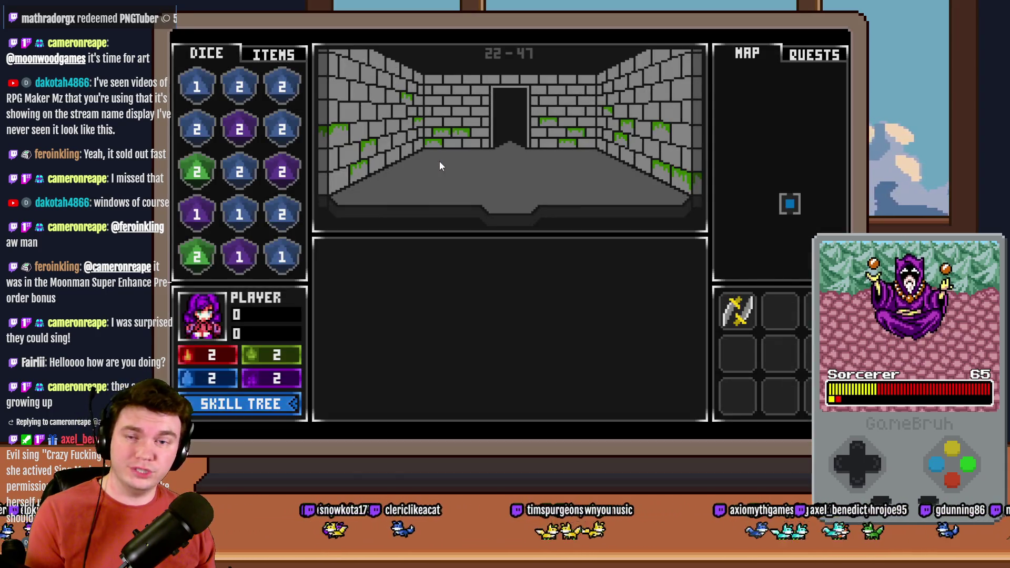
{"action": "left_click", "coordinate": [440, 161]}
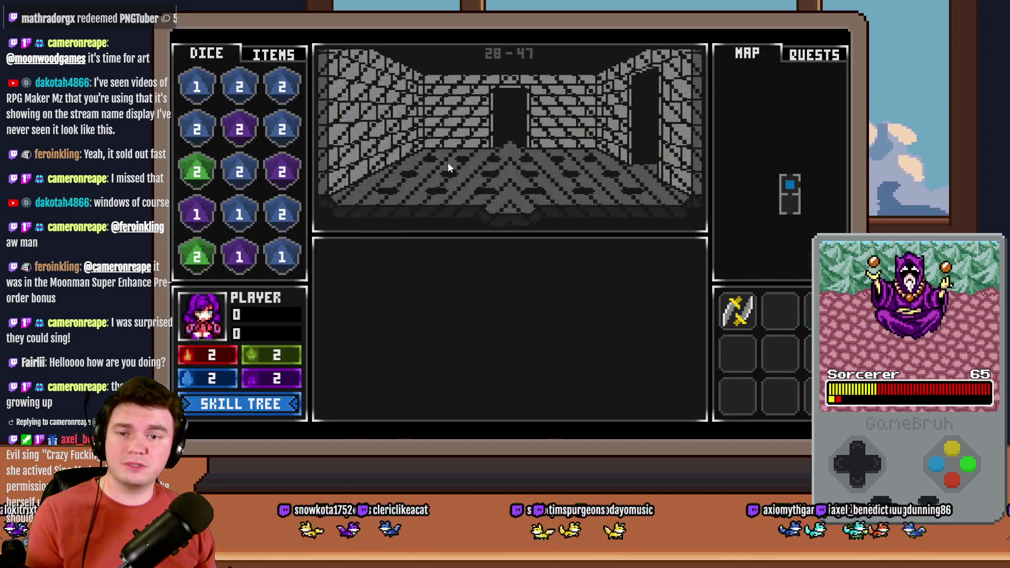
{"action": "left_click", "coordinate": [527, 226]}
{"action": "left_click", "coordinate": [535, 214]}
{"action": "left_click", "coordinate": [566, 191]}
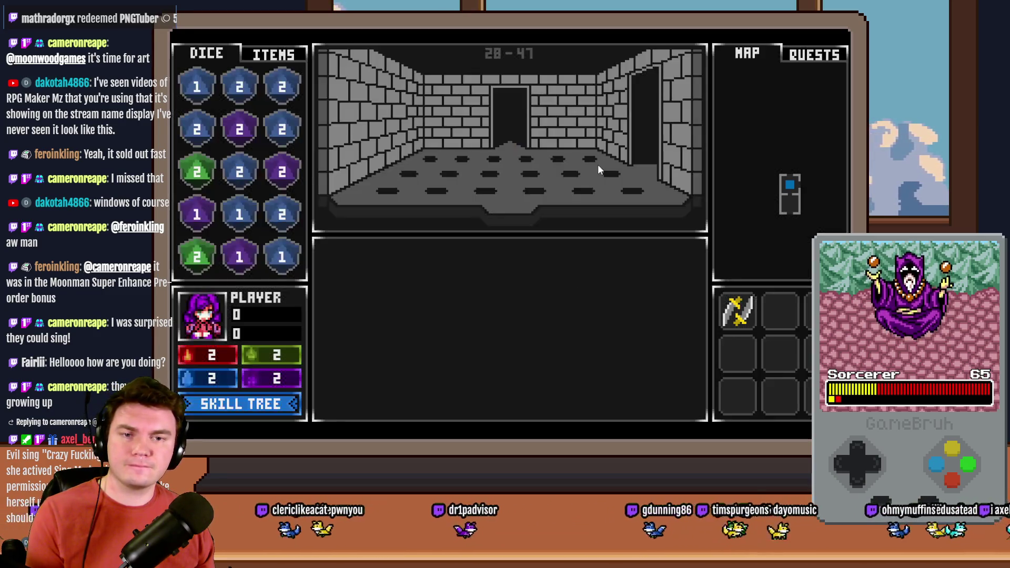
Align the glyph tiles and re-enter the remembered four-tile pattern.
{"action": "left_click", "coordinate": [500, 202]}
{"action": "left_click", "coordinate": [479, 234]}
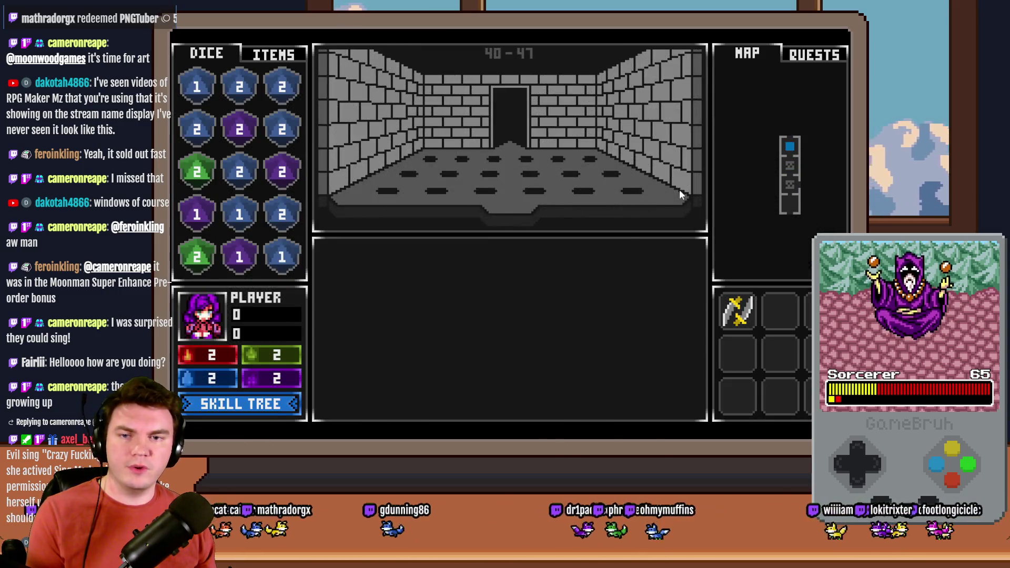
{"action": "left_click", "coordinate": [512, 235]}
{"action": "left_click", "coordinate": [512, 191]}
{"action": "left_click", "coordinate": [571, 184]}
{"action": "left_click", "coordinate": [579, 233]}
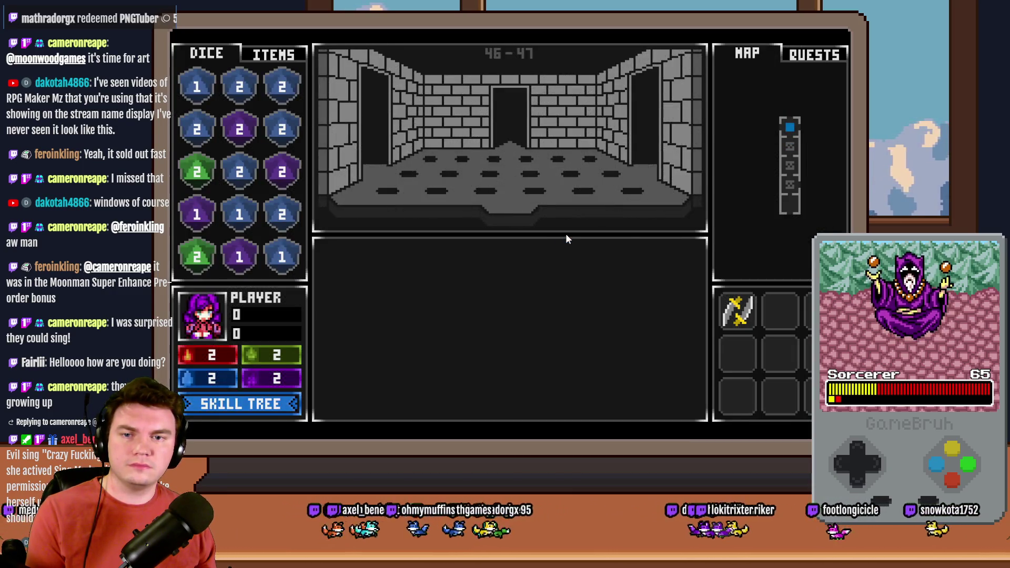
Re-enter the remembered six-tile pattern.
{"action": "left_click", "coordinate": [531, 251]}
{"action": "left_click", "coordinate": [516, 274]}
{"action": "left_click", "coordinate": [572, 278]}
{"action": "left_click", "coordinate": [572, 231]}
{"action": "left_click", "coordinate": [509, 184]}
{"action": "left_click", "coordinate": [567, 189]}
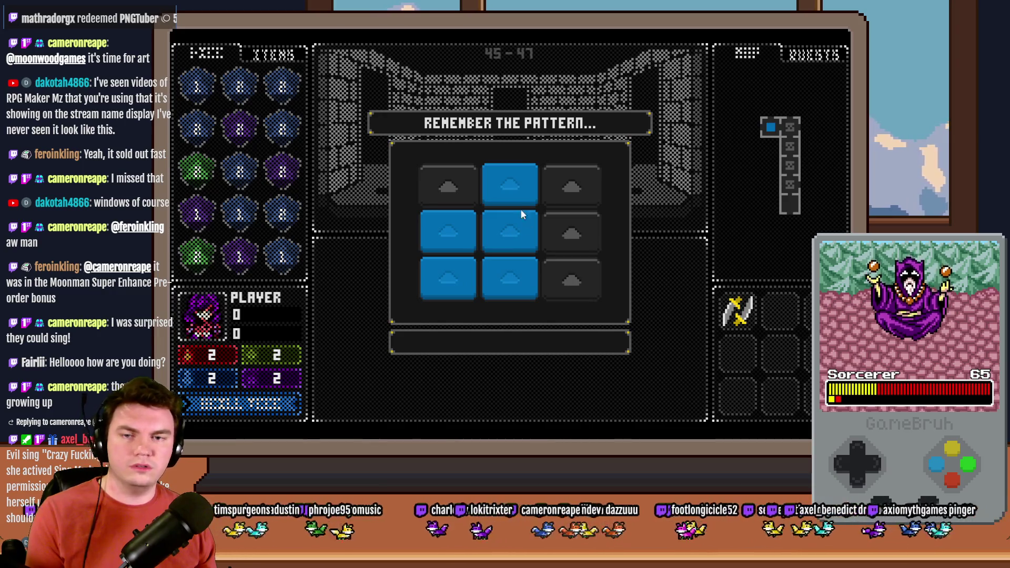
Reproduce the five-tile pattern to disarm the trap, then bring up the debug window.
{"action": "left_click", "coordinate": [510, 184]}
{"action": "left_click", "coordinate": [509, 231]}
{"action": "left_click", "coordinate": [509, 279]}
{"action": "left_click", "coordinate": [448, 279]}
{"action": "left_click", "coordinate": [456, 235]}
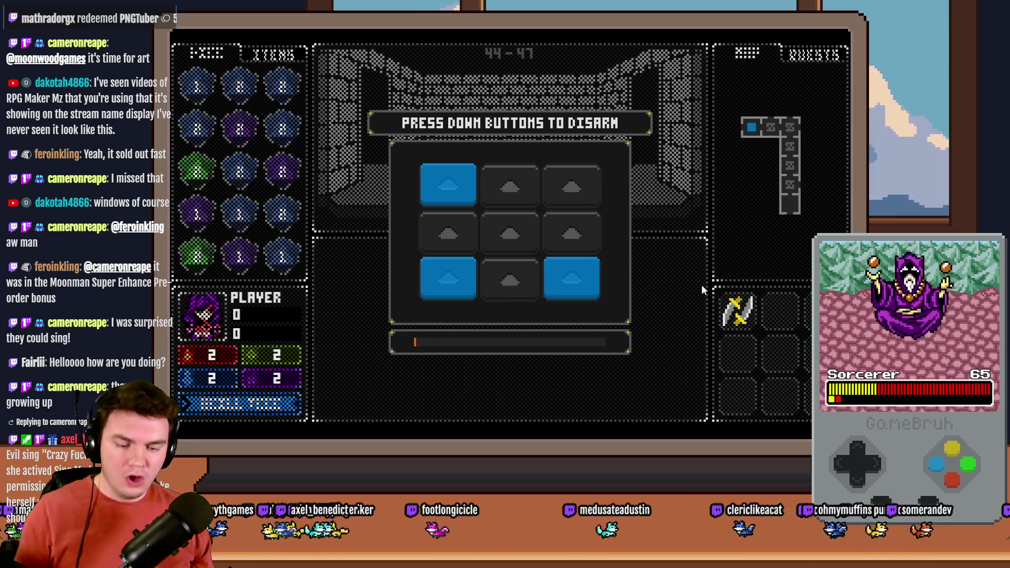
{"action": "key", "text": "F9"}
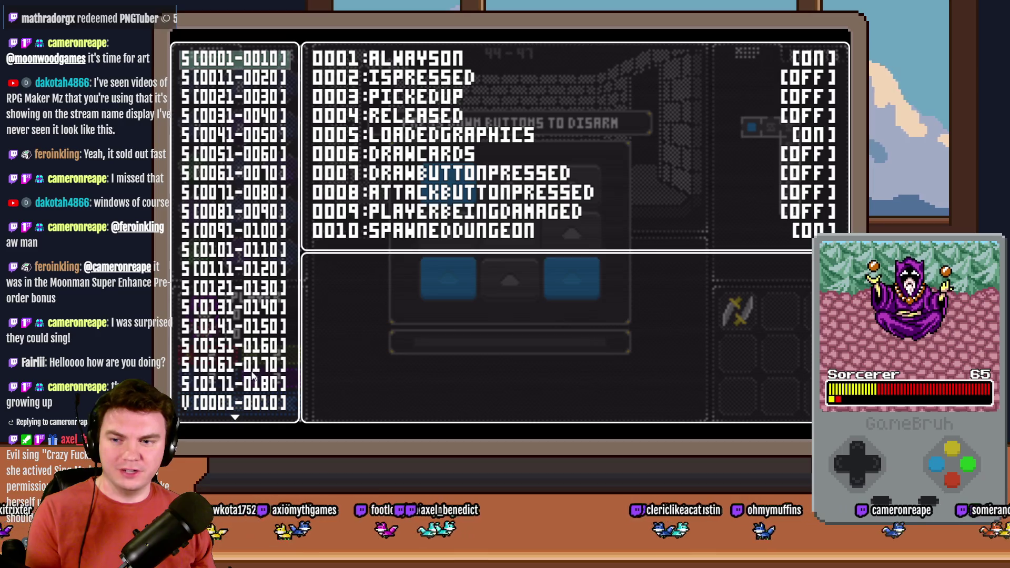
Raise variable 0072 floorNumber from 2 to 3 in the debug window, resume, then end the playtest.
{"action": "scroll", "coordinate": [263, 337], "scroll_direction": "down", "scroll_amount": 11}
{"action": "key", "text": "Up"}
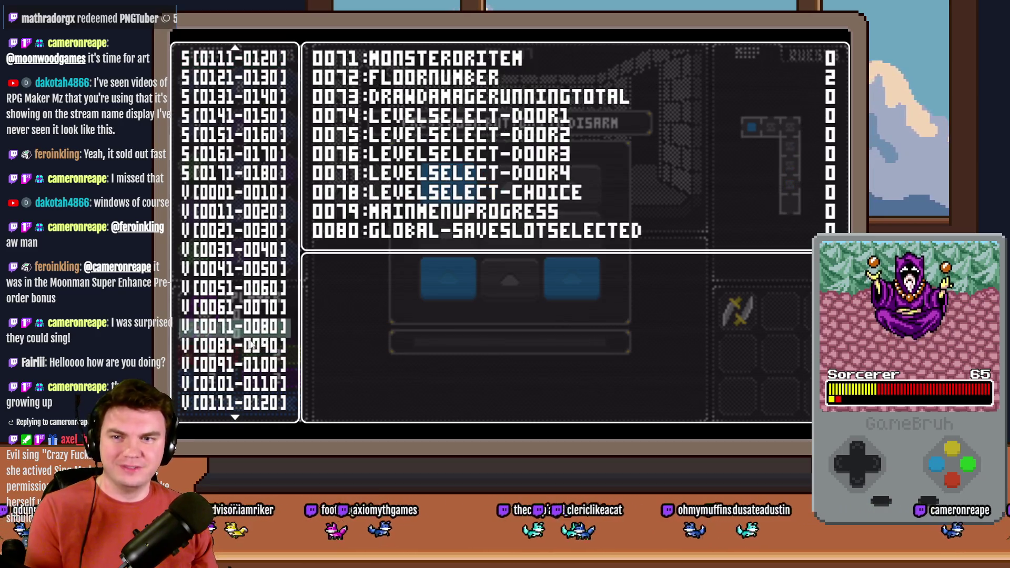
{"action": "key", "text": "Return"}
{"action": "key", "text": "Down"}
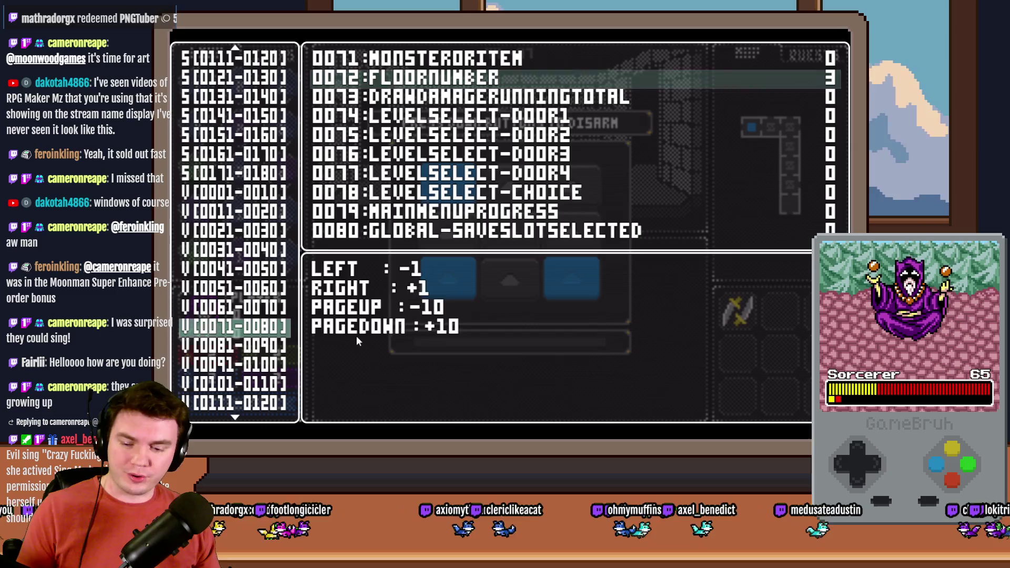
{"action": "key", "text": "Escape"}
{"action": "key", "text": "Escape"}
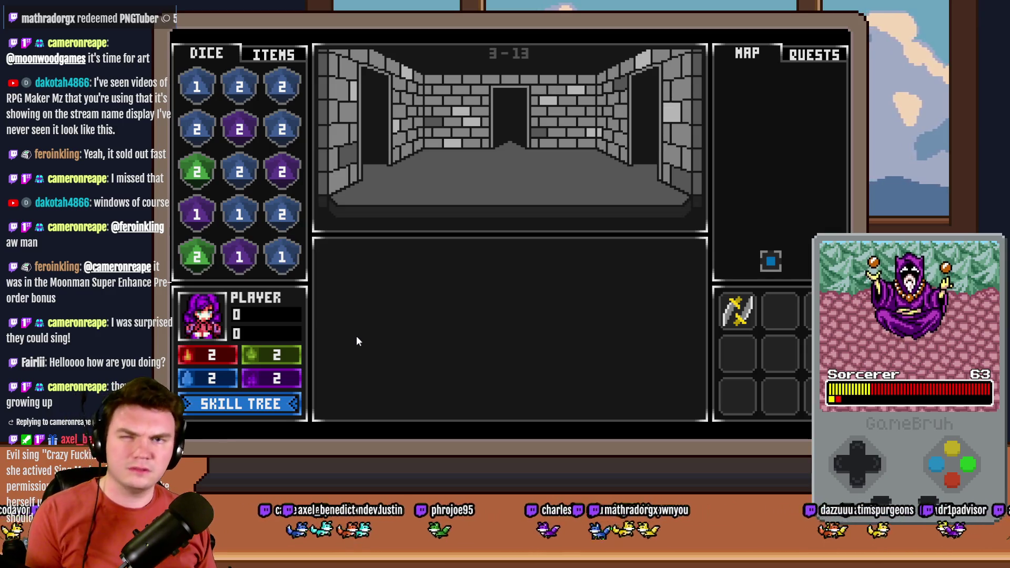
{"action": "key", "text": "F9"}
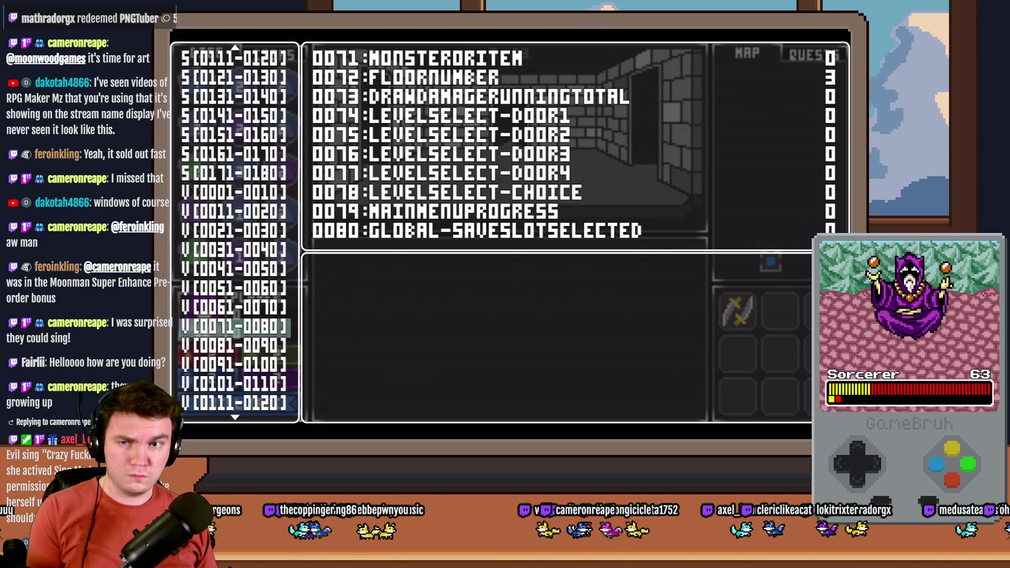
{"action": "key", "text": "alt+F4"}
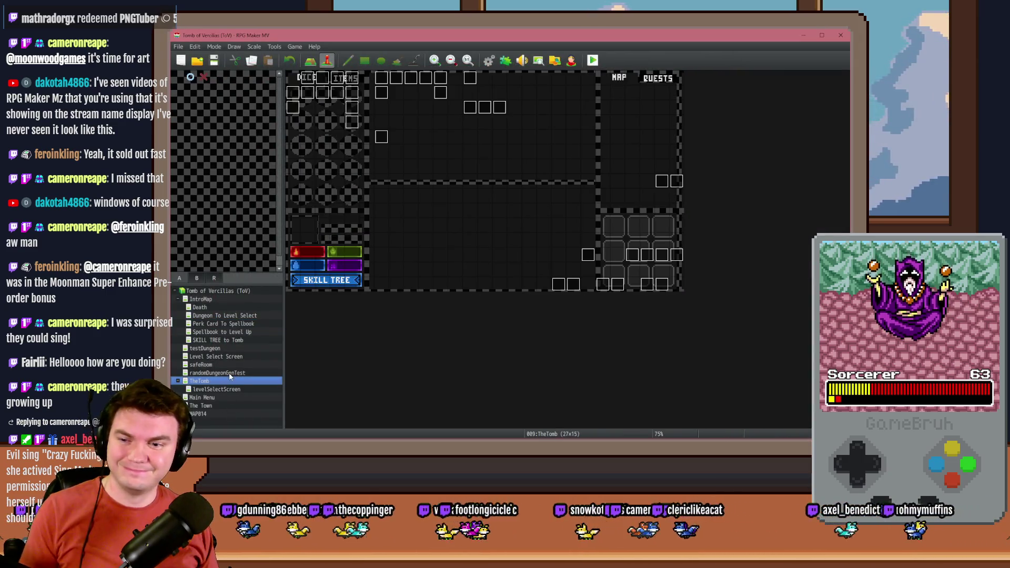
Look over TheTomb's Int/Movement event, then switch to the Perk Card To Spellbook map.
{"action": "double_click", "coordinate": [308, 78]}
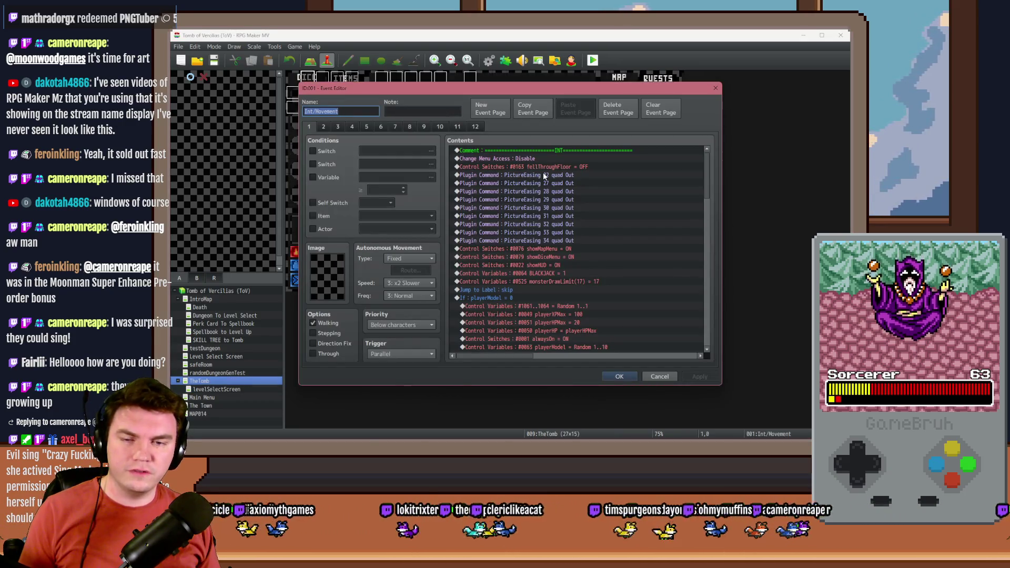
{"action": "left_click", "coordinate": [613, 374]}
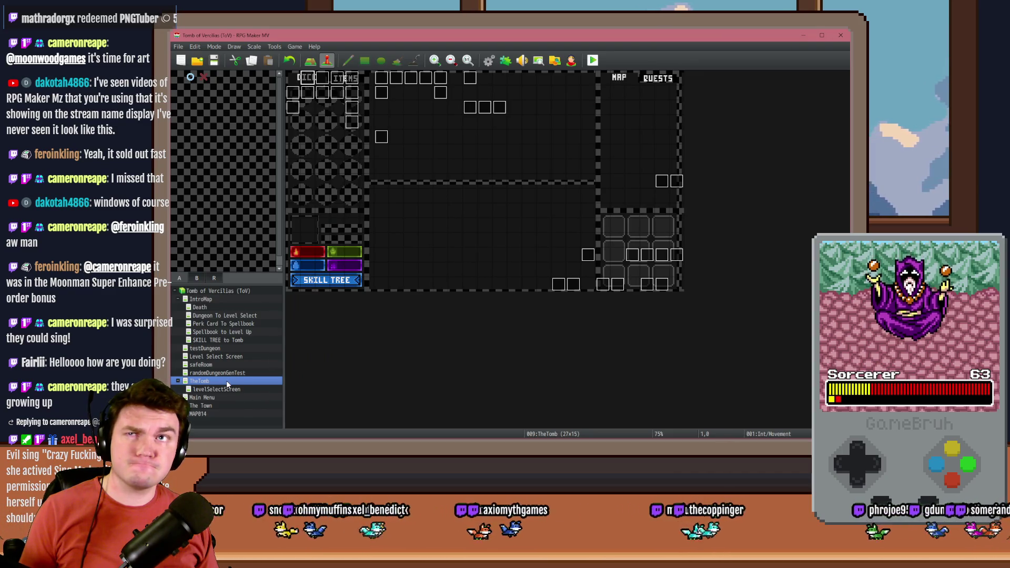
{"action": "left_click", "coordinate": [223, 323]}
Browse EV001's pages 3 and 4, close it, and return to TheTomb map.
{"action": "double_click", "coordinate": [293, 78]}
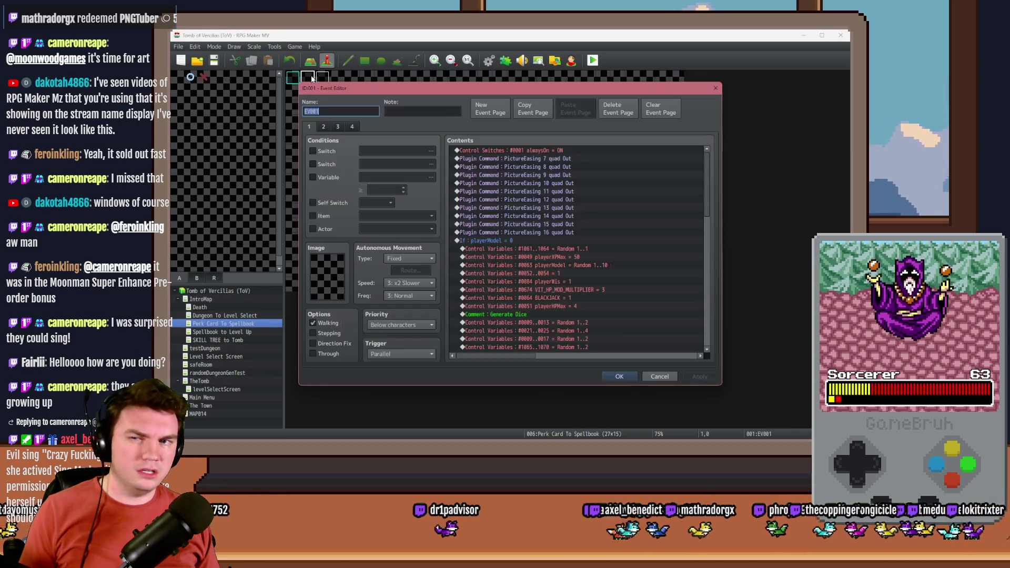
{"action": "left_click", "coordinate": [337, 126]}
{"action": "left_click", "coordinate": [352, 126]}
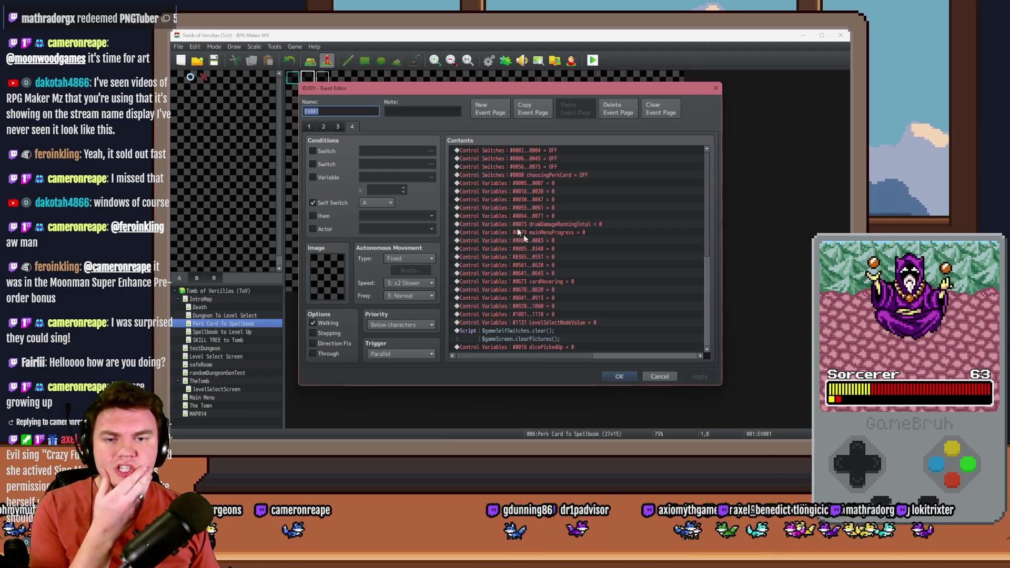
{"action": "left_click", "coordinate": [338, 127]}
{"action": "left_click", "coordinate": [323, 128]}
{"action": "left_click", "coordinate": [337, 128]}
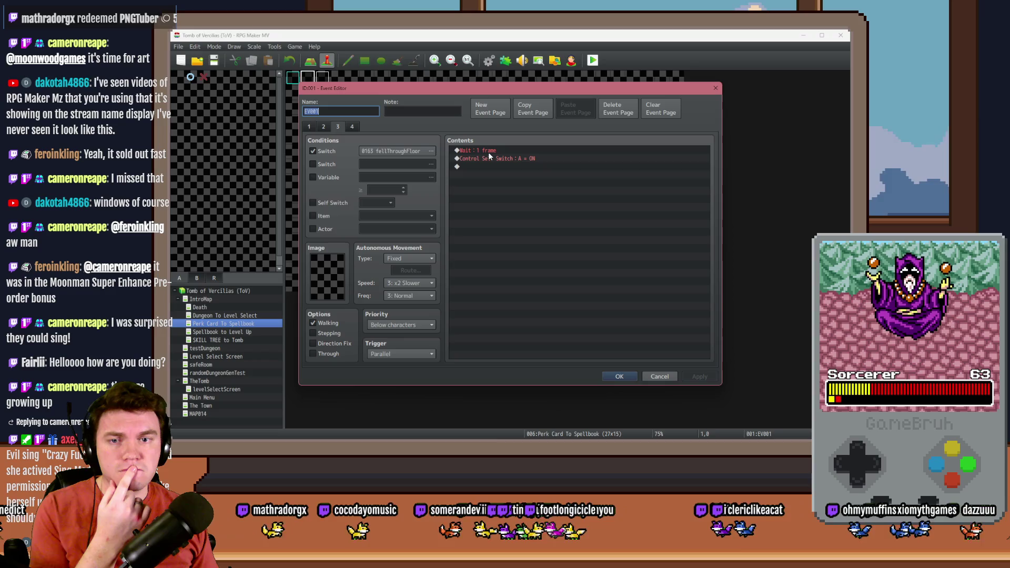
{"action": "left_click", "coordinate": [352, 127]}
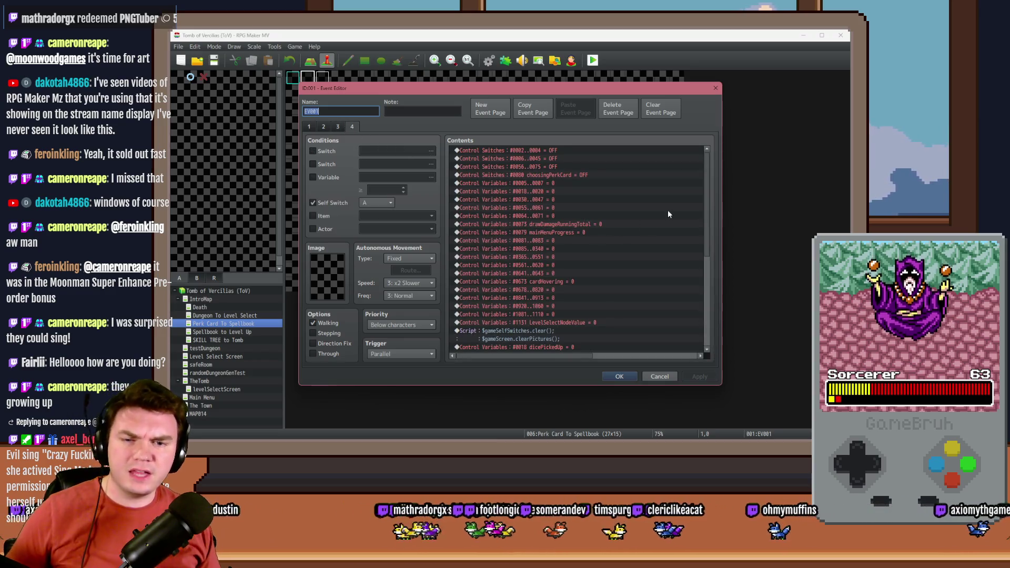
{"action": "mouse_move", "coordinate": [708, 209]}
{"action": "left_mouse_down"}
{"action": "mouse_move", "coordinate": [715, 311]}
{"action": "mouse_move", "coordinate": [441, 153]}
{"action": "left_mouse_up"}
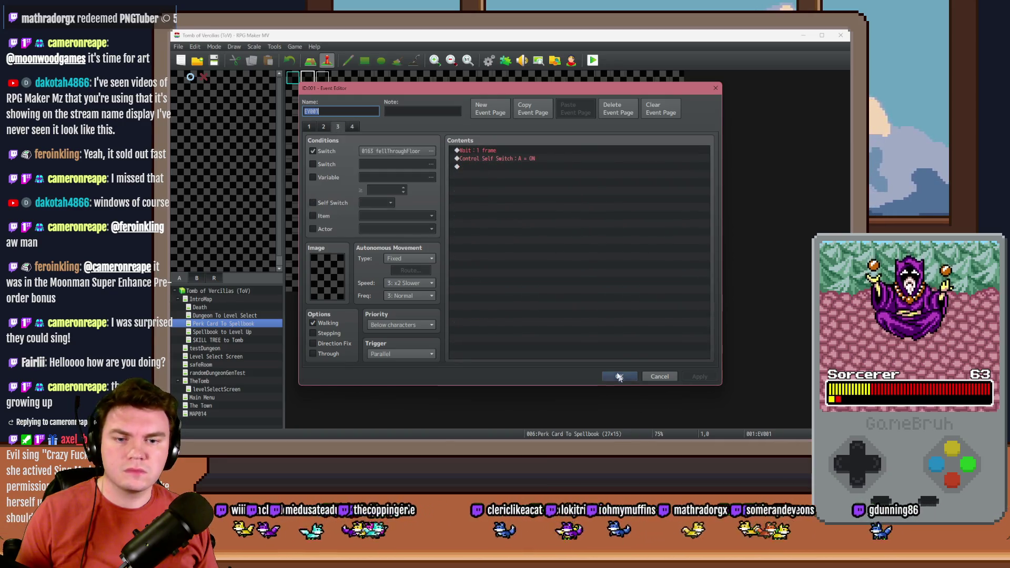
{"action": "left_click", "coordinate": [620, 377]}
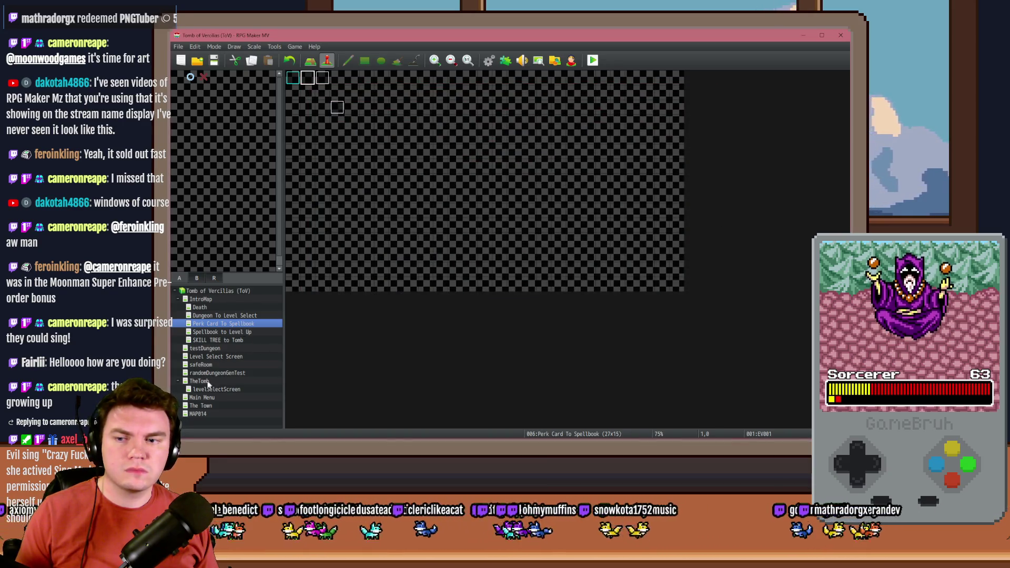
{"action": "left_click", "coordinate": [207, 382]}
Open the puzzleTimer event and examine its floorNumber -= 2 command.
{"action": "double_click", "coordinate": [381, 79]}
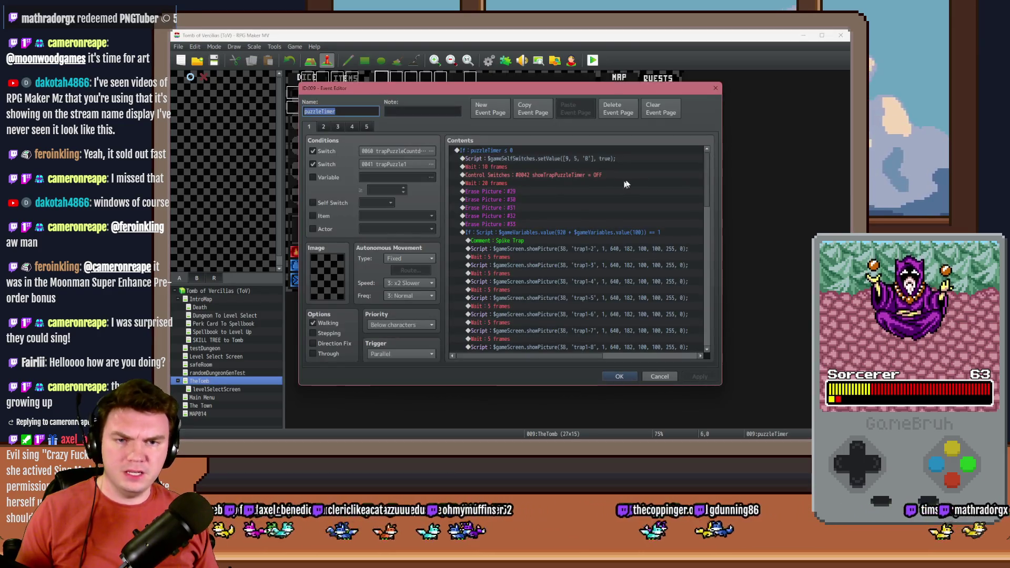
{"action": "left_click_drag", "start_coordinate": [708, 169], "coordinate": [708, 268]}
{"action": "left_click", "coordinate": [596, 283]}
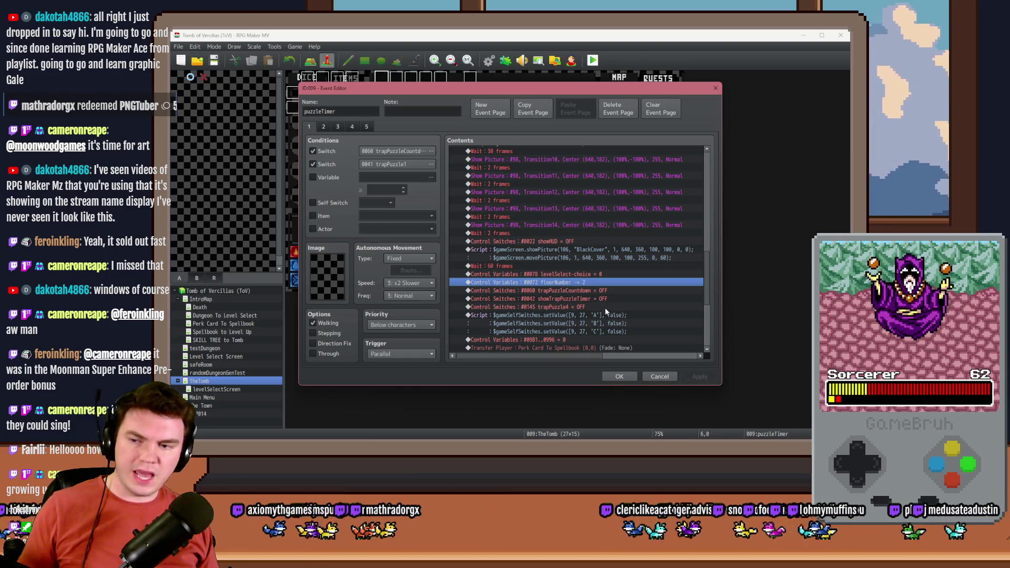
{"action": "scroll", "coordinate": [609, 336], "scroll_direction": "down", "scroll_amount": 5}
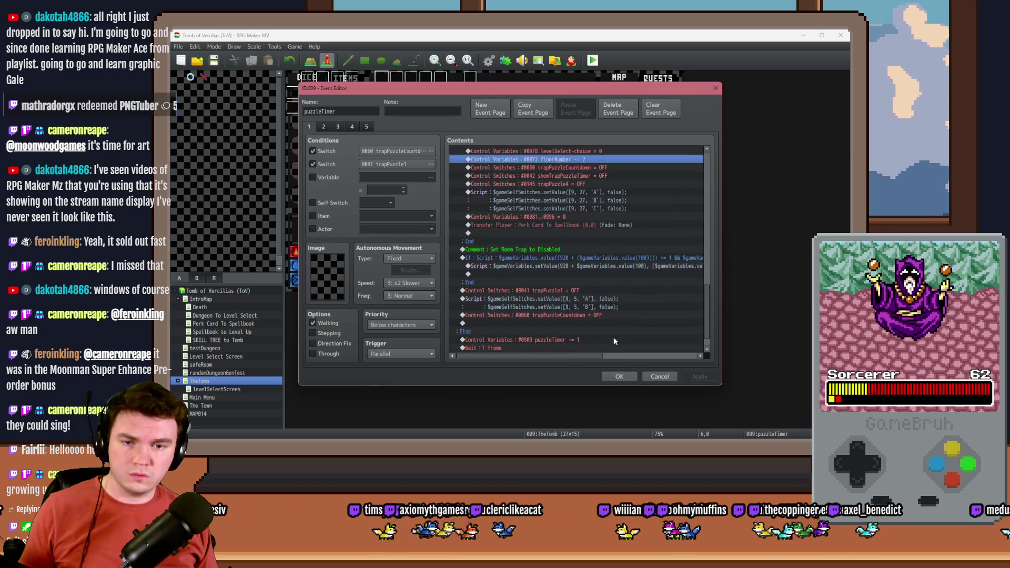
{"action": "scroll", "coordinate": [547, 280], "scroll_direction": "up", "scroll_amount": 3}
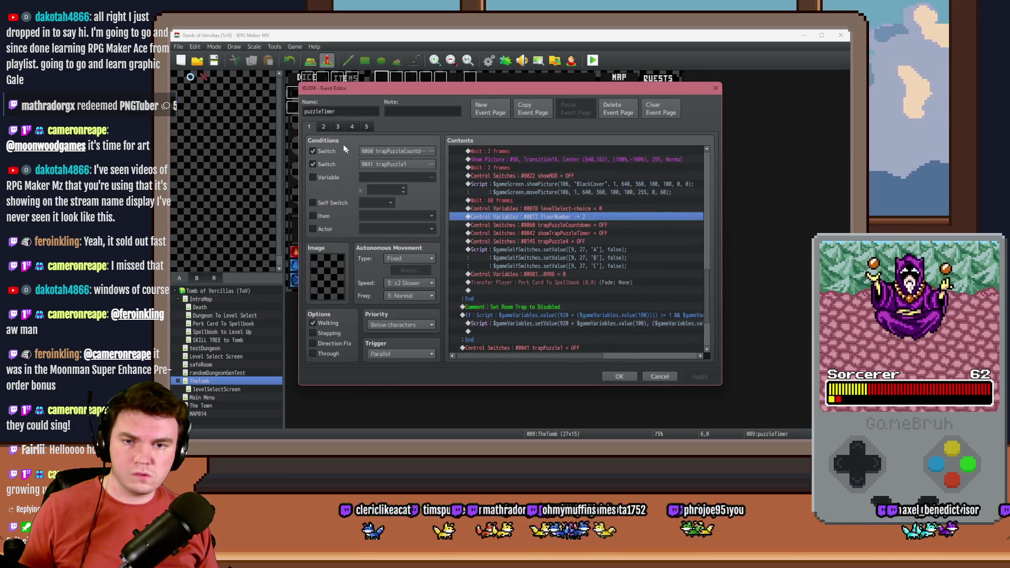
Browse puzzleTimer pages 2, 5 and 4, checking a variable-setting command, then close the event.
{"action": "left_click", "coordinate": [319, 127]}
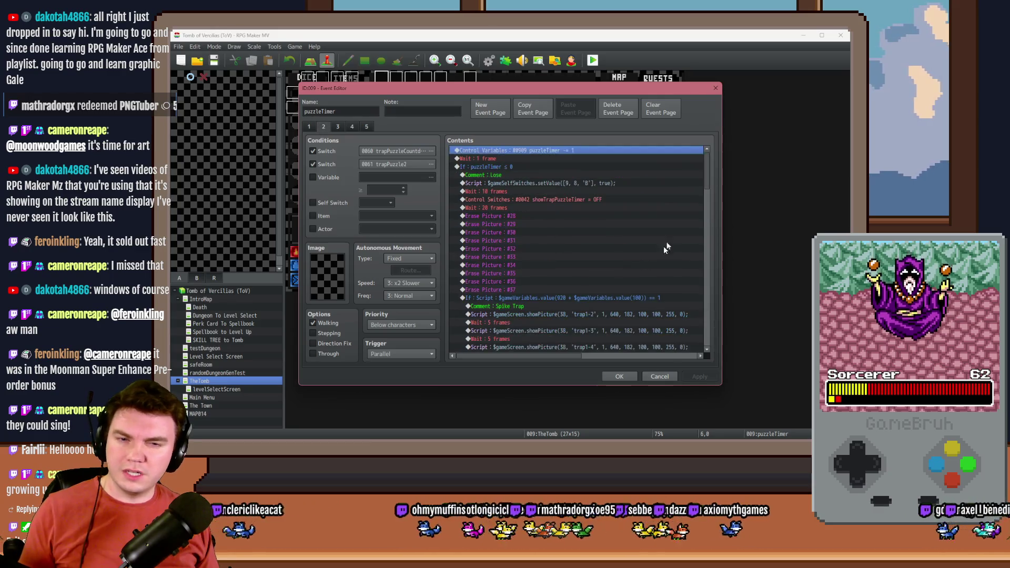
{"action": "left_click_drag", "start_coordinate": [708, 180], "coordinate": [714, 267]}
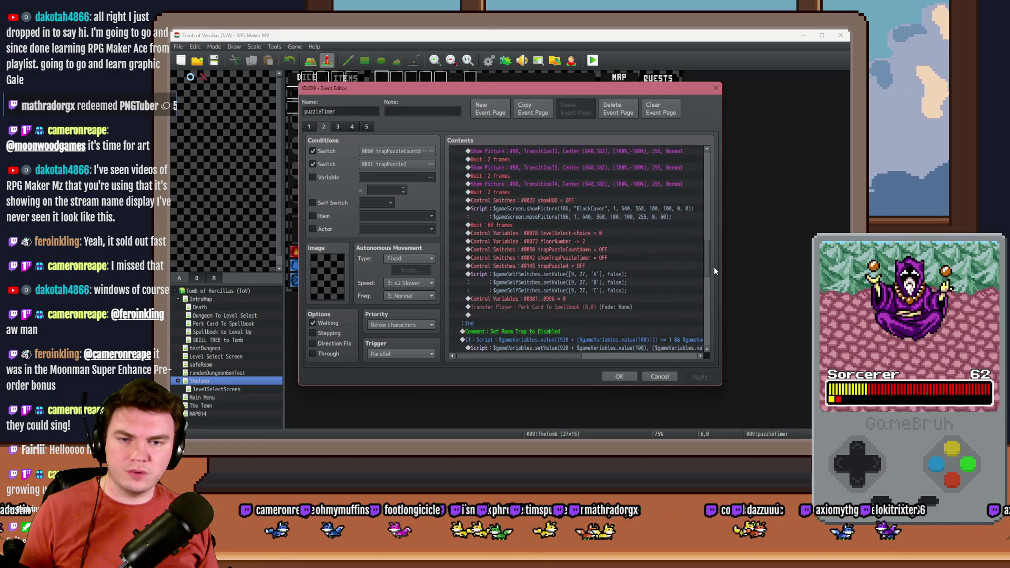
{"action": "left_click", "coordinate": [364, 125]}
{"action": "scroll", "coordinate": [718, 264], "scroll_direction": "down", "scroll_amount": 3}
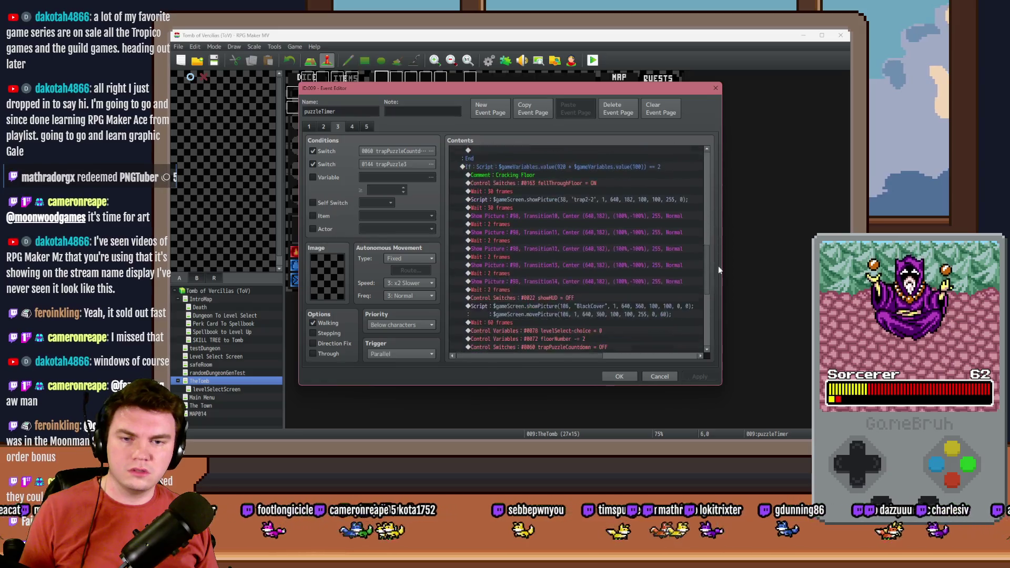
{"action": "double_click", "coordinate": [607, 280]}
{"action": "key", "text": "Escape"}
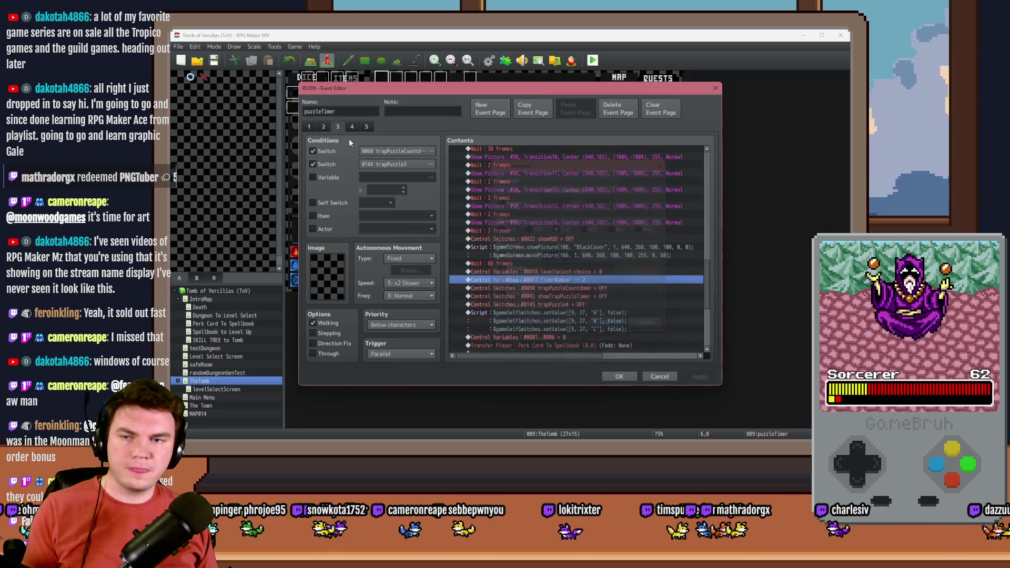
{"action": "left_click", "coordinate": [352, 126]}
{"action": "scroll", "coordinate": [709, 234], "scroll_direction": "down", "scroll_amount": 5}
{"action": "scroll", "coordinate": [708, 281], "scroll_direction": "down", "scroll_amount": 10}
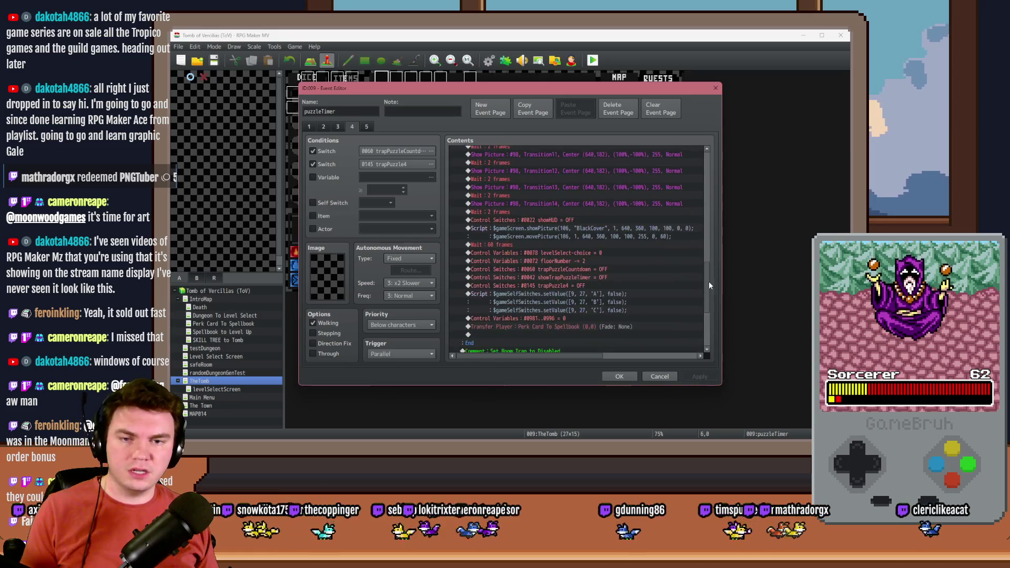
{"action": "left_click", "coordinate": [605, 371]}
Open the Int/Movement event, examine its floorNumber += 1 command, and close it.
{"action": "double_click", "coordinate": [304, 81]}
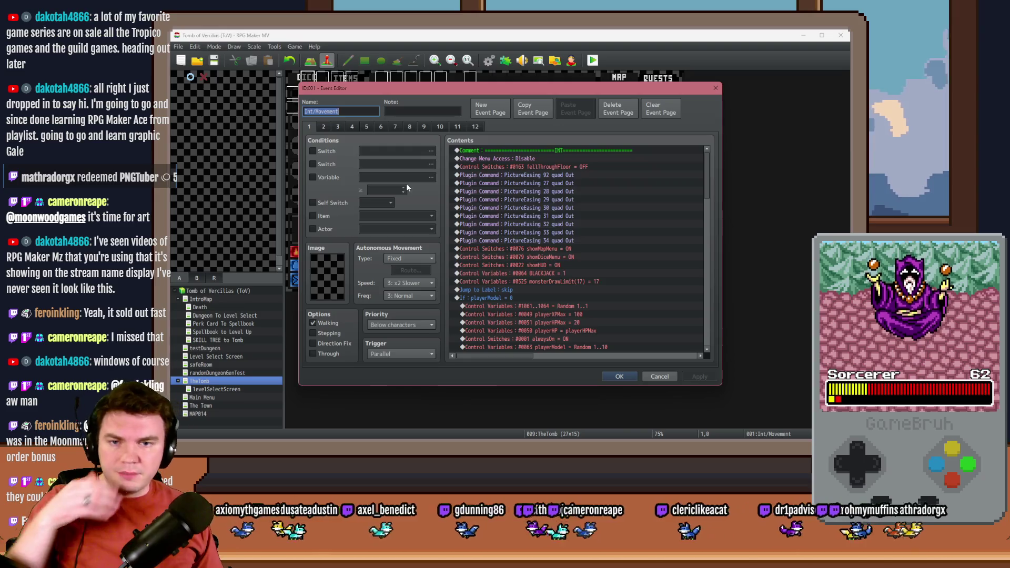
{"action": "scroll", "coordinate": [530, 263], "scroll_direction": "down", "scroll_amount": 3}
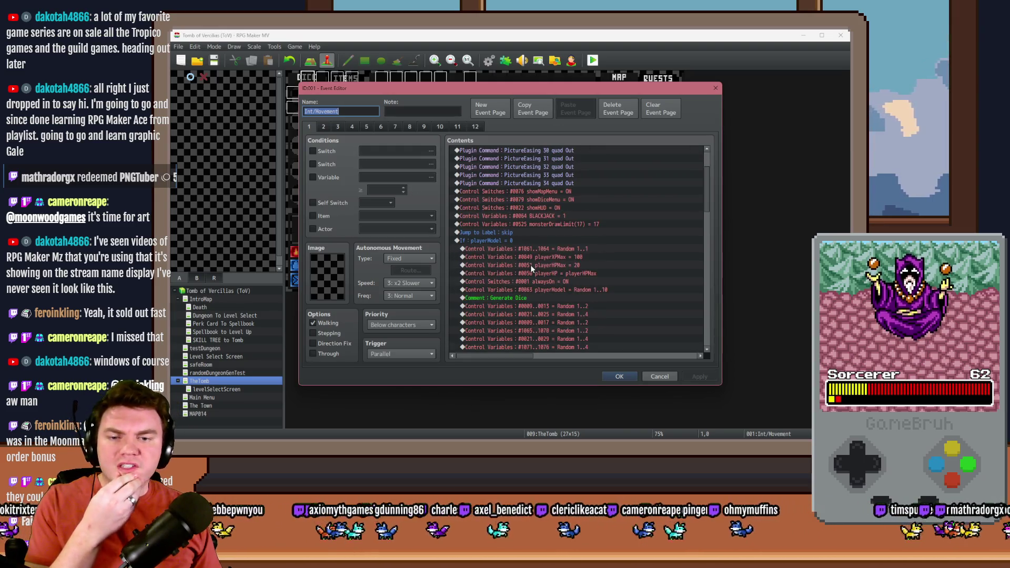
{"action": "scroll", "coordinate": [530, 264], "scroll_direction": "down", "scroll_amount": 2}
{"action": "scroll", "coordinate": [531, 265], "scroll_direction": "down", "scroll_amount": 7}
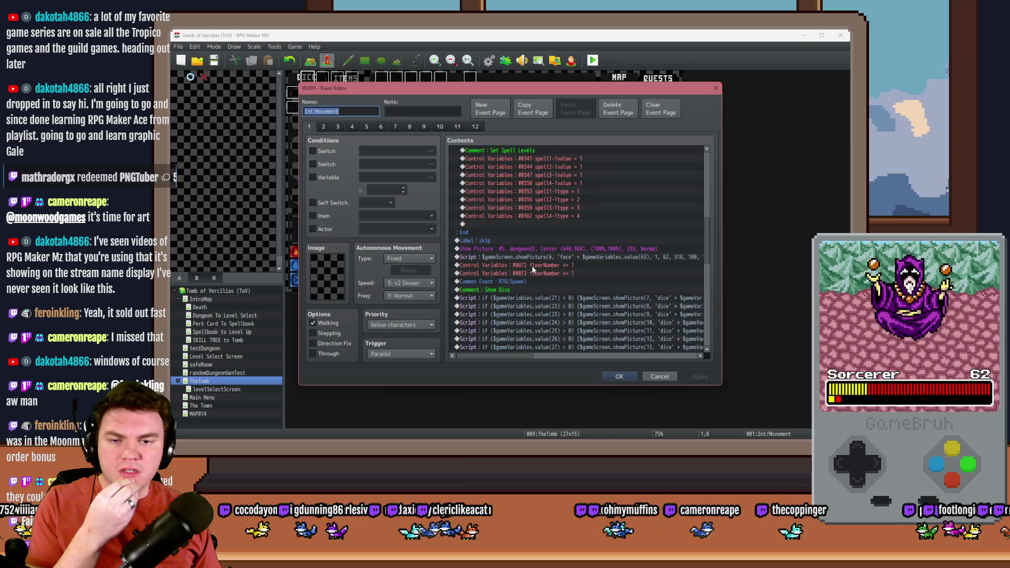
{"action": "left_click", "coordinate": [543, 266]}
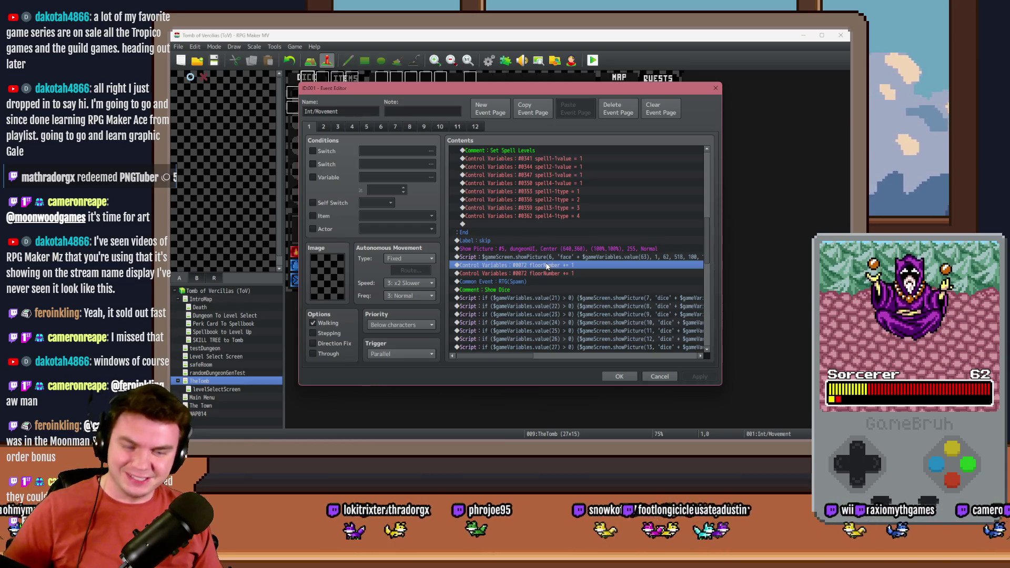
{"action": "left_click", "coordinate": [619, 376]}
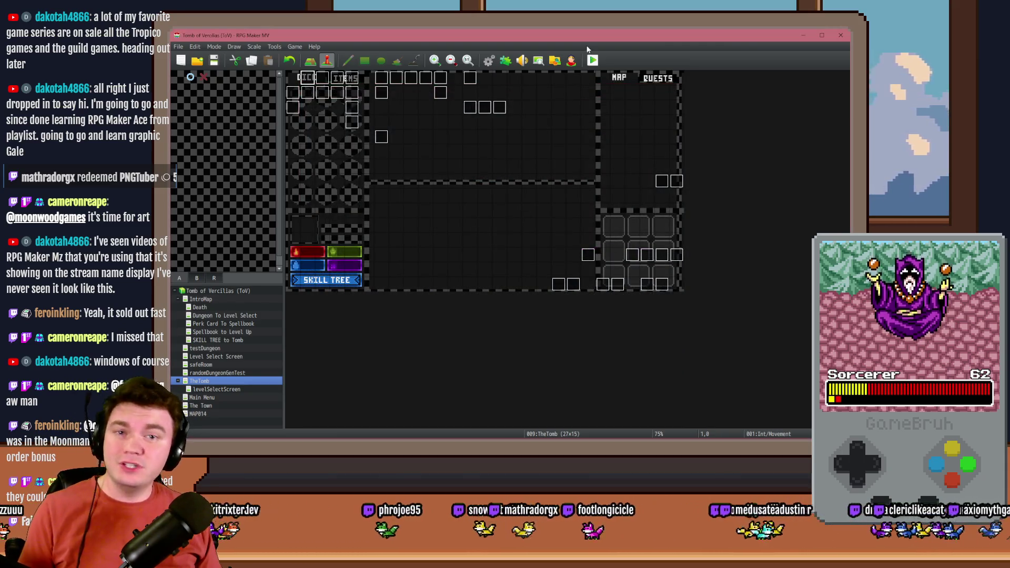
{"action": "left_click", "coordinate": [594, 60]}
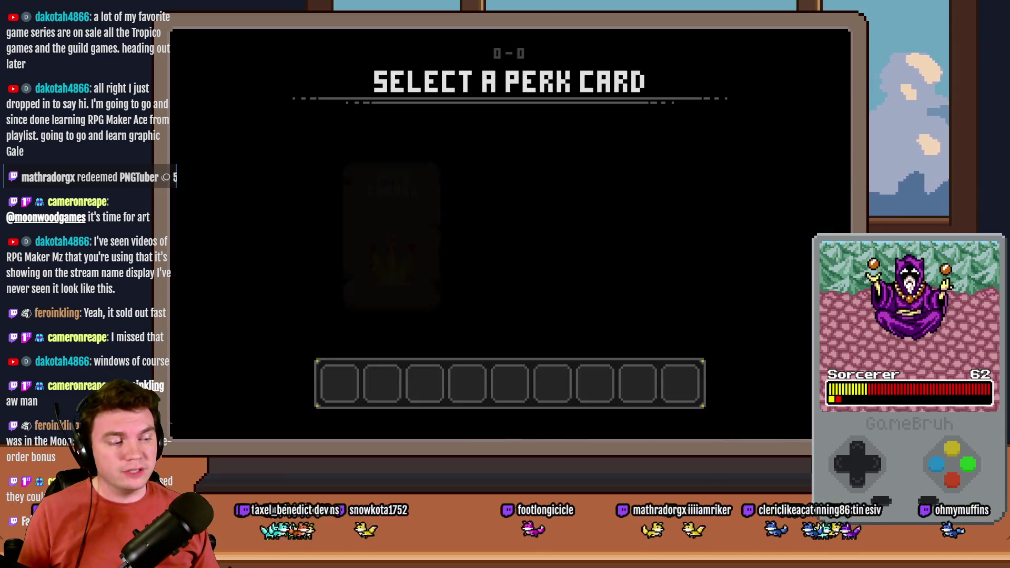
{"action": "left_click", "coordinate": [661, 193]}
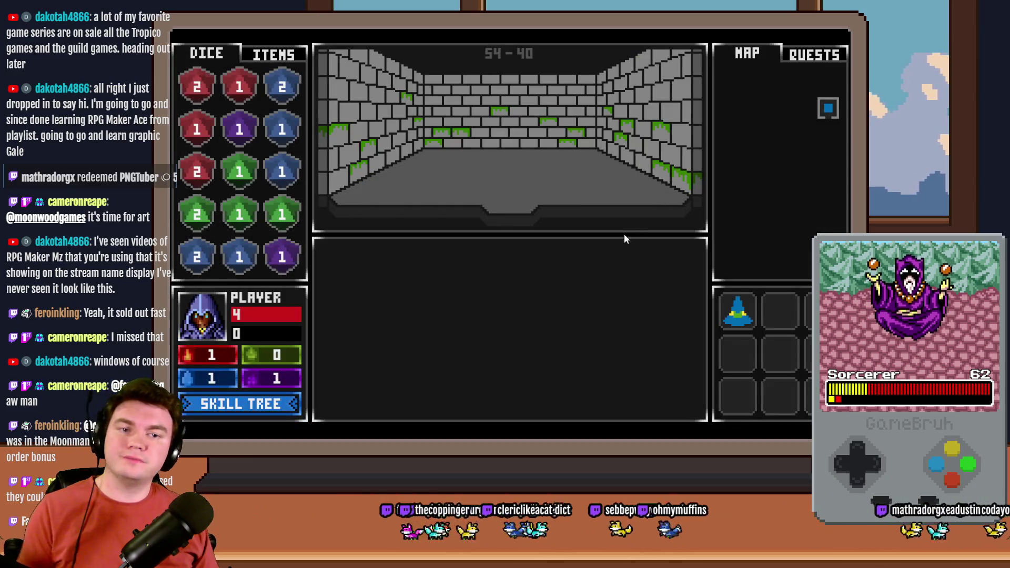
{"action": "key", "text": "Up"}
{"action": "key", "text": "Up"}
{"action": "left_click", "coordinate": [513, 206]}
{"action": "left_click", "coordinate": [540, 233]}
{"action": "left_click", "coordinate": [509, 265]}
{"action": "left_click", "coordinate": [509, 271]}
{"action": "left_click", "coordinate": [539, 239]}
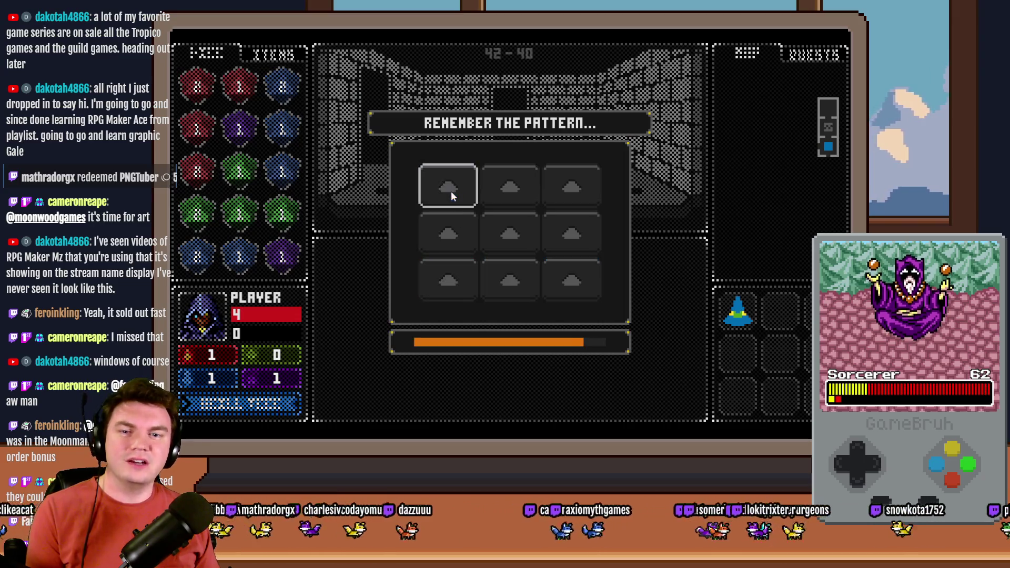
{"action": "left_click", "coordinate": [492, 273]}
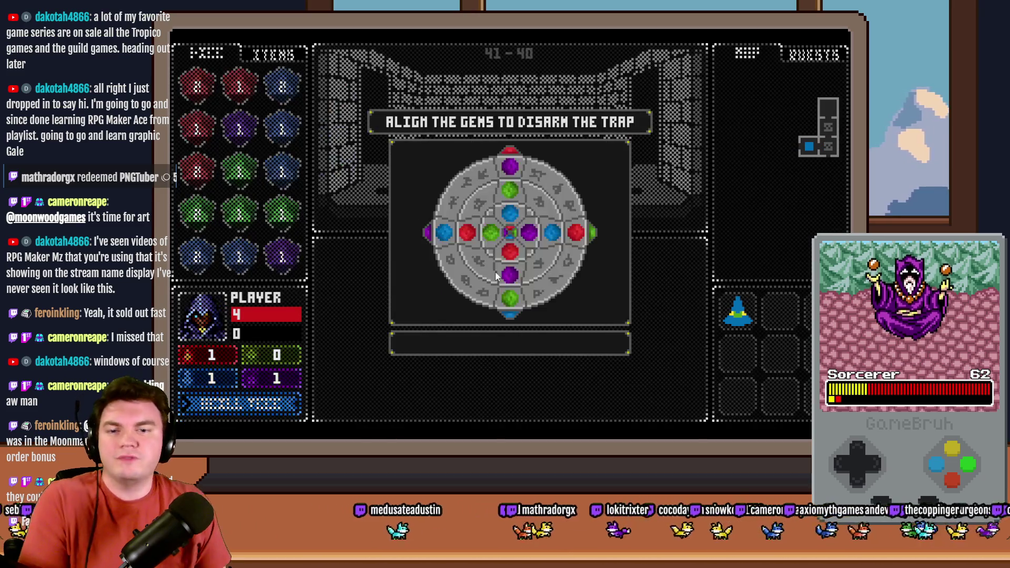
{"action": "left_click", "coordinate": [485, 219]}
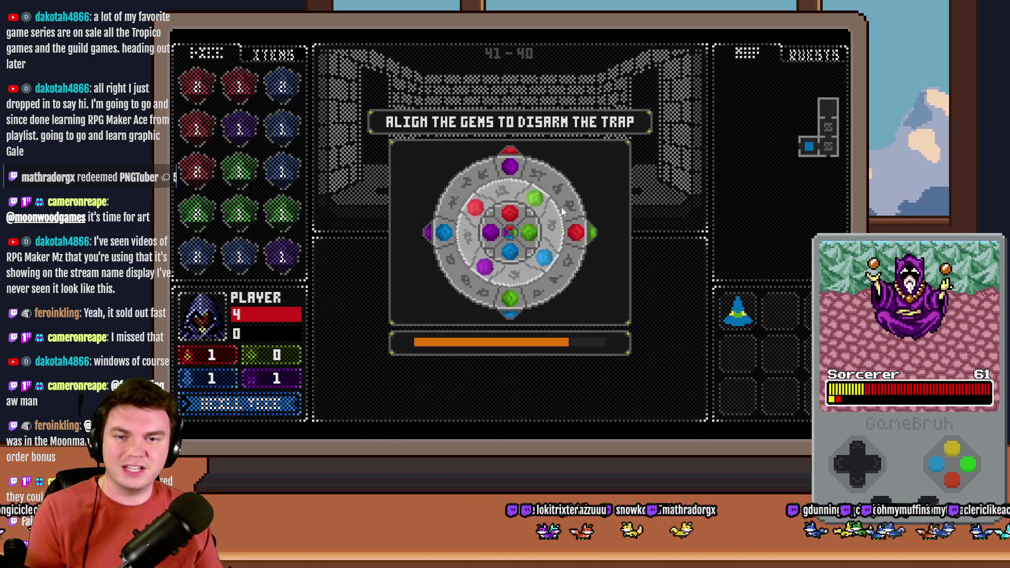
{"action": "left_click", "coordinate": [566, 208]}
{"action": "left_click", "coordinate": [571, 211]}
{"action": "left_click", "coordinate": [571, 214]}
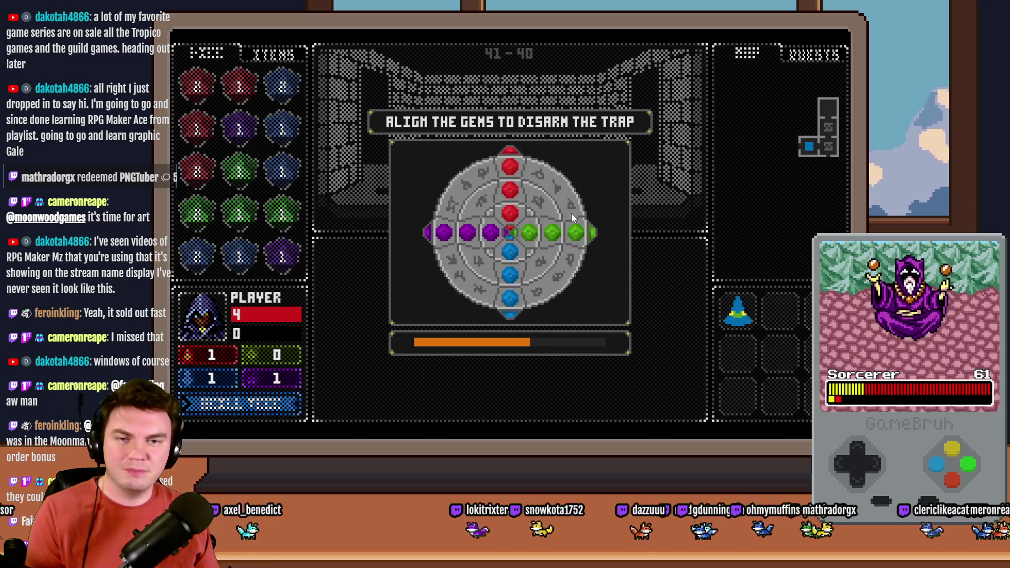
{"action": "key", "text": "1"}
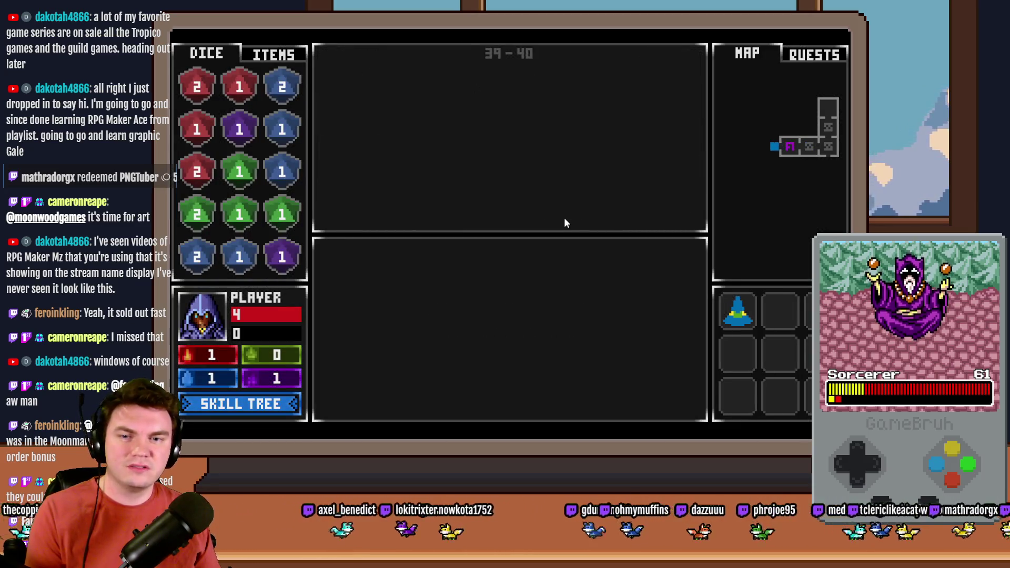
{"action": "left_click", "coordinate": [512, 210]}
{"action": "left_click", "coordinate": [512, 209]}
{"action": "left_click", "coordinate": [522, 266]}
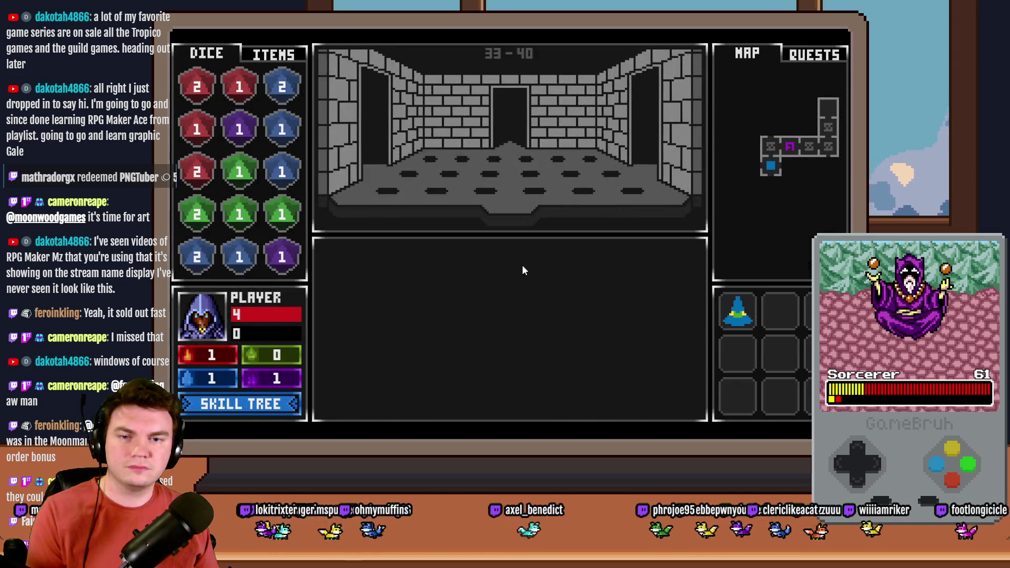
{"action": "left_click", "coordinate": [579, 239]}
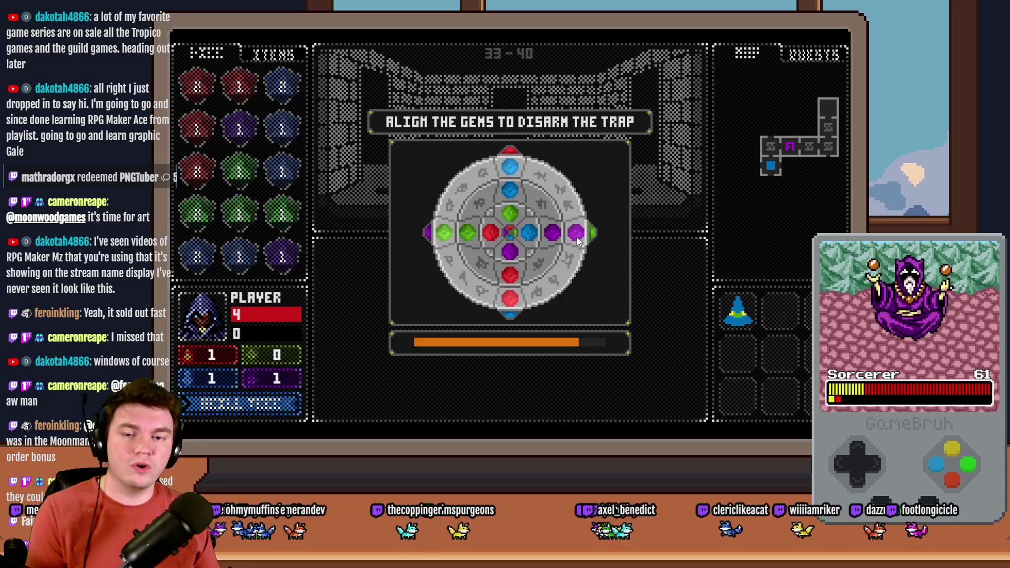
{"action": "left_click", "coordinate": [545, 243]}
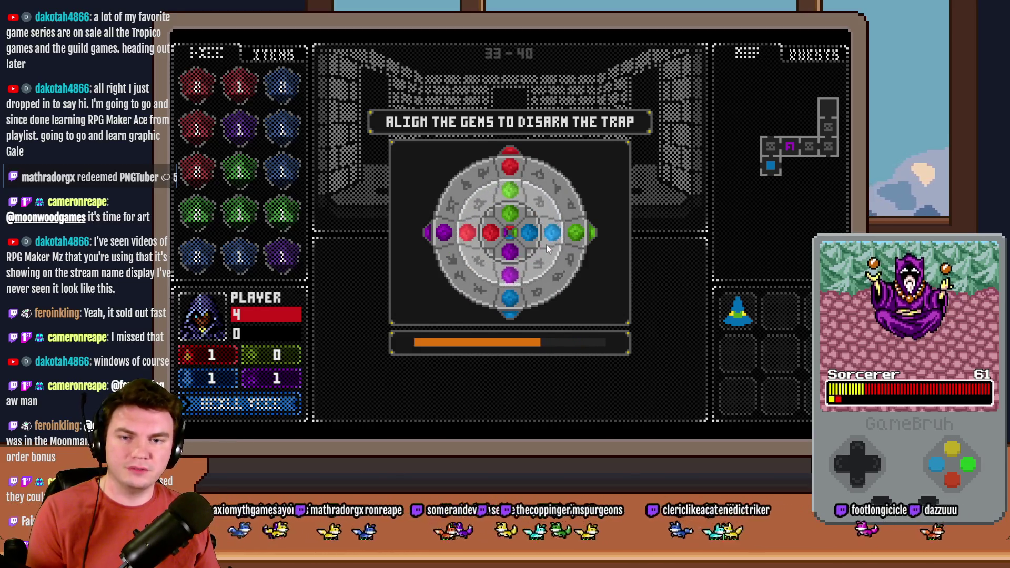
{"action": "left_click", "coordinate": [532, 233]}
{"action": "left_click", "coordinate": [534, 231]}
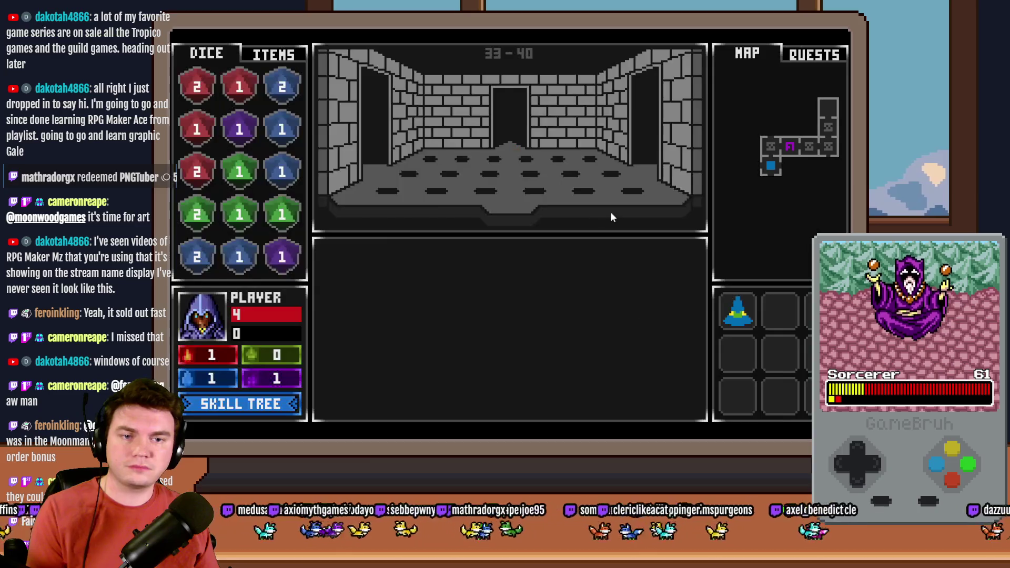
{"action": "key", "text": "alt+F4"}
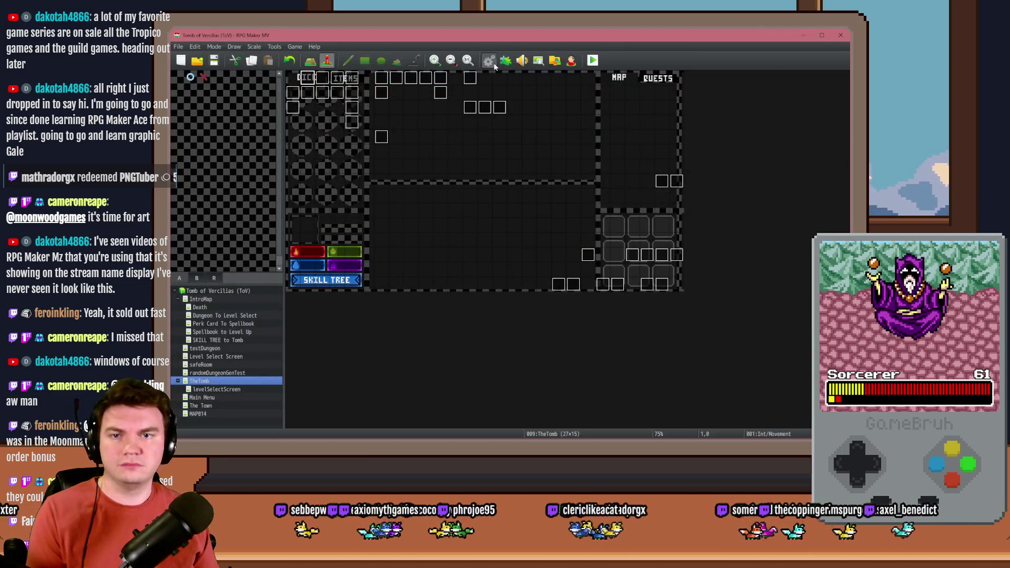
In the database's Common Events, bring up Spawn Monsters/Items/Traps after viewing Execute Room Traps.
{"action": "left_click", "coordinate": [488, 60]}
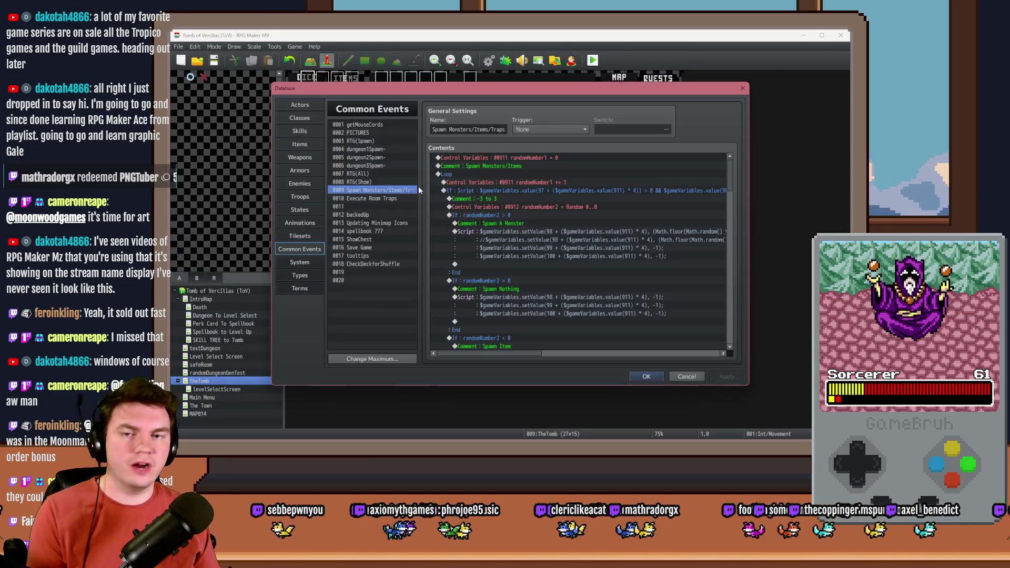
{"action": "left_click", "coordinate": [391, 199]}
{"action": "scroll", "coordinate": [506, 220], "scroll_direction": "down", "scroll_amount": 3}
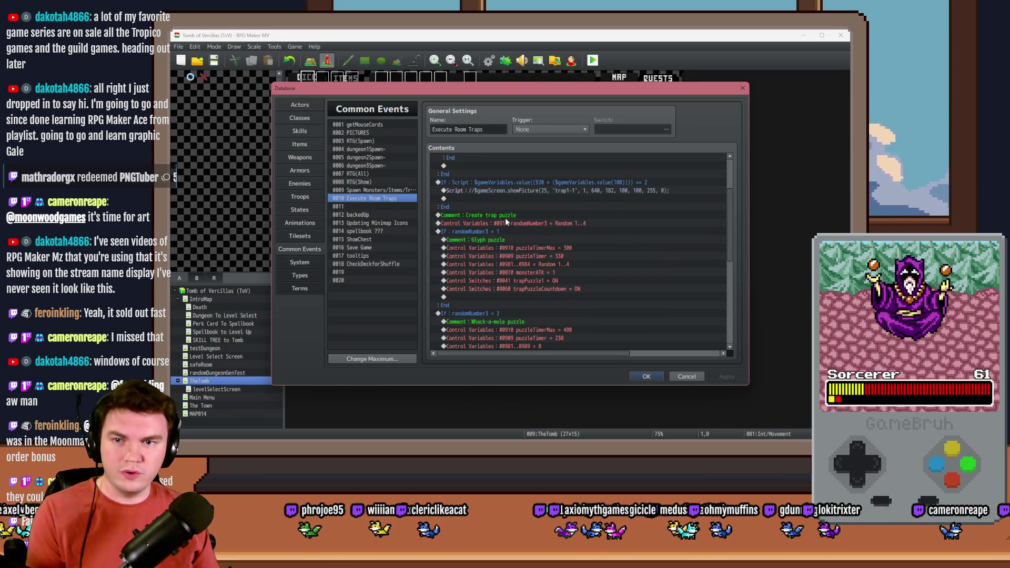
{"action": "scroll", "coordinate": [506, 221], "scroll_direction": "up", "scroll_amount": 3}
{"action": "left_click", "coordinate": [383, 190]}
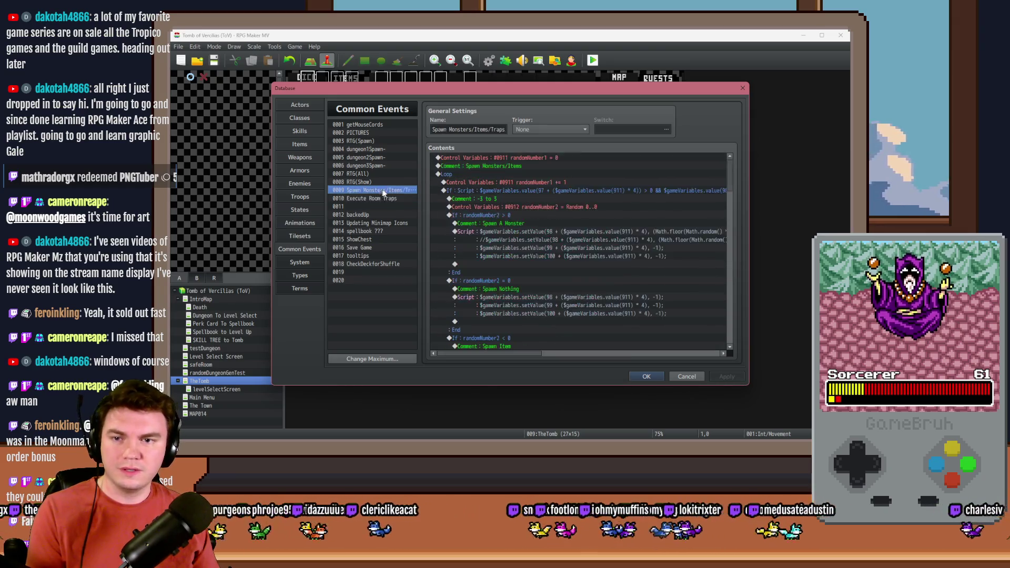
{"action": "left_click_drag", "start_coordinate": [730, 168], "coordinate": [731, 257]}
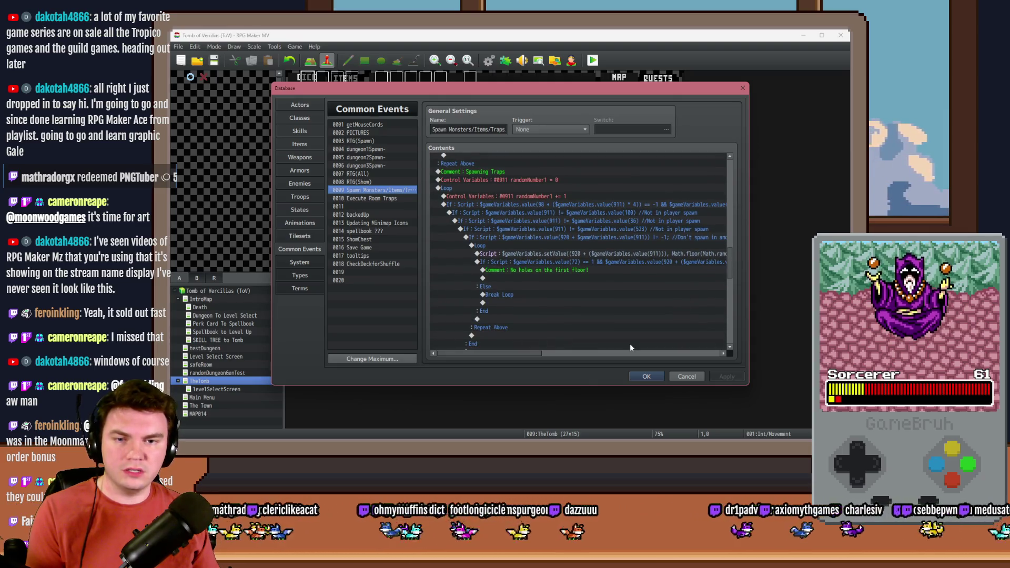
{"action": "mouse_move", "coordinate": [522, 351]}
{"action": "left_mouse_down"}
{"action": "mouse_move", "coordinate": [587, 349]}
{"action": "mouse_move", "coordinate": [561, 349]}
{"action": "left_mouse_up"}
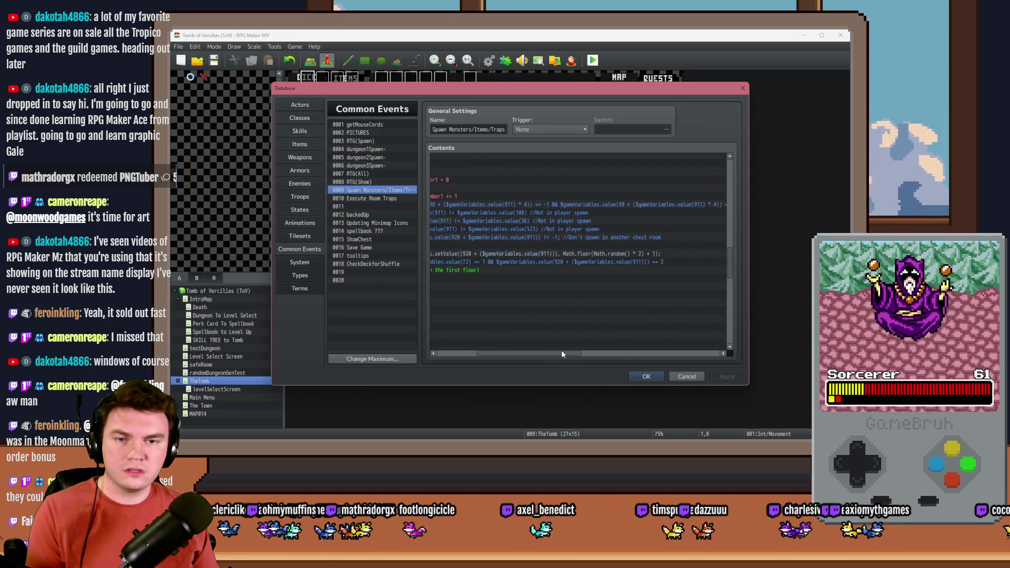
Edit the script line to Math.floor(Math.random() * 1) + 2, apply, and start a playtest.
{"action": "double_click", "coordinate": [623, 256]}
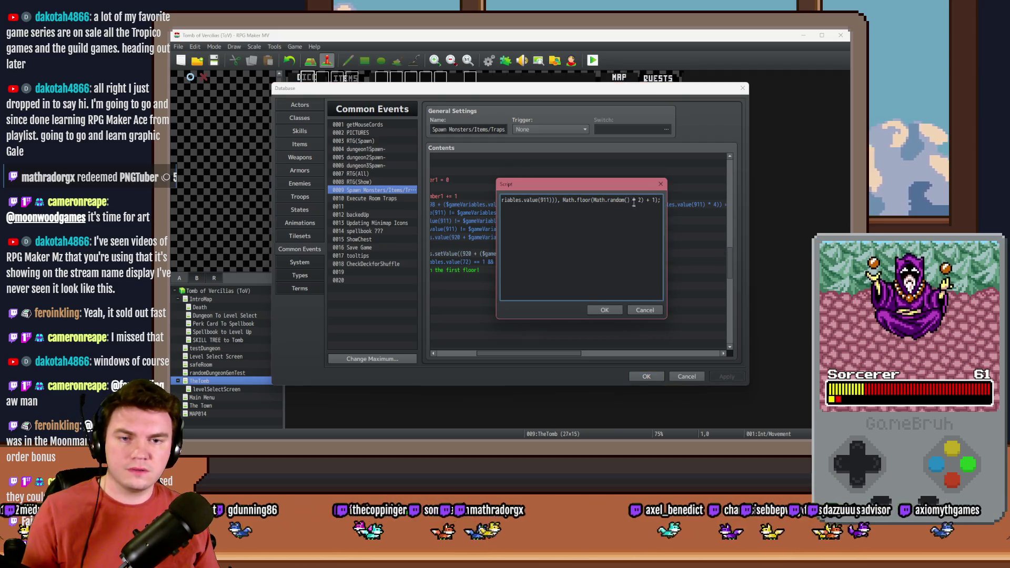
{"action": "key", "text": "BackSpace"}
{"action": "type", "text": "1)"}
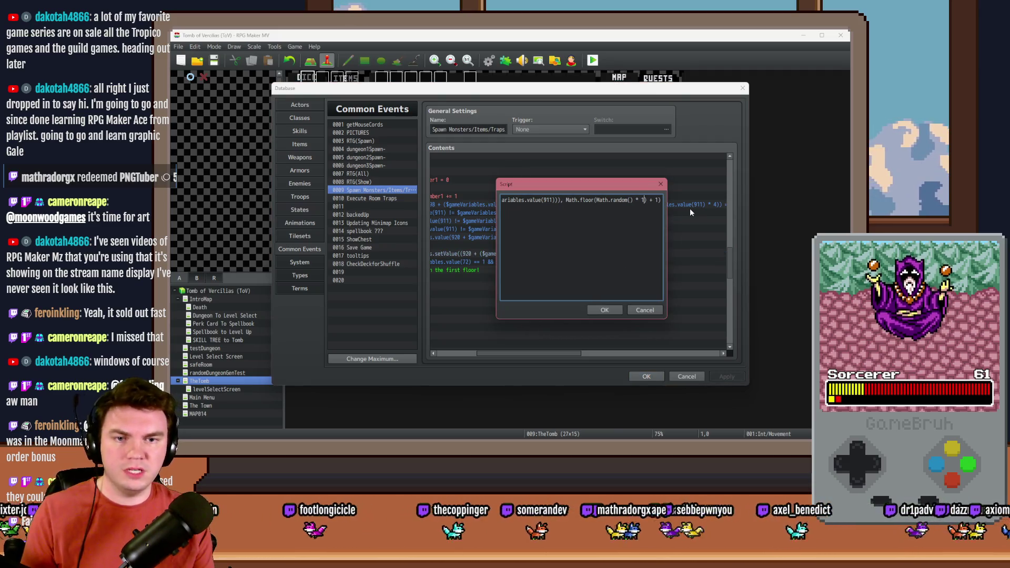
{"action": "left_click", "coordinate": [604, 310]}
{"action": "left_click", "coordinate": [645, 376]}
{"action": "left_click", "coordinate": [592, 60]}
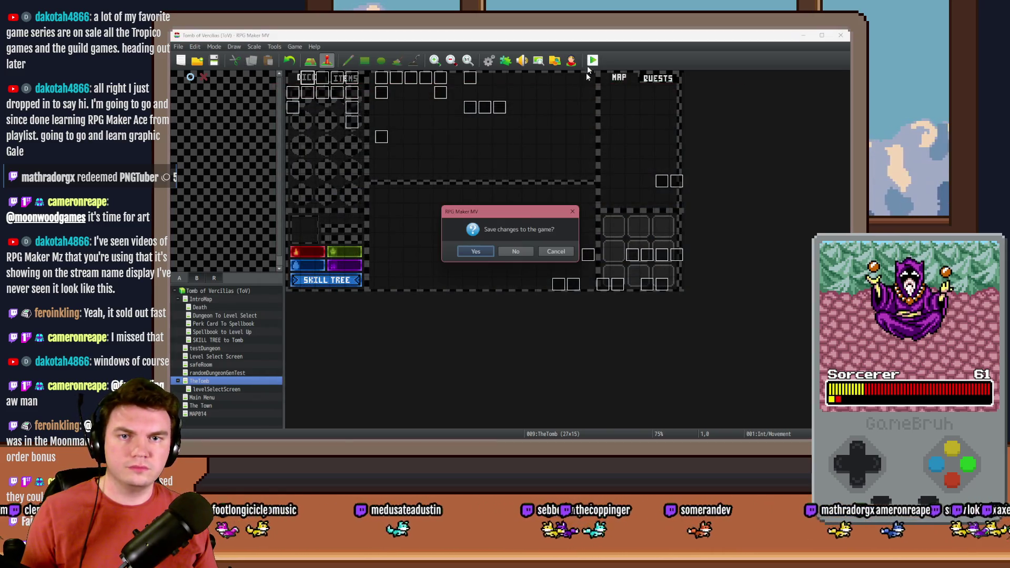
Save changes, take the daggers card, then quit the playtest and reopen the Common Events database.
{"action": "left_click", "coordinate": [472, 253]}
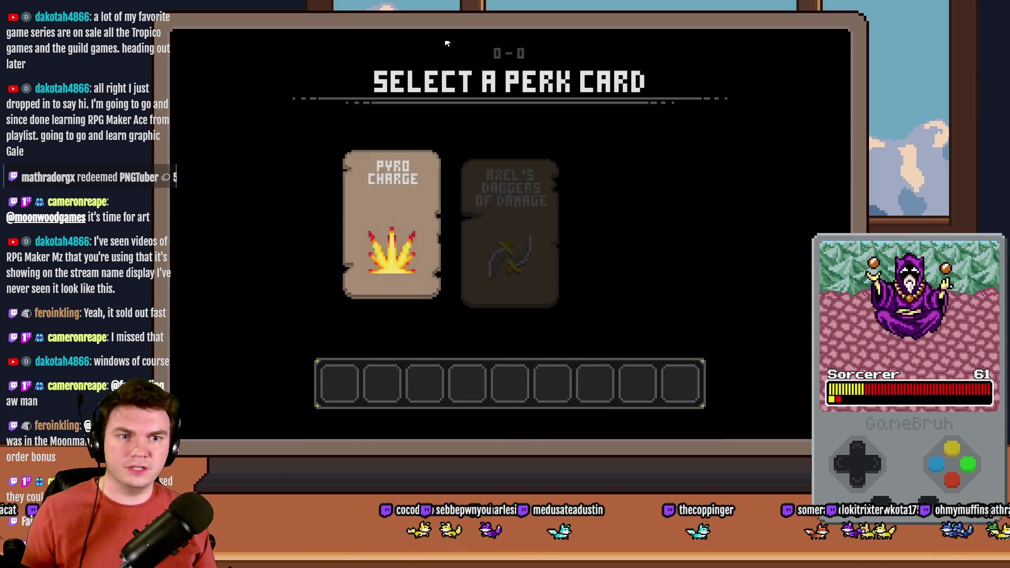
{"action": "left_click", "coordinate": [492, 185]}
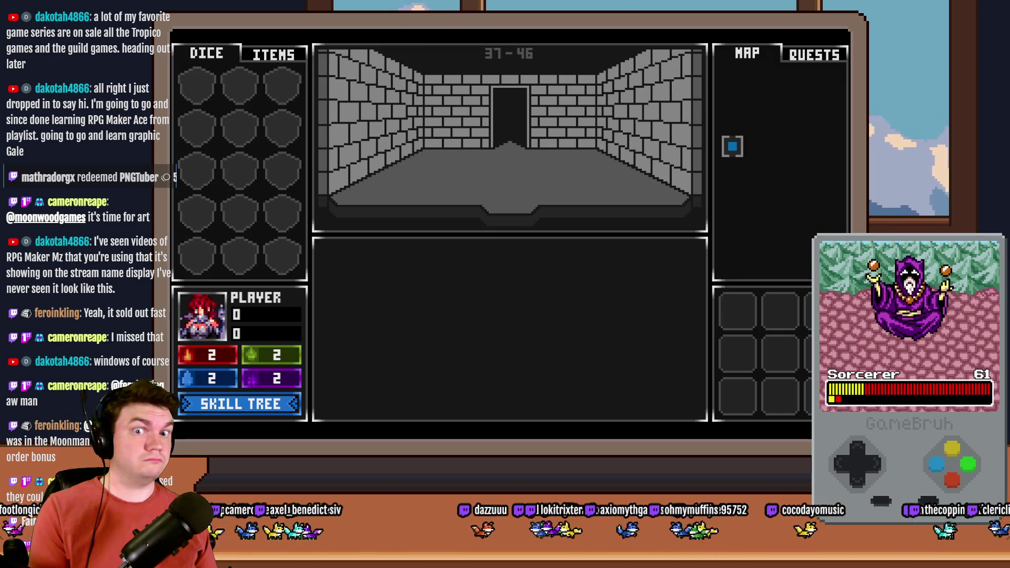
{"action": "key", "text": "alt+F4"}
{"action": "key", "text": "F9"}
{"action": "scroll", "coordinate": [593, 259], "scroll_direction": "down", "scroll_amount": 10}
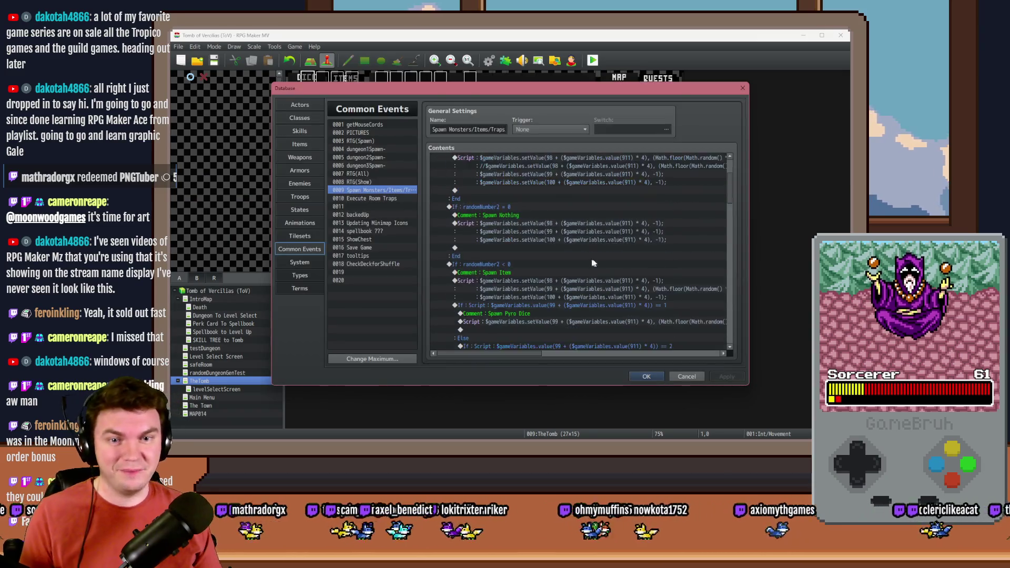
Change the script line to Math.floor(Math.random() * 2) + 1 and close the database with OK.
{"action": "scroll", "coordinate": [578, 316], "scroll_direction": "down", "scroll_amount": 3}
{"action": "double_click", "coordinate": [633, 235]}
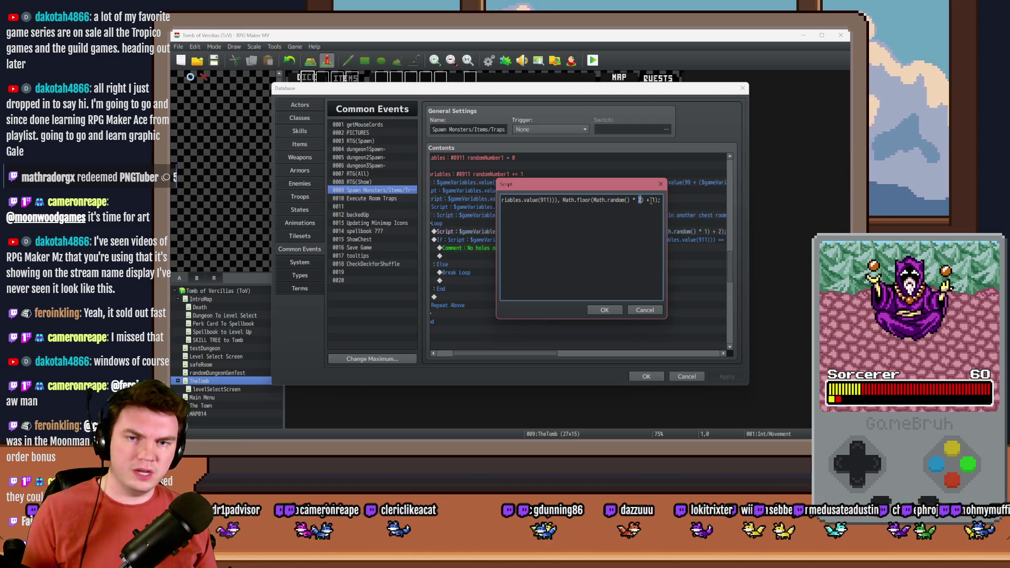
{"action": "key", "text": "BackSpace"}
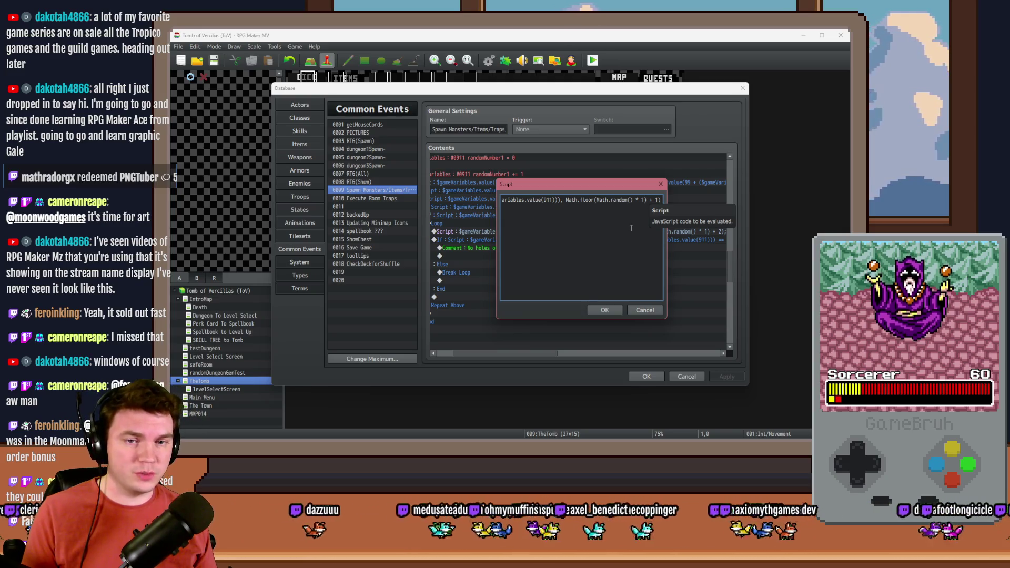
{"action": "key", "text": "BackSpace"}
{"action": "type", "text": "2"}
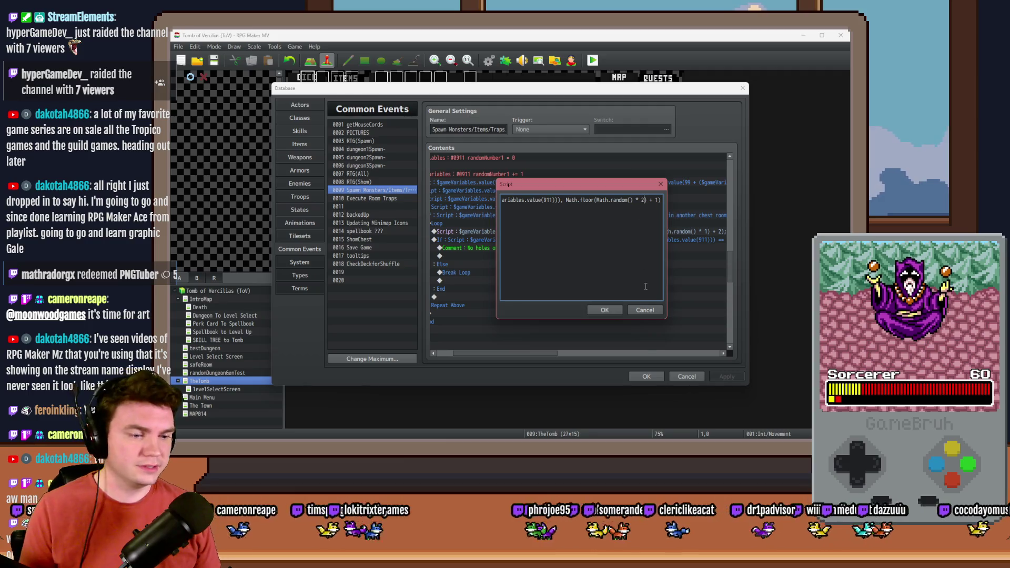
{"action": "left_click", "coordinate": [604, 310]}
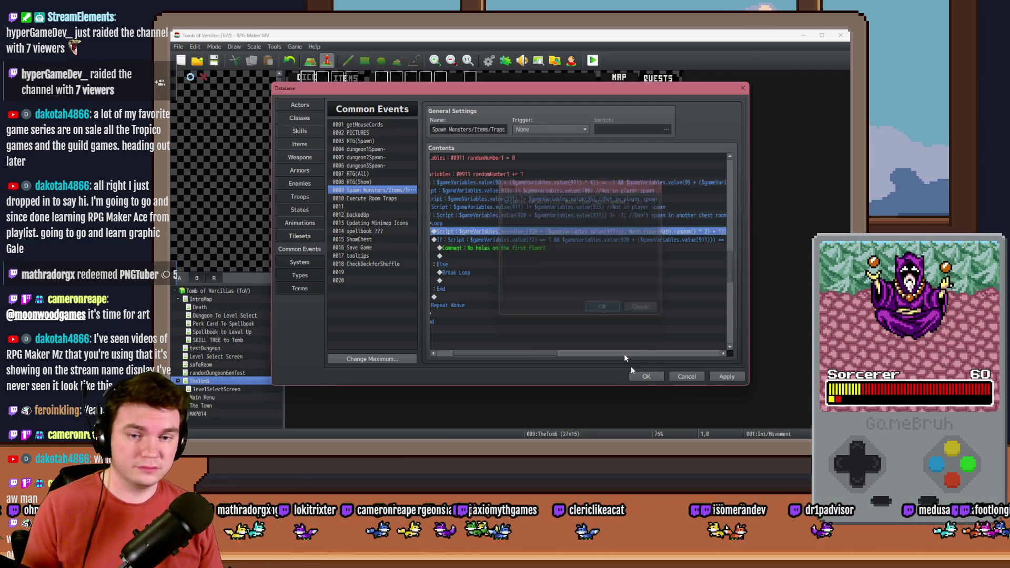
{"action": "left_click", "coordinate": [645, 376]}
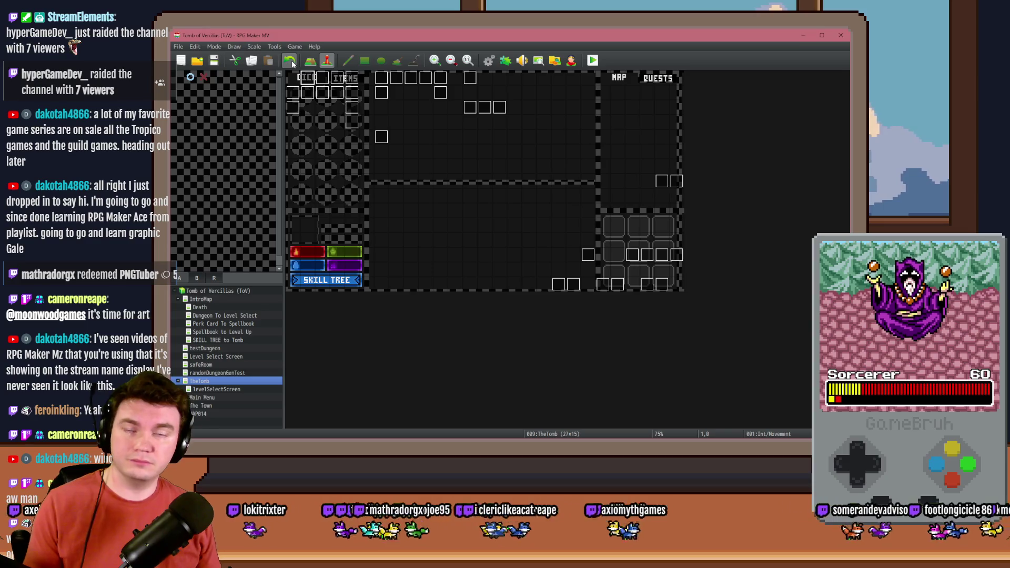
Playtest, take the Pyro Charge perk, and press down the raised buttons to disarm the first trap.
{"action": "left_click", "coordinate": [592, 60]}
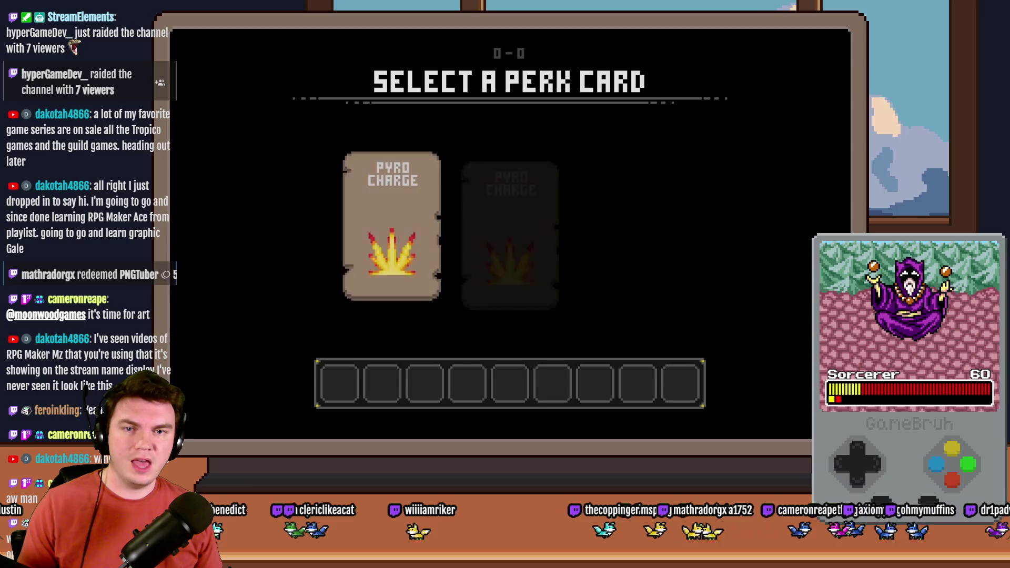
{"action": "left_click", "coordinate": [529, 183]}
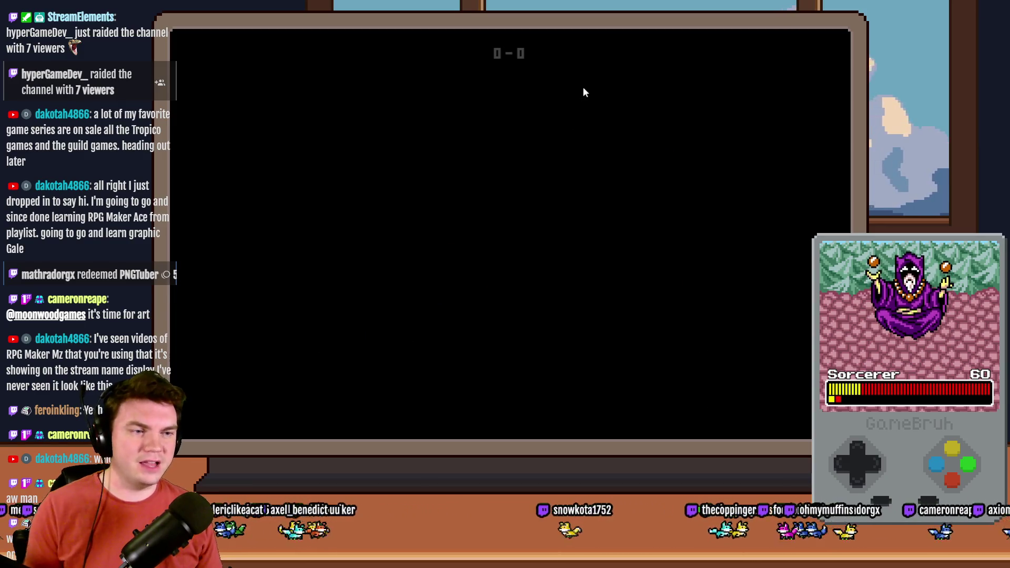
{"action": "key", "text": "w"}
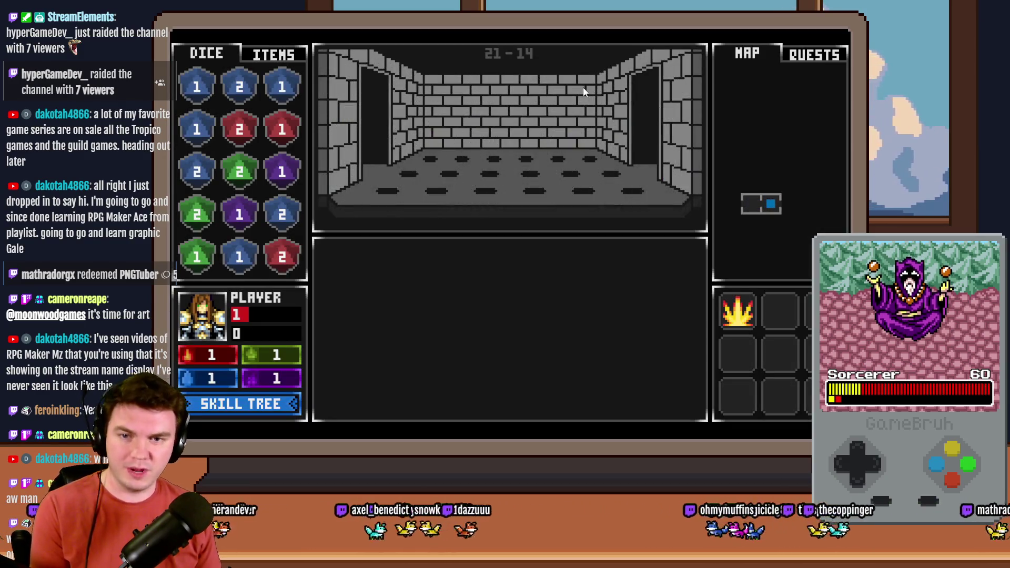
{"action": "left_click", "coordinate": [468, 181]}
{"action": "left_click", "coordinate": [448, 232]}
{"action": "left_click", "coordinate": [456, 266]}
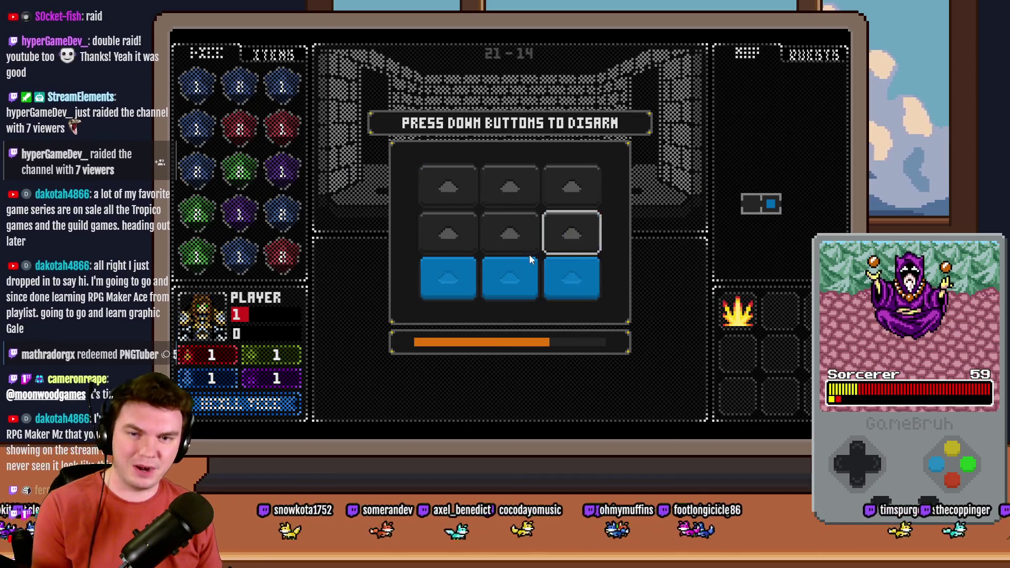
{"action": "left_click", "coordinate": [442, 253]}
{"action": "left_click", "coordinate": [443, 278]}
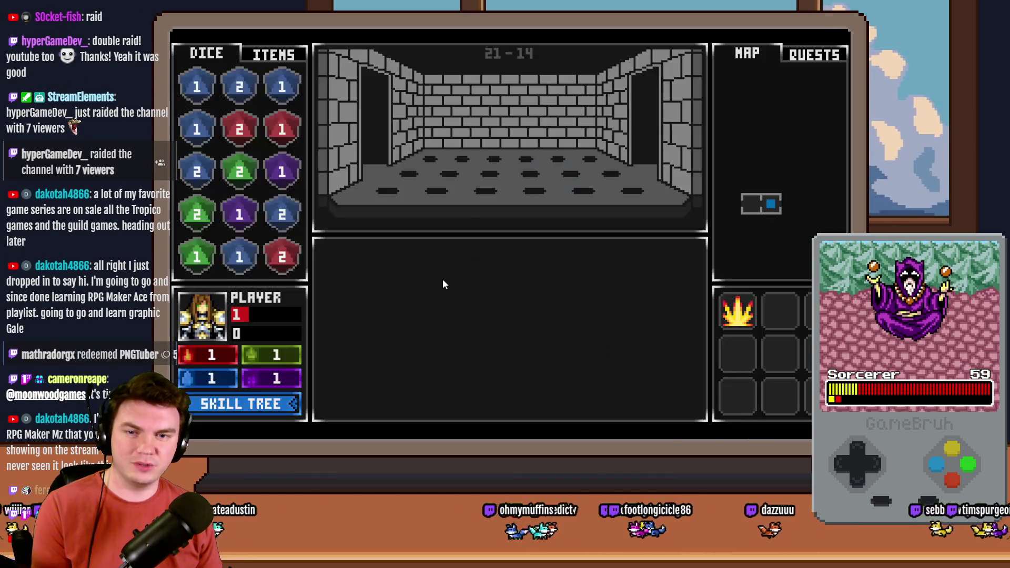
Move into the next room and repeat the remembered six-tile pattern to finish the puzzle.
{"action": "key", "text": "w"}
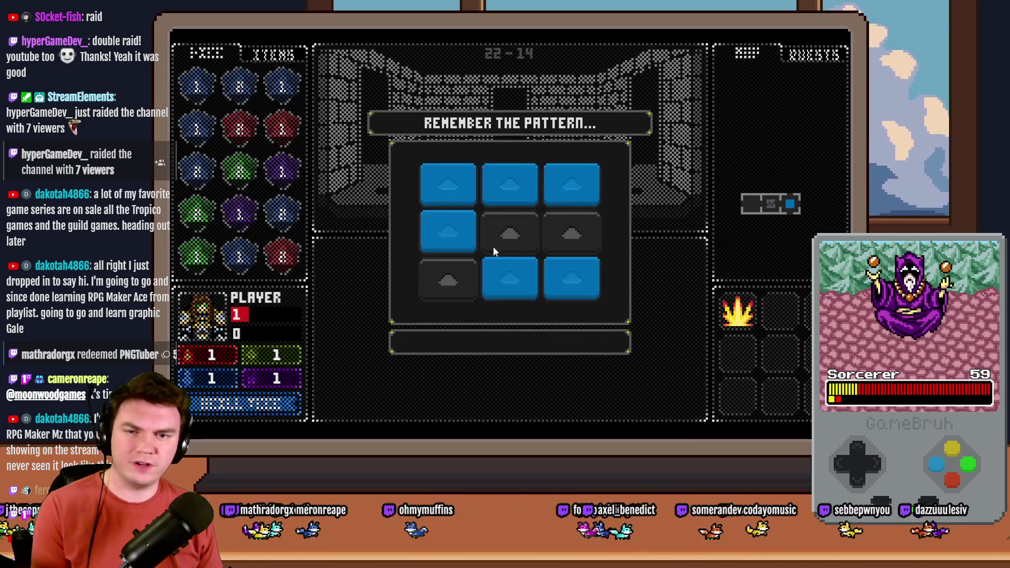
{"action": "left_click", "coordinate": [450, 231]}
{"action": "left_click", "coordinate": [510, 184]}
{"action": "left_click", "coordinate": [571, 184]}
{"action": "left_click", "coordinate": [448, 185]}
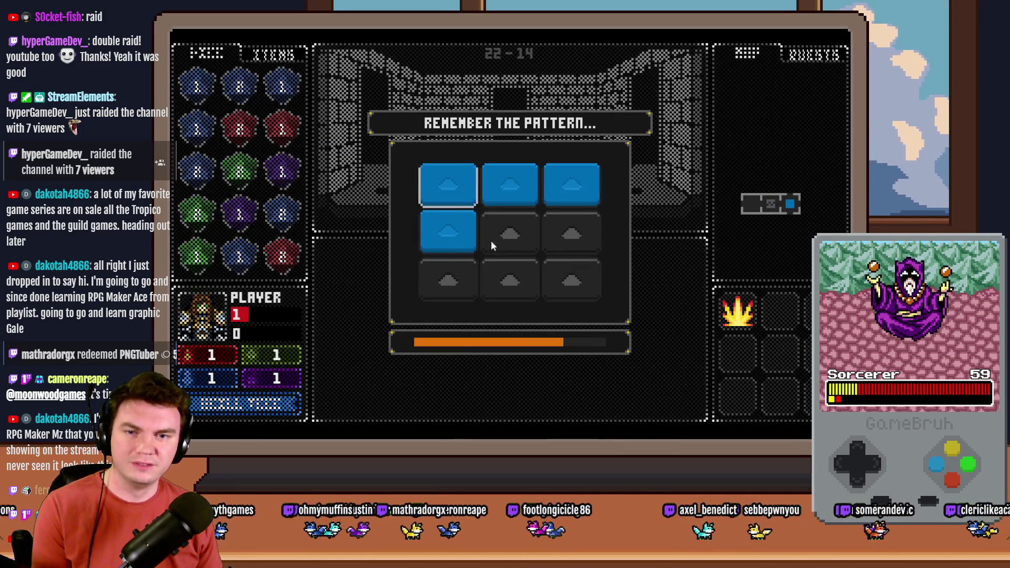
{"action": "left_click", "coordinate": [510, 278]}
{"action": "left_click", "coordinate": [573, 283]}
In the debug window, inspect room trap variables 0971 to 0980.
{"action": "key", "text": "F9"}
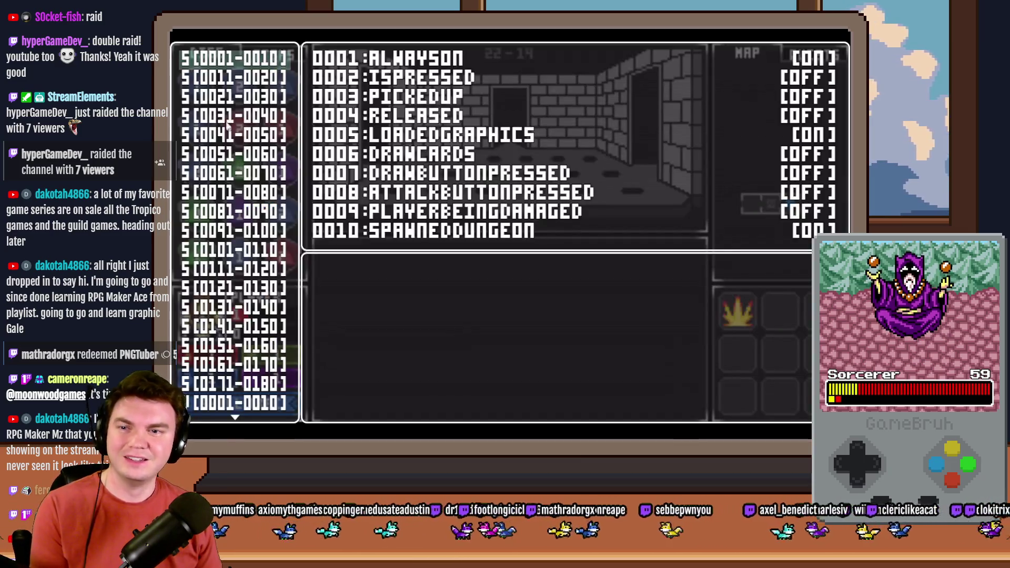
{"action": "key", "text": "Up"}
{"action": "key", "text": "Up"}
{"action": "key", "text": "Page_Up"}
{"action": "key", "text": "Up"}
{"action": "key", "text": "Up"}
{"action": "key", "text": "Up"}
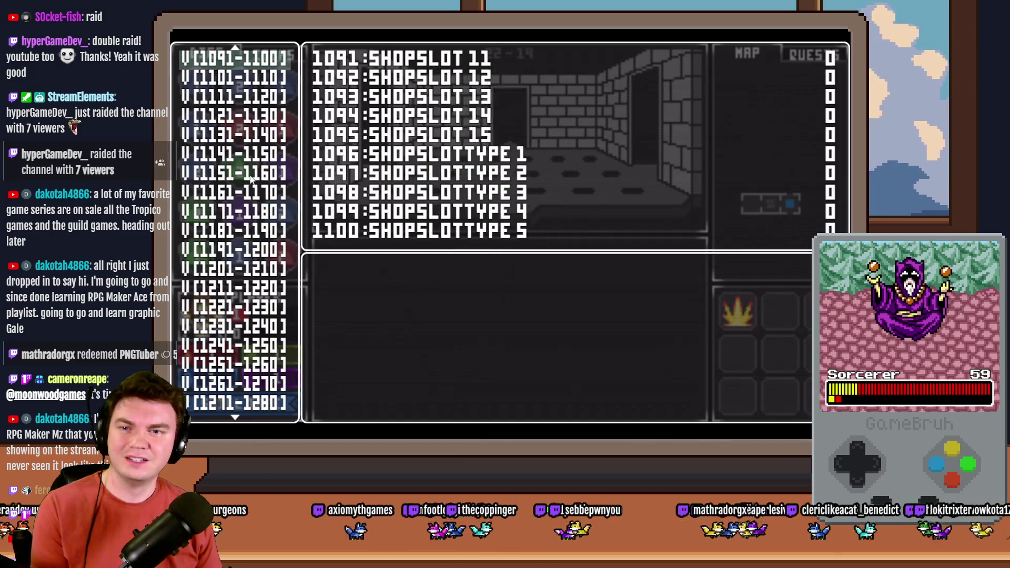
{"action": "key", "text": "Up"}
{"action": "key", "text": "Up"}
{"action": "key", "text": "Up"}
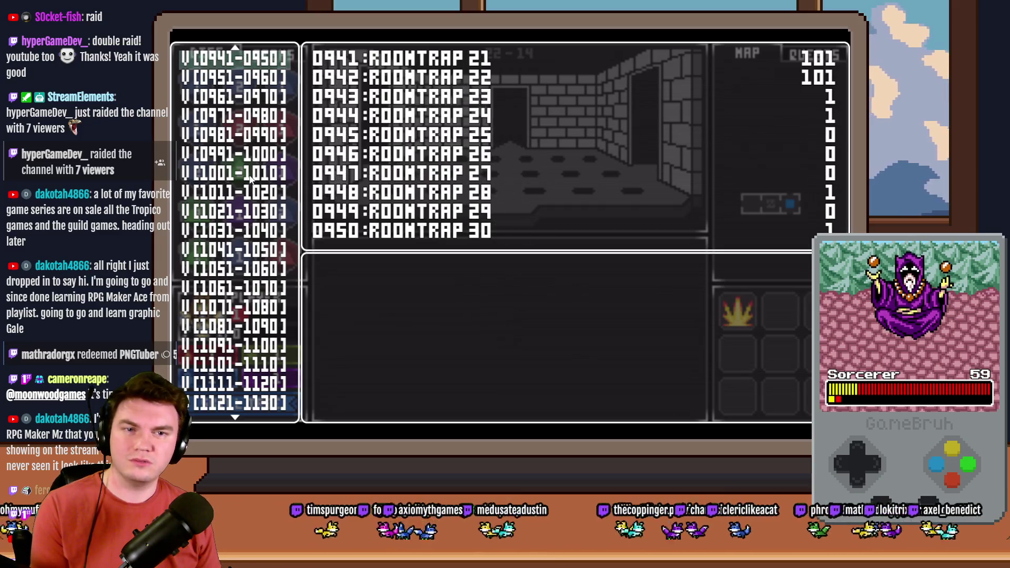
{"action": "key", "text": "Up"}
{"action": "key", "text": "Down"}
{"action": "key", "text": "Down"}
{"action": "key", "text": "Down"}
{"action": "key", "text": "Down"}
{"action": "key", "text": "Down"}
{"action": "key", "text": "Up"}
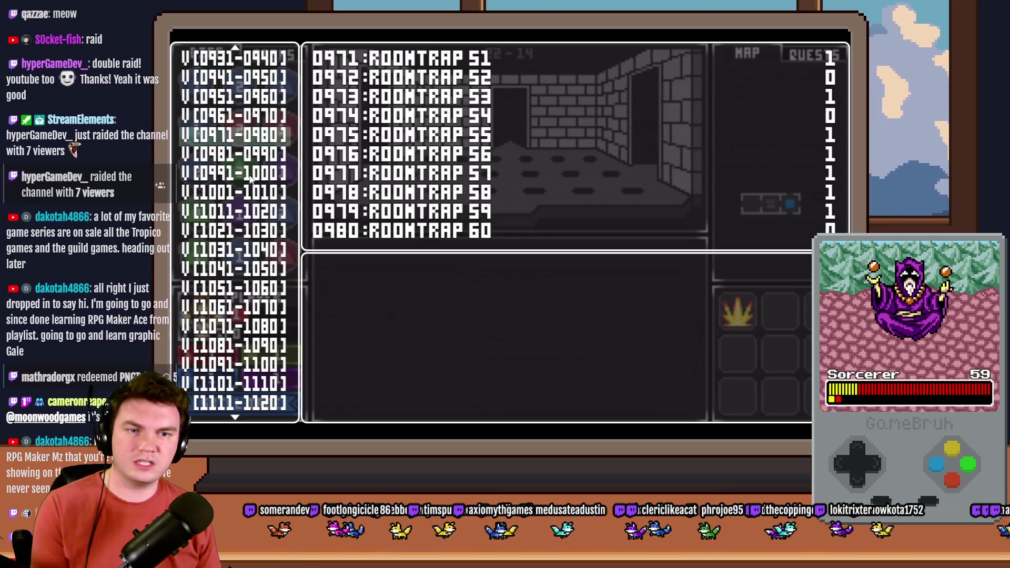
Bring up variables 0071 to 0080 in the debug list, then stop editing.
{"action": "scroll", "coordinate": [284, 330], "scroll_direction": "down", "scroll_amount": 5}
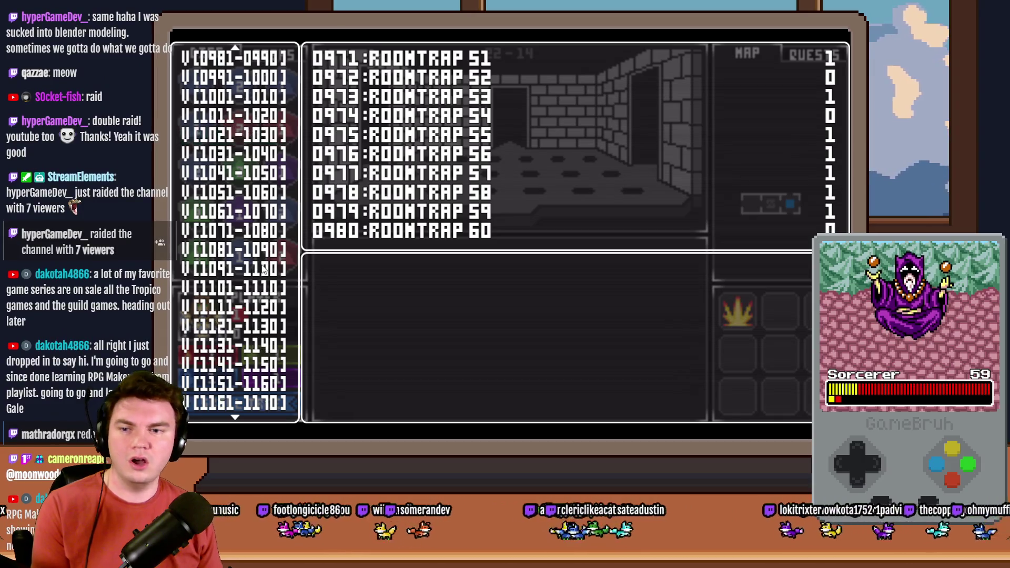
{"action": "scroll", "coordinate": [279, 347], "scroll_direction": "down", "scroll_amount": 1}
{"action": "key", "text": "Down"}
{"action": "key", "text": "Down"}
{"action": "key", "text": "Down"}
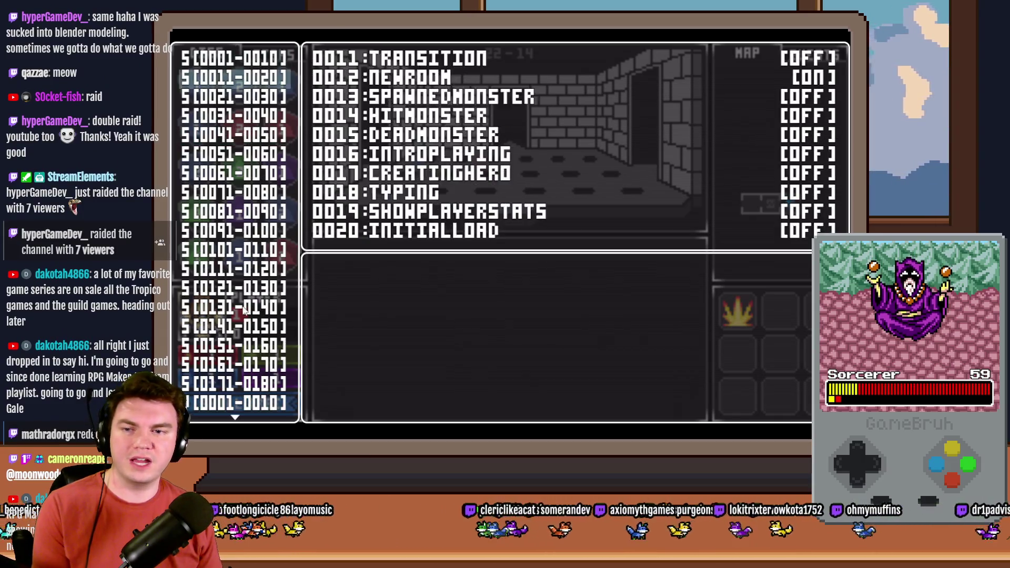
{"action": "scroll", "coordinate": [252, 285], "scroll_direction": "down", "scroll_amount": 2}
{"action": "left_click", "coordinate": [252, 286]}
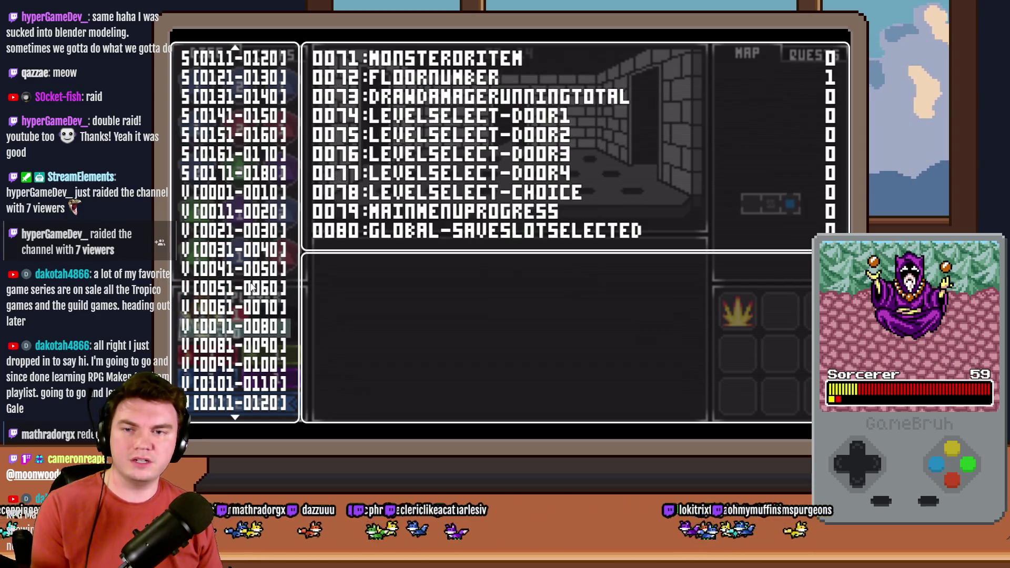
{"action": "left_click", "coordinate": [254, 285]}
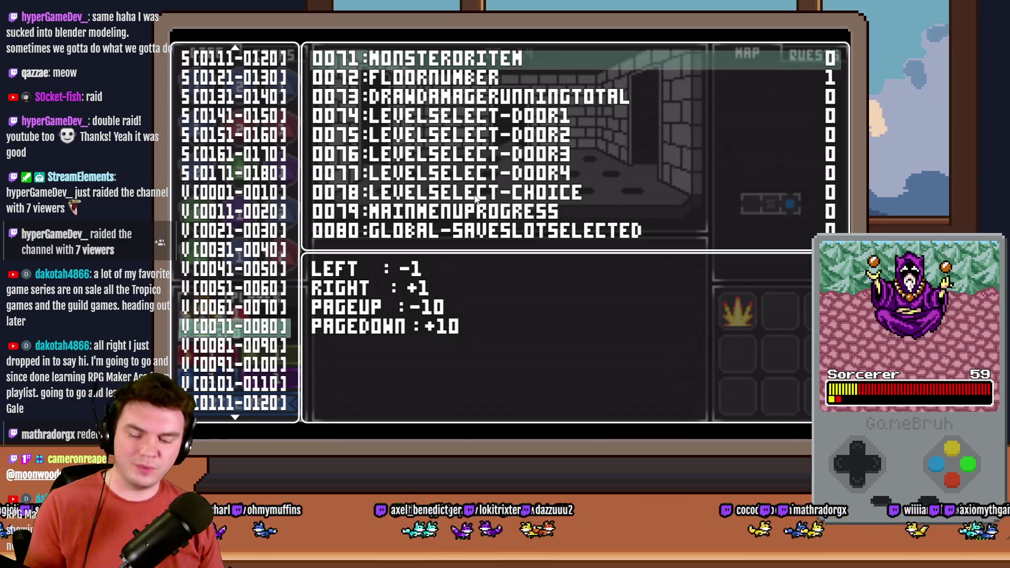
{"action": "key", "text": "Escape"}
{"action": "key", "text": "Escape"}
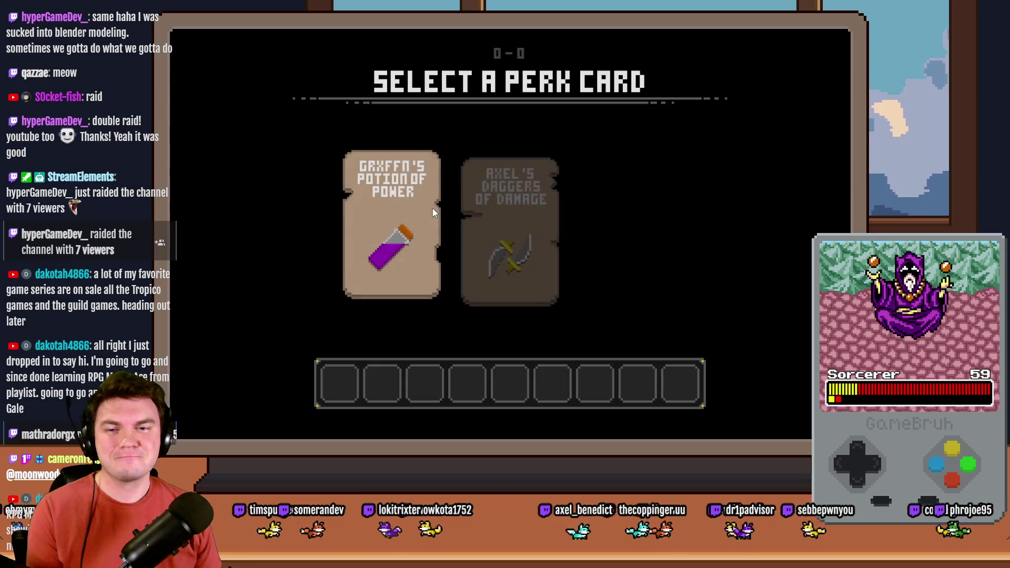
Set variable 0072 FLOORNUMBER from 1 to 2 in the debug window, then choose the Daggers of Damage card.
{"action": "key", "text": "F9"}
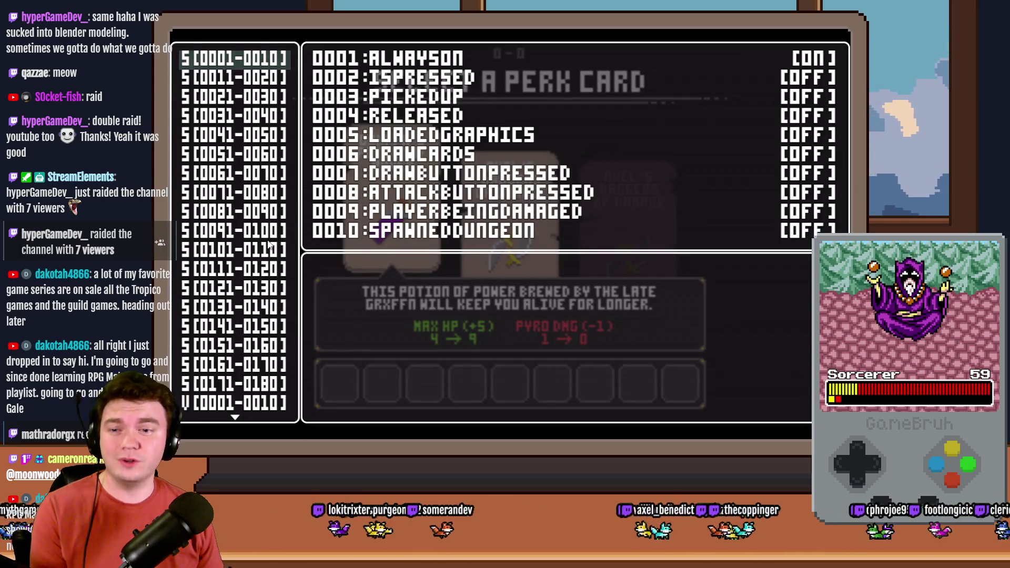
{"action": "scroll", "coordinate": [284, 232], "scroll_direction": "down", "scroll_amount": 6}
{"action": "left_click", "coordinate": [238, 398]}
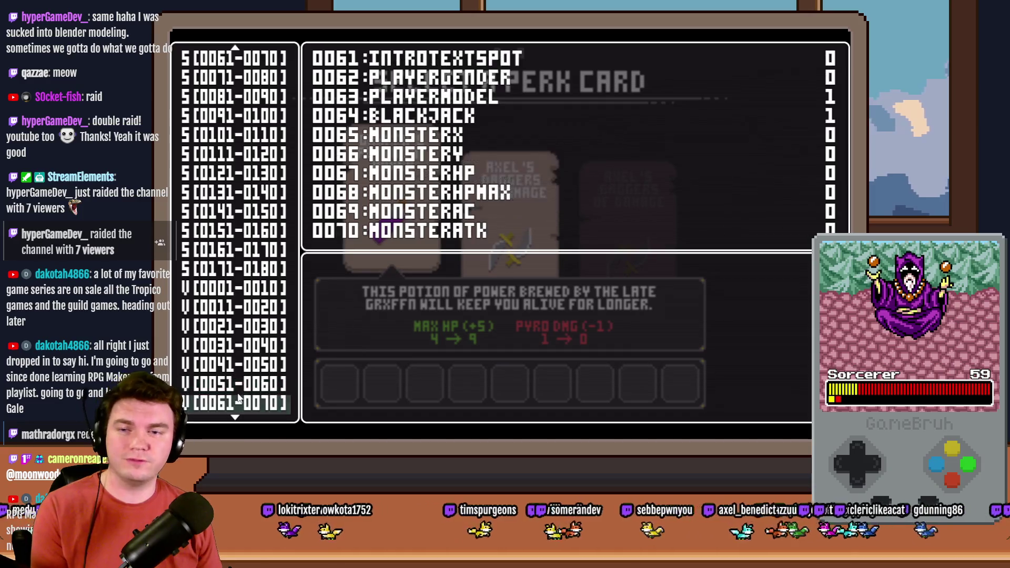
{"action": "left_click", "coordinate": [242, 403]}
{"action": "left_click", "coordinate": [245, 401]}
{"action": "key", "text": "Down"}
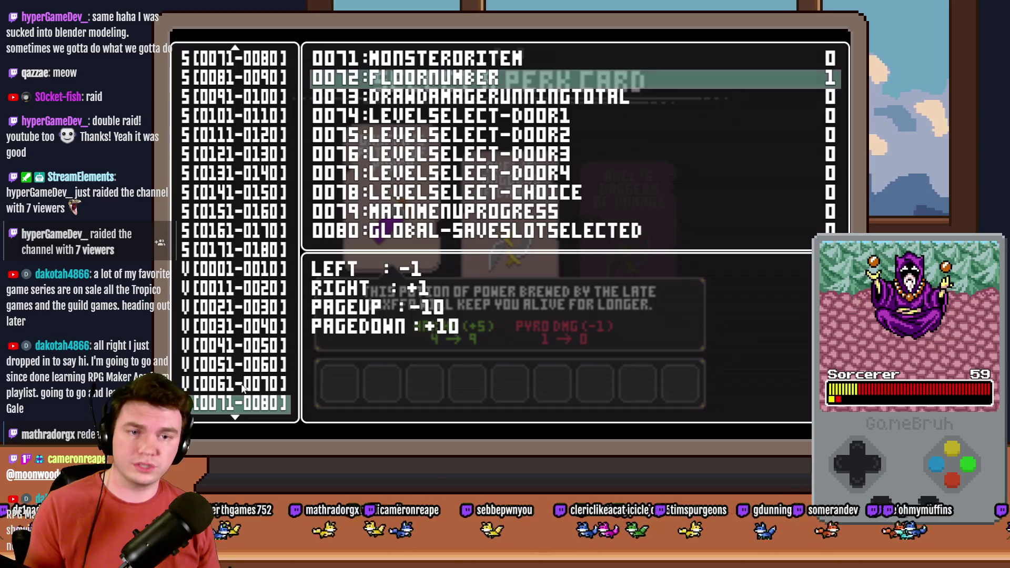
{"action": "key", "text": "Right"}
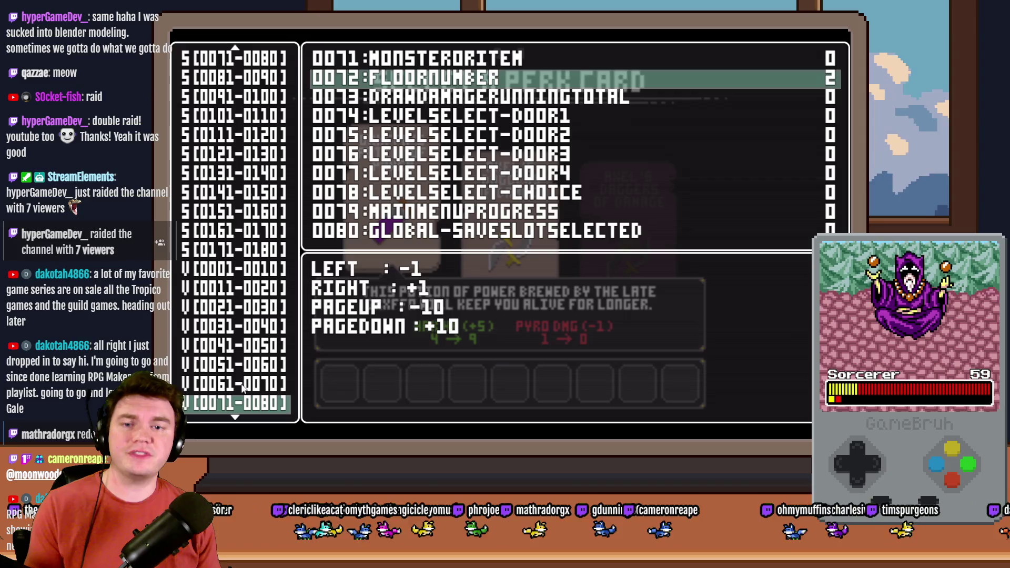
{"action": "key", "text": "Escape"}
{"action": "key", "text": "Right"}
{"action": "key", "text": "Return"}
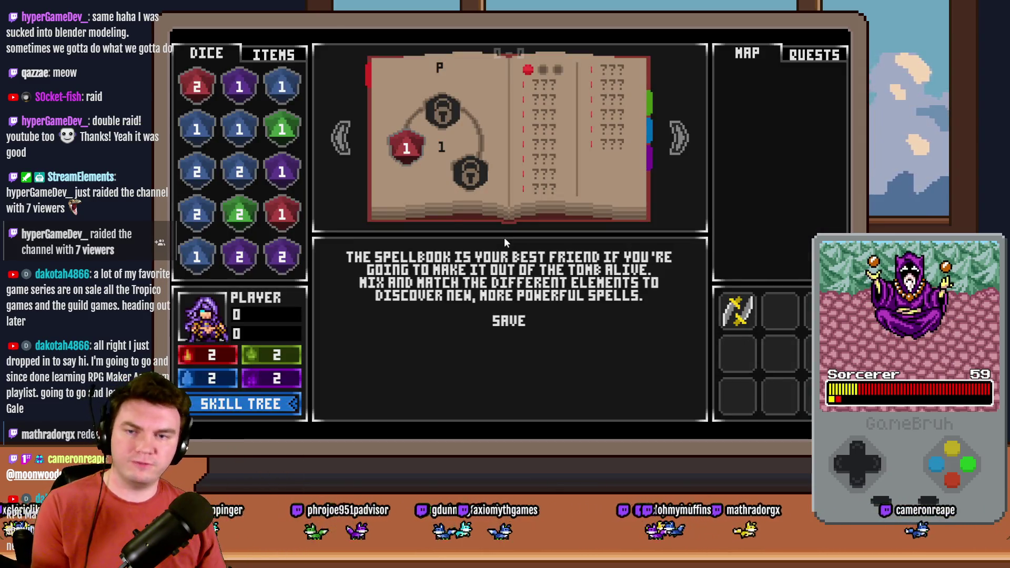
Dismiss the spellbook tutorial, step into the next room, and bring up the debug variable list.
{"action": "left_click", "coordinate": [518, 314]}
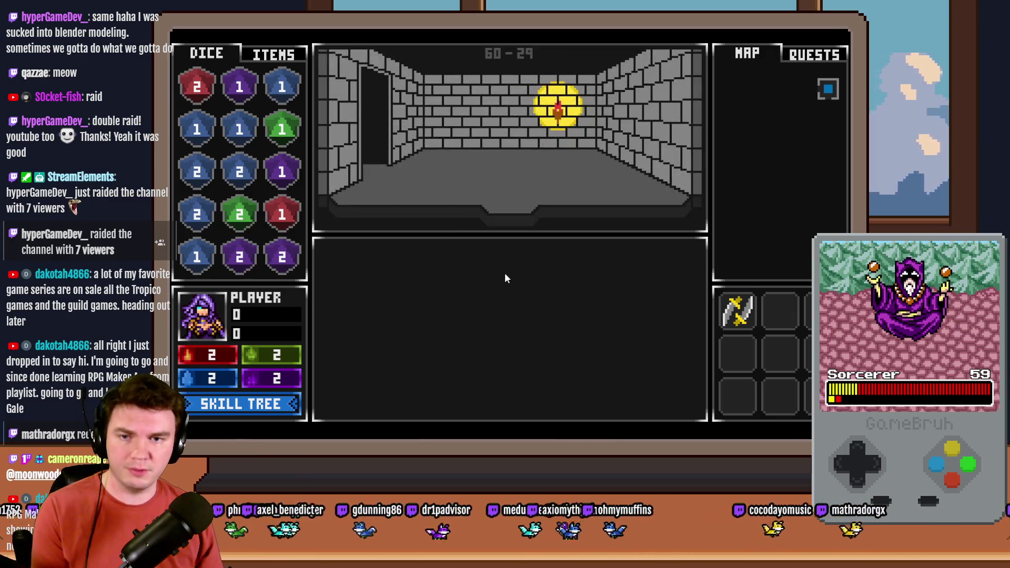
{"action": "key", "text": "w"}
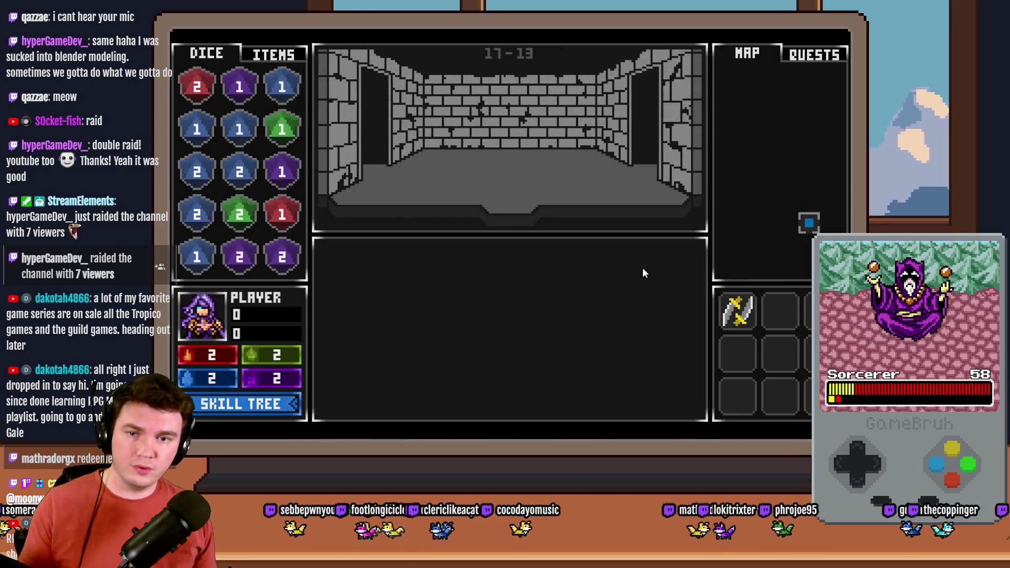
{"action": "key", "text": "F1"}
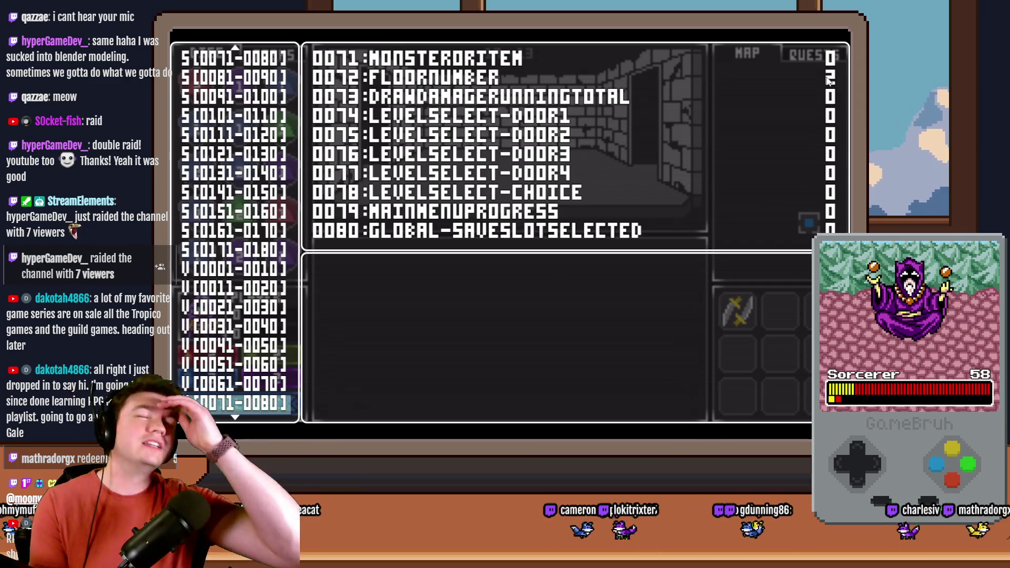
Close the debug variable list and resume the playtest in dungeon room 17-13.
{"action": "key", "text": "F1"}
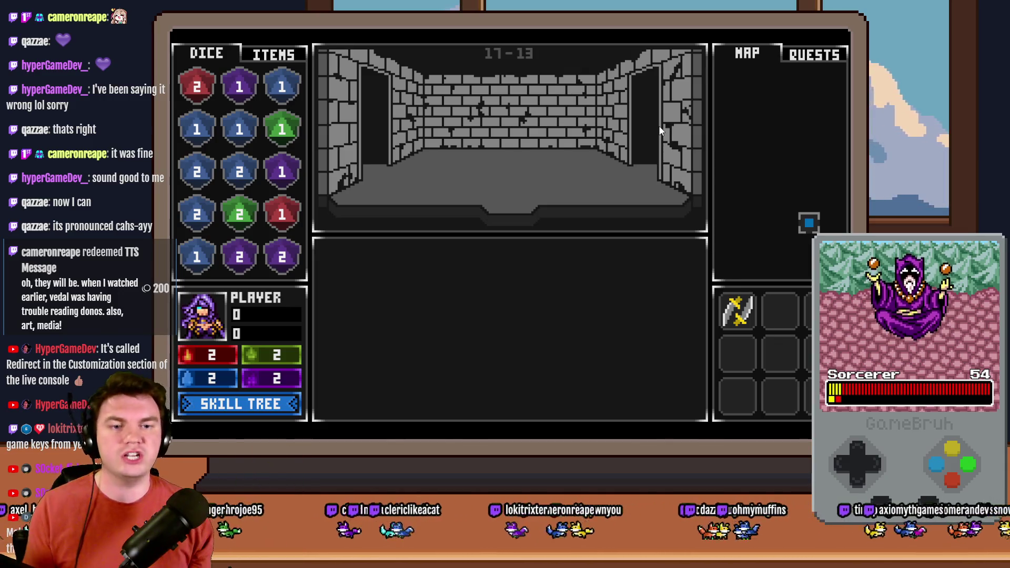
Step forward one tile, then press down all six raised trap buttons to disarm the trap.
{"action": "key", "text": "w"}
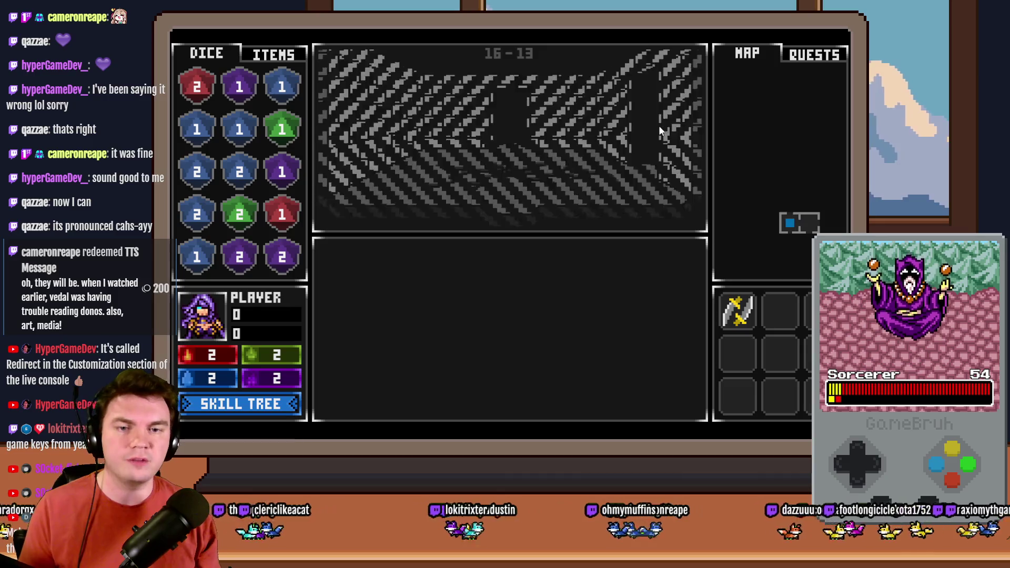
{"action": "left_click", "coordinate": [447, 271]}
{"action": "left_click", "coordinate": [511, 265]}
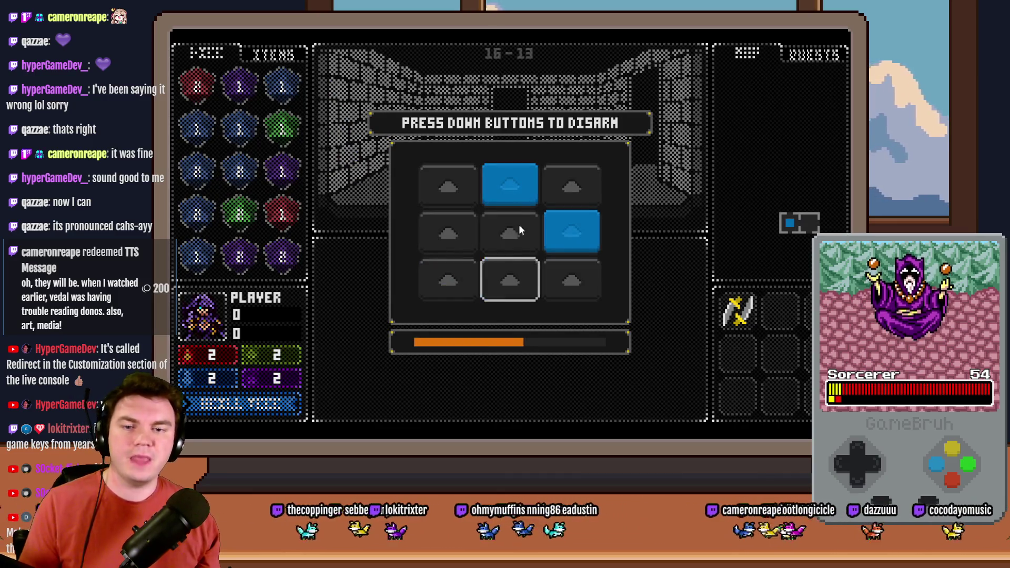
{"action": "left_click", "coordinate": [570, 234]}
{"action": "left_click", "coordinate": [526, 277]}
{"action": "left_click", "coordinate": [516, 189]}
{"action": "left_click", "coordinate": [552, 275]}
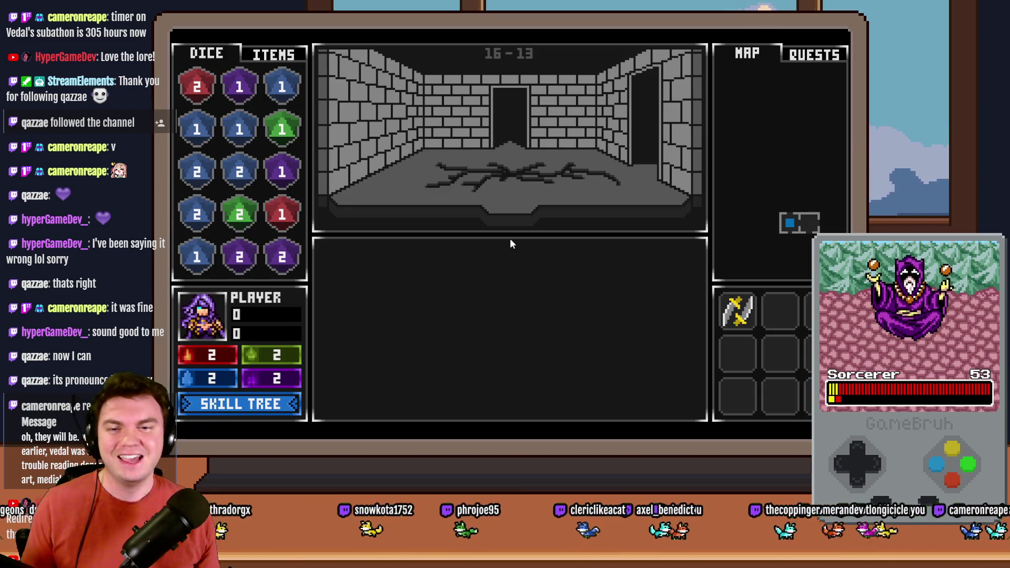
In Common Events, change the randomNumber2 Control Variables command to Random 1~3.
{"action": "left_click", "coordinate": [831, 45]}
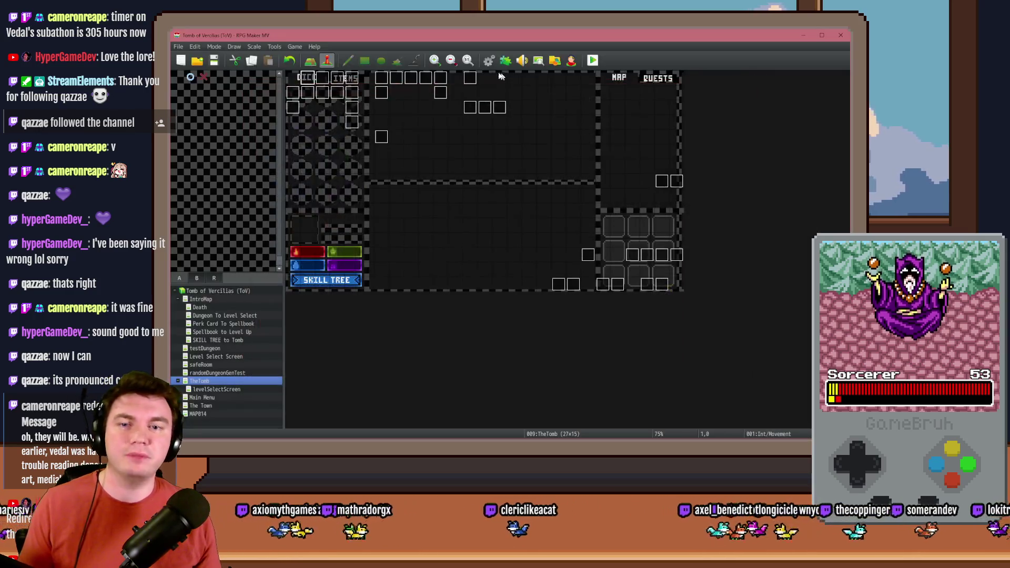
{"action": "left_click", "coordinate": [488, 60]}
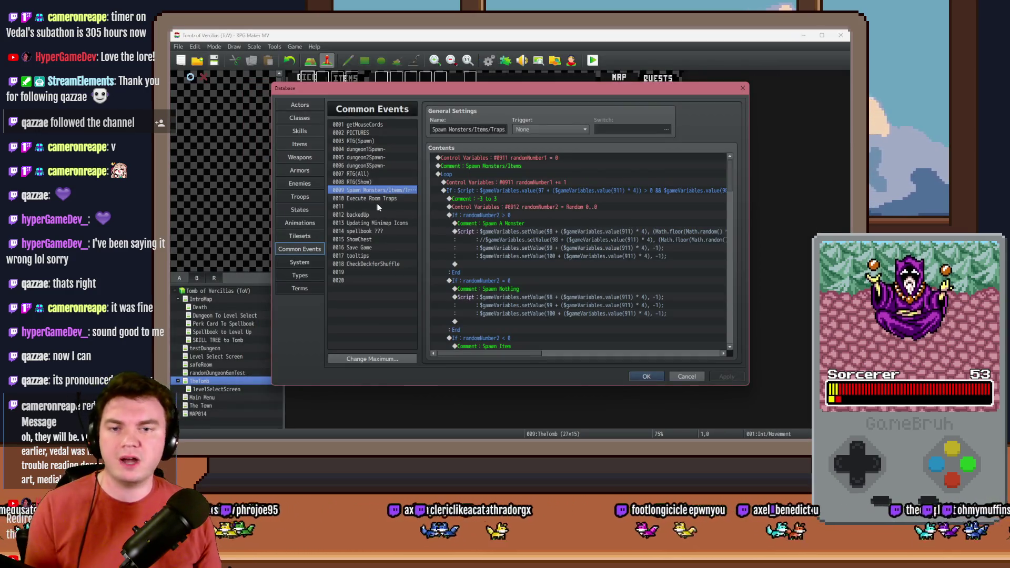
{"action": "double_click", "coordinate": [520, 208]}
{"action": "type", "text": "3"}
{"action": "key", "text": "Tab"}
{"action": "type", "text": "1"}
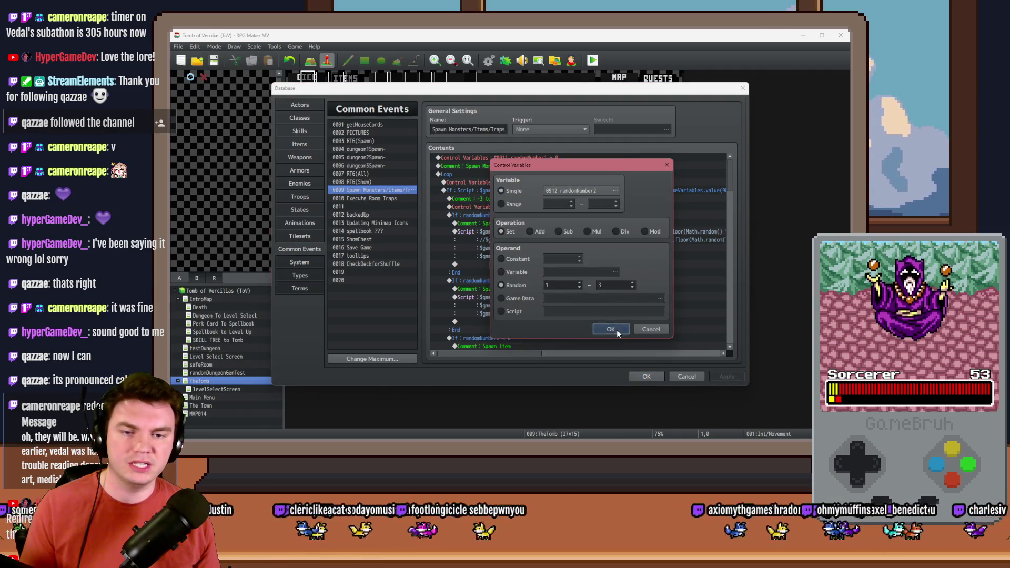
{"action": "left_click", "coordinate": [610, 329]}
Close the database, save the project changes, and start a new playtest.
{"action": "left_click", "coordinate": [645, 377]}
{"action": "left_click", "coordinate": [592, 60]}
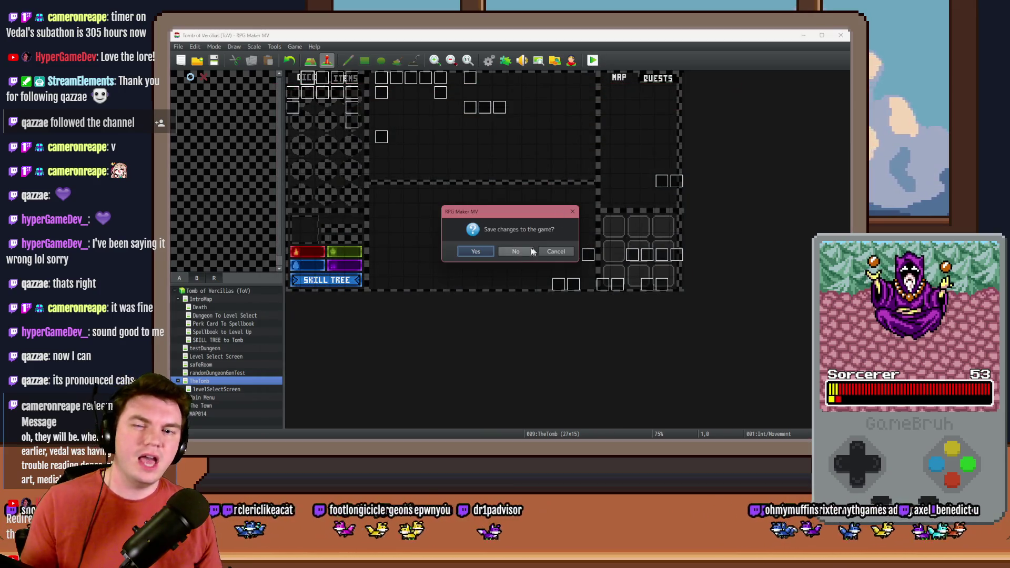
{"action": "left_click", "coordinate": [488, 250]}
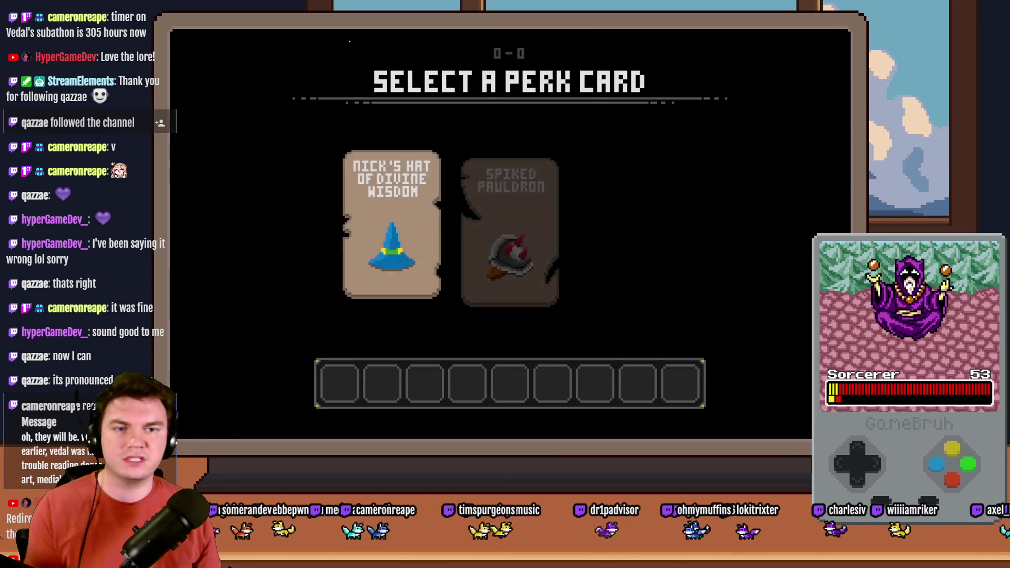
Take Spiked Pauldron, then Split the hand and restart after the '_x of null' TypeError.
{"action": "left_click", "coordinate": [463, 157]}
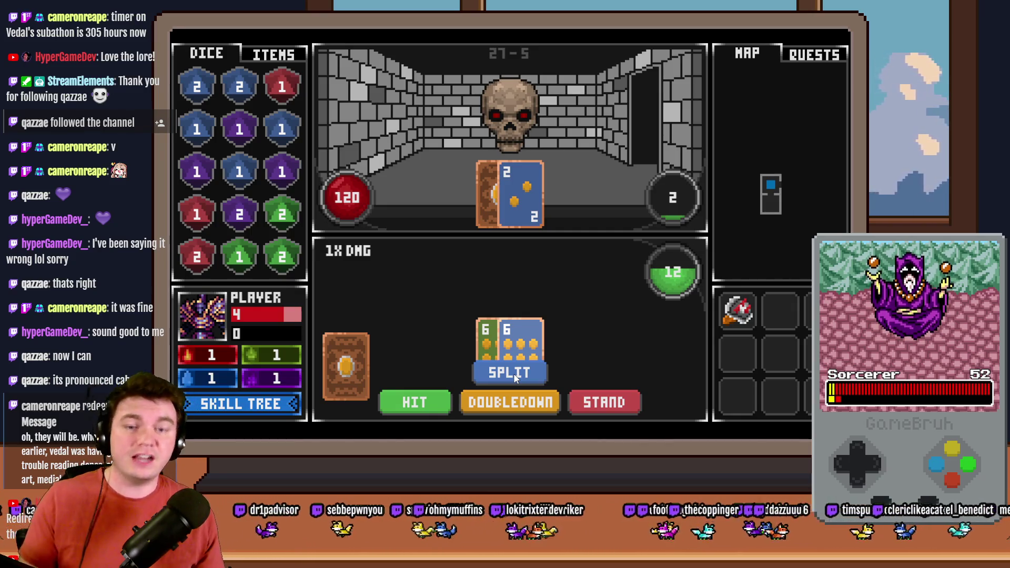
{"action": "left_click", "coordinate": [524, 369]}
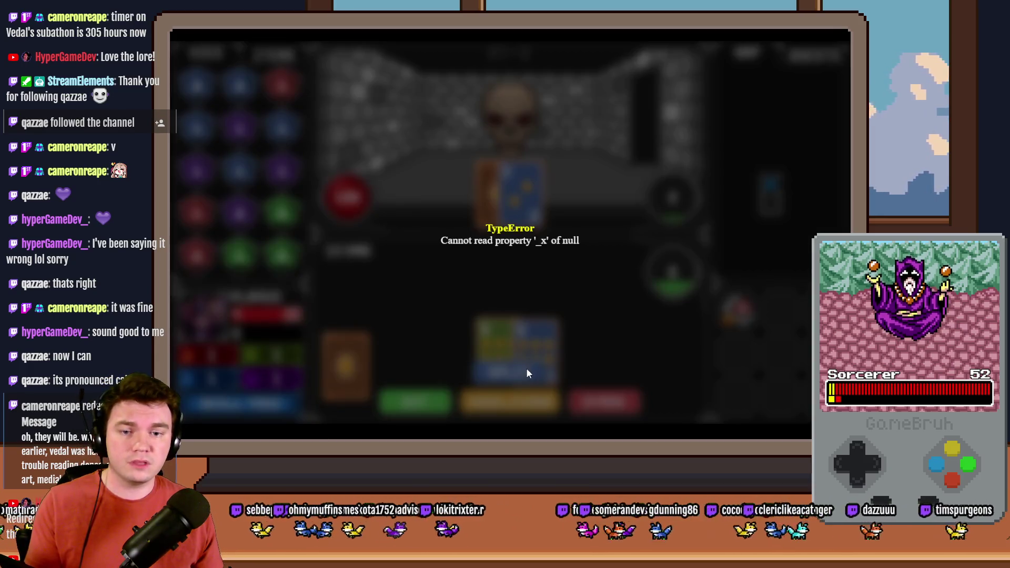
{"action": "left_click", "coordinate": [568, 373]}
Take Spiked Pauldron, advance, and fight the skull and orc with Split, Hit, Stand and Doubledown.
{"action": "left_click", "coordinate": [516, 250]}
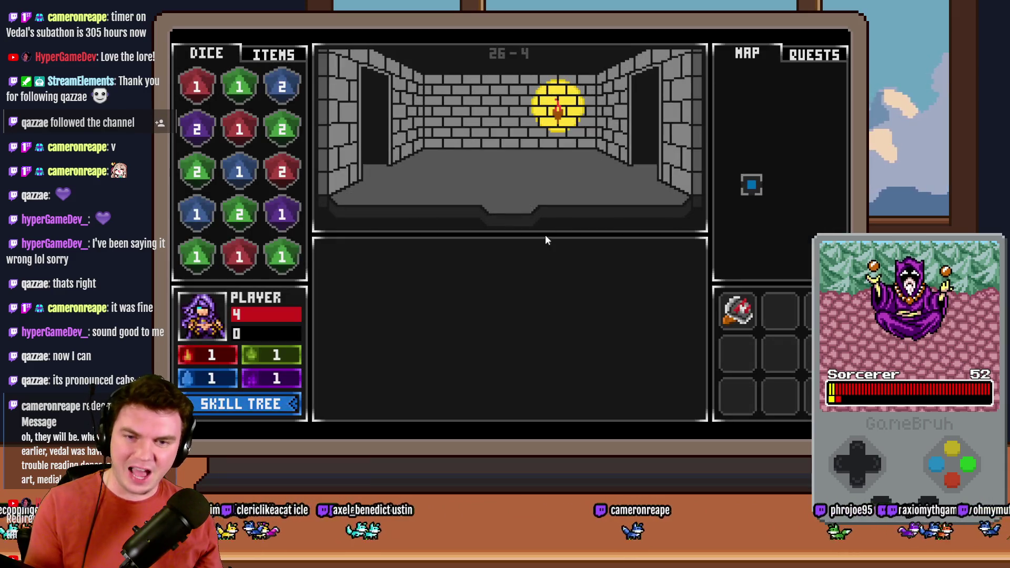
{"action": "left_click", "coordinate": [480, 207]}
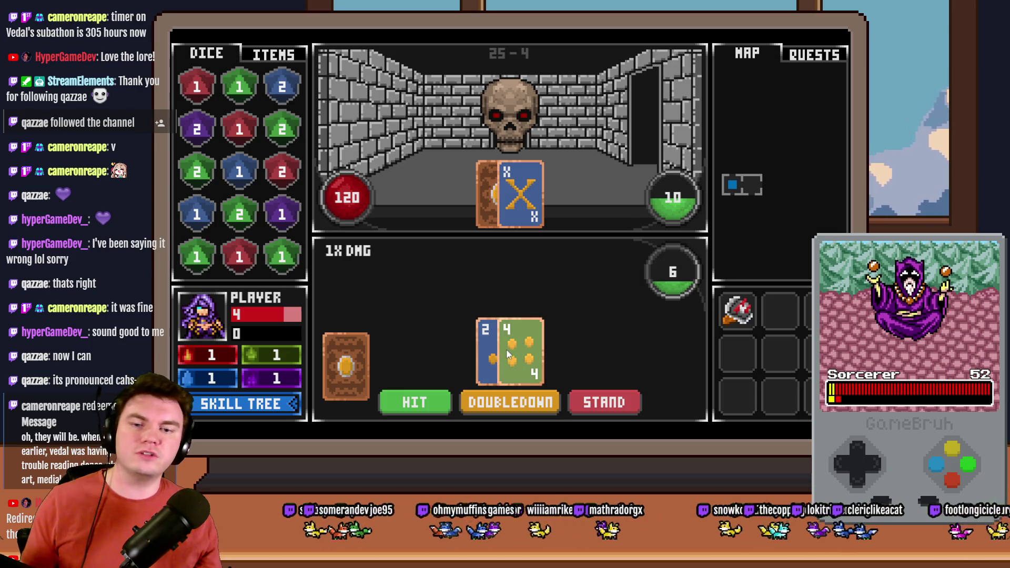
{"action": "left_click", "coordinate": [516, 351]}
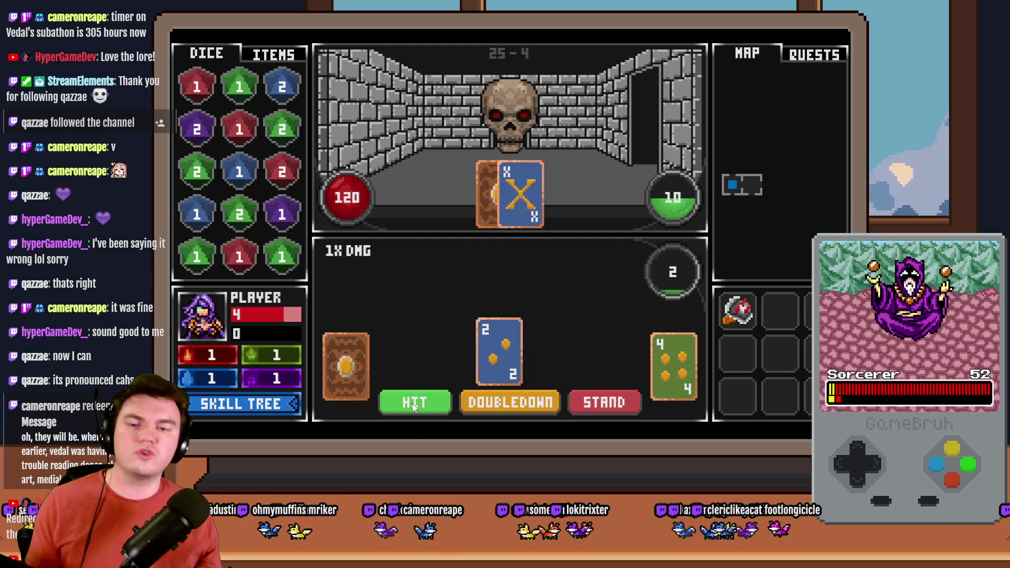
{"action": "left_click", "coordinate": [434, 401]}
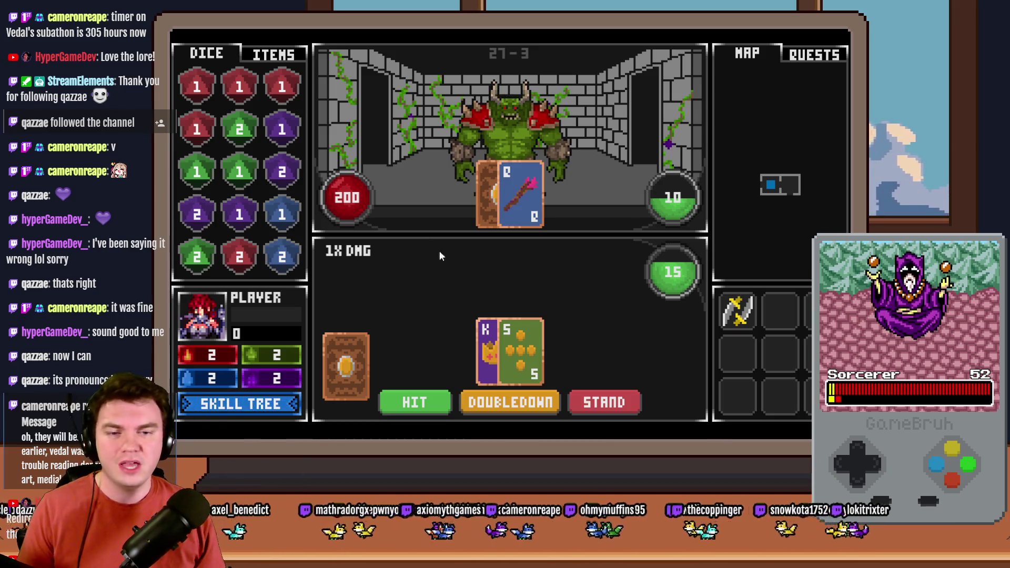
{"action": "left_click", "coordinate": [434, 403]}
{"action": "left_click", "coordinate": [624, 402]}
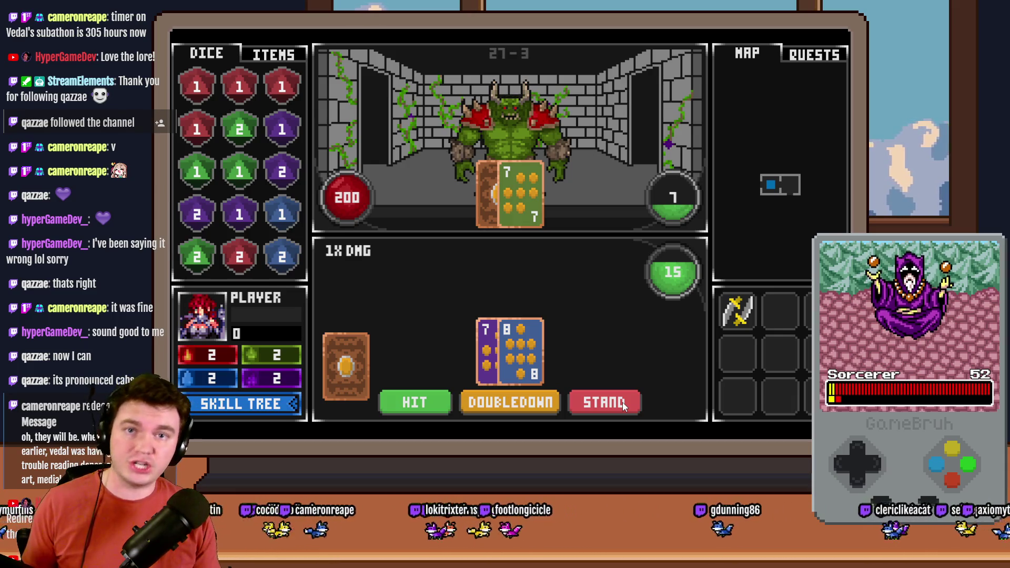
{"action": "left_click", "coordinate": [497, 404]}
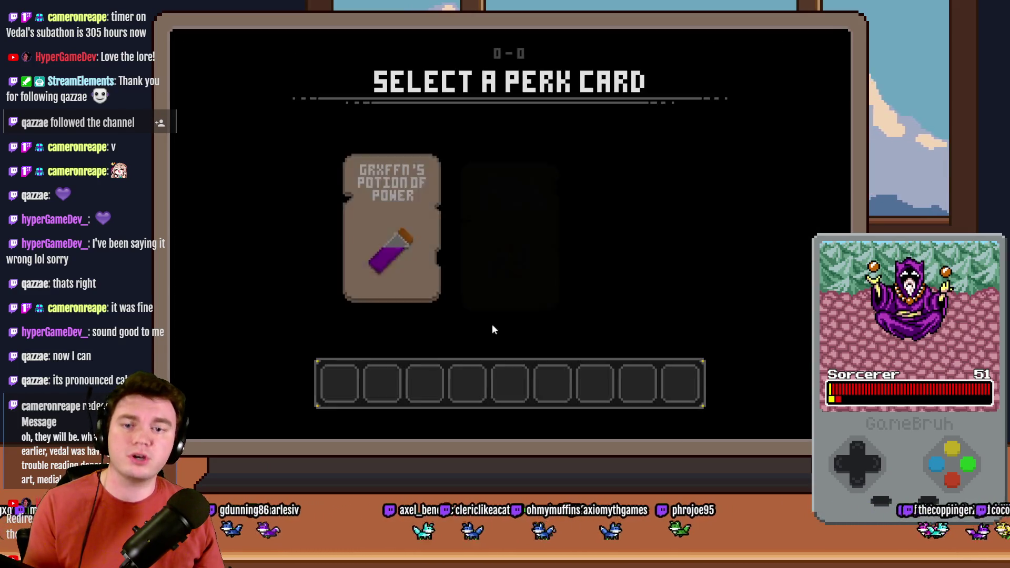
Check the third perk card's stats and take Daggers of Damage.
{"action": "mouse_move", "coordinate": [632, 235]}
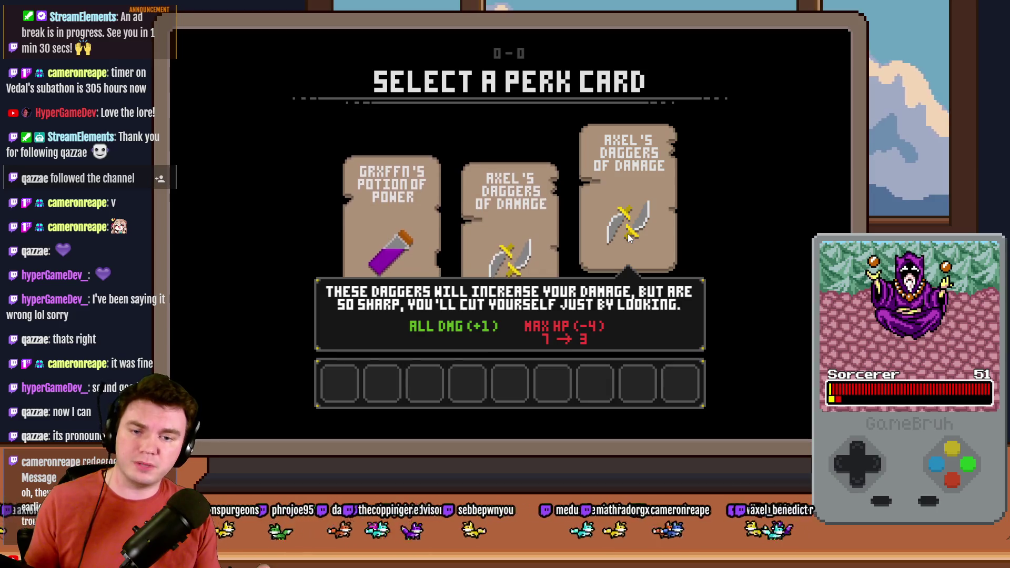
{"action": "left_click", "coordinate": [627, 233]}
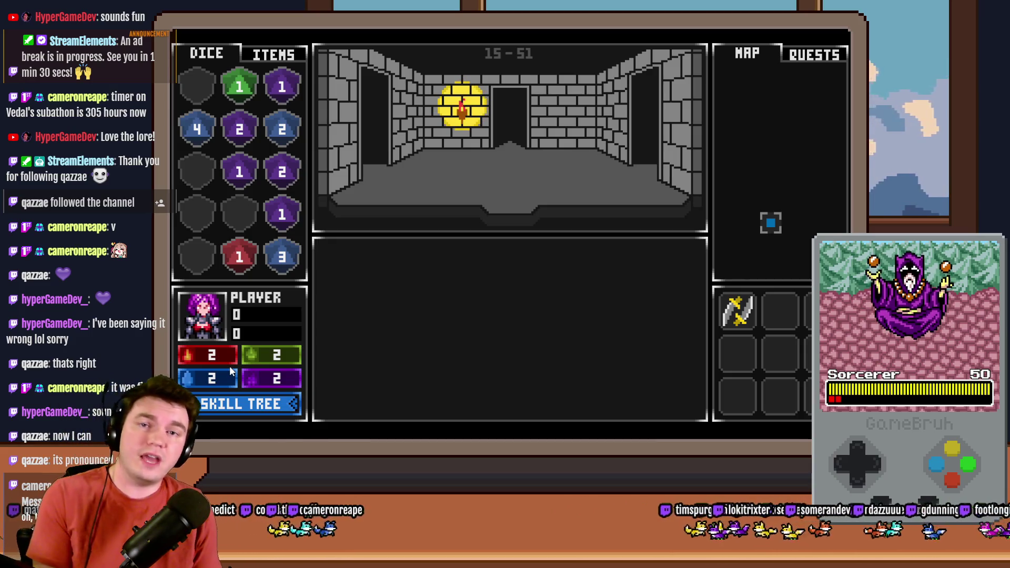
Close the playtest window with Alt+F4 to return to TheTomb map in the editor.
{"action": "key", "text": "alt+F4"}
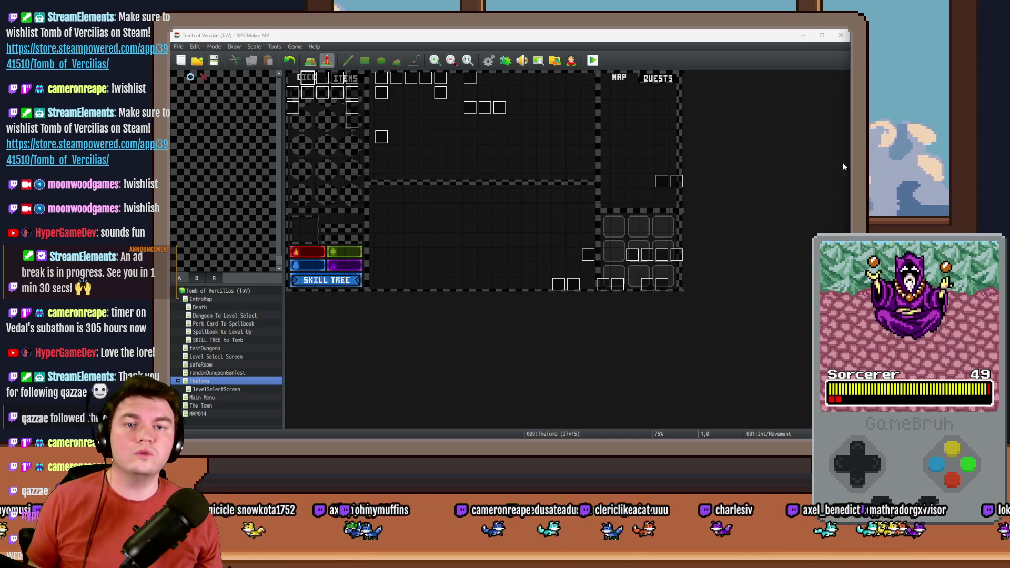
{"action": "left_click", "coordinate": [693, 62]}
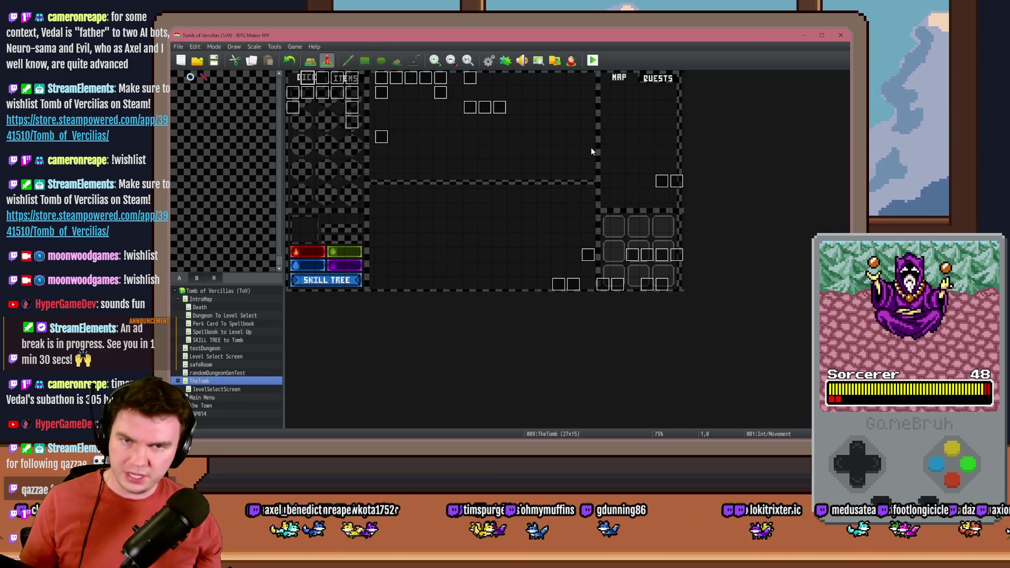
Launch a new playtest and take the Spiked Pauldron perk to enter room 44-2.
{"action": "left_click", "coordinate": [592, 60]}
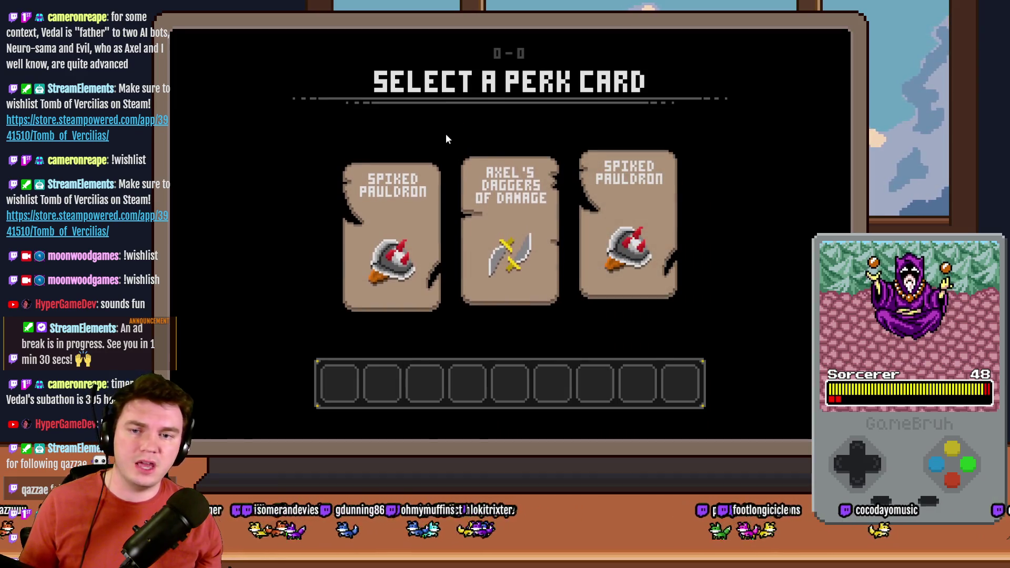
{"action": "left_click", "coordinate": [440, 206]}
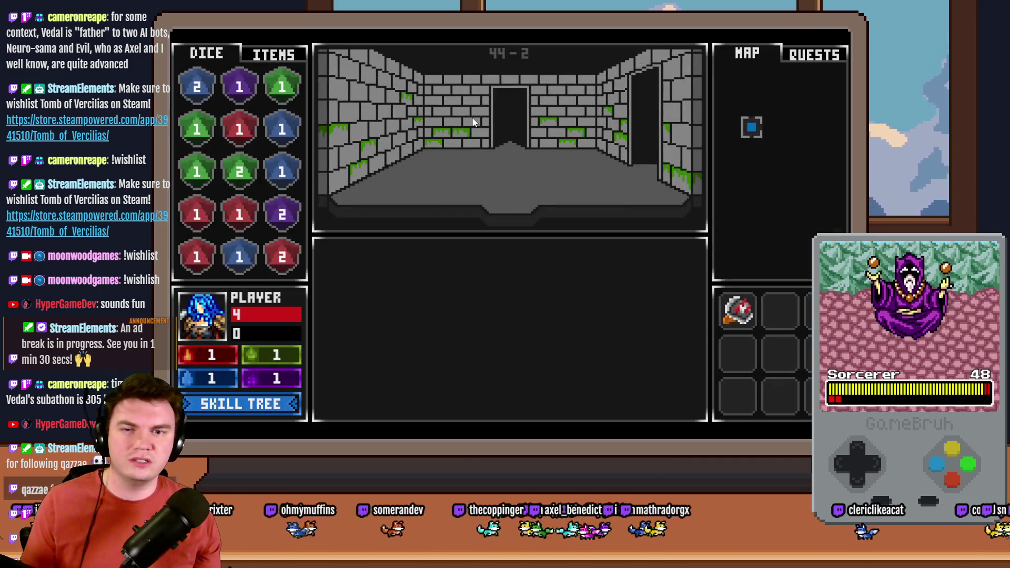
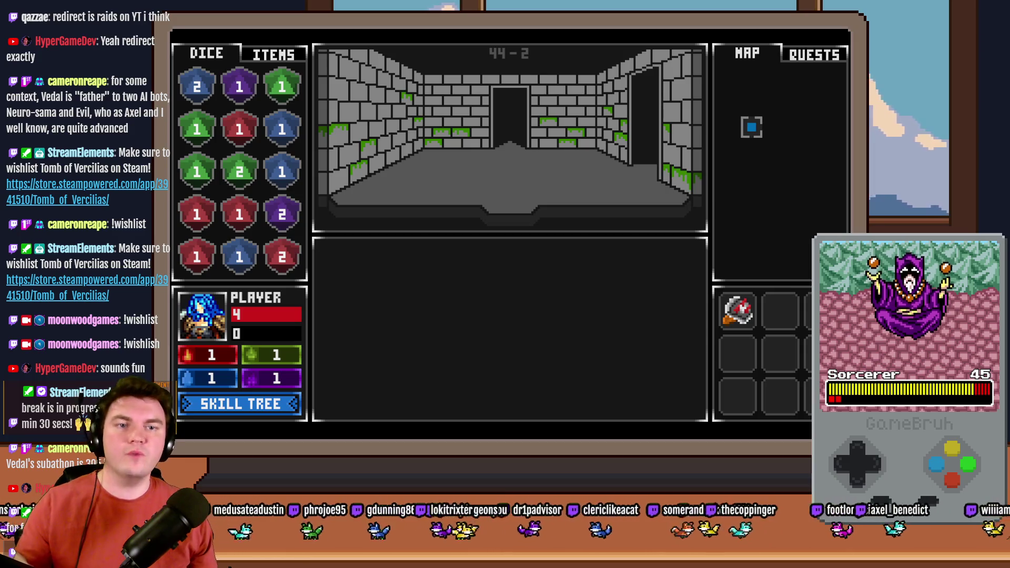
Close the RPG Maker MV playtest and switch to the Discord tab in the browser.
{"action": "key", "text": "alt+F4"}
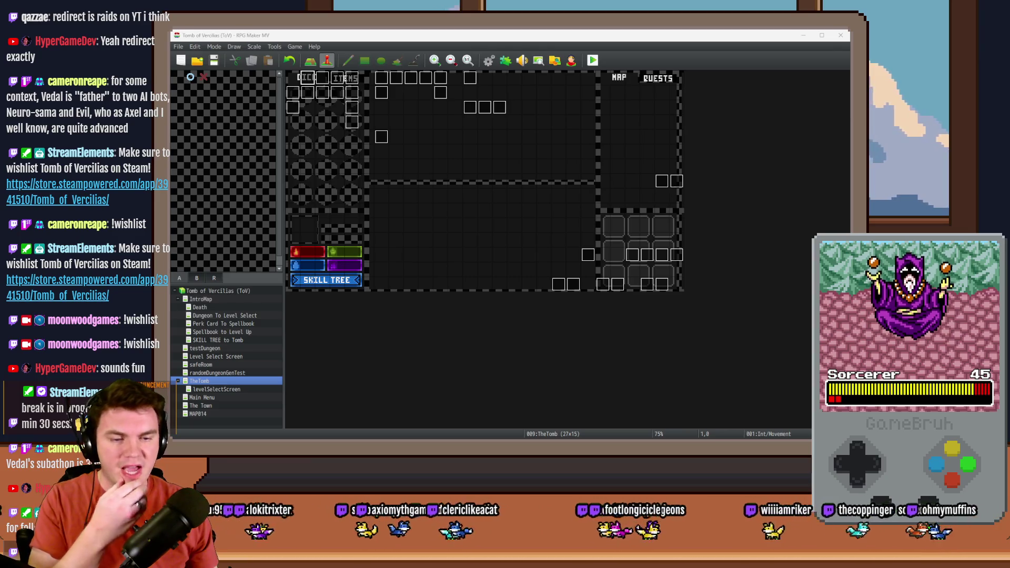
{"action": "key", "text": "alt+Tab"}
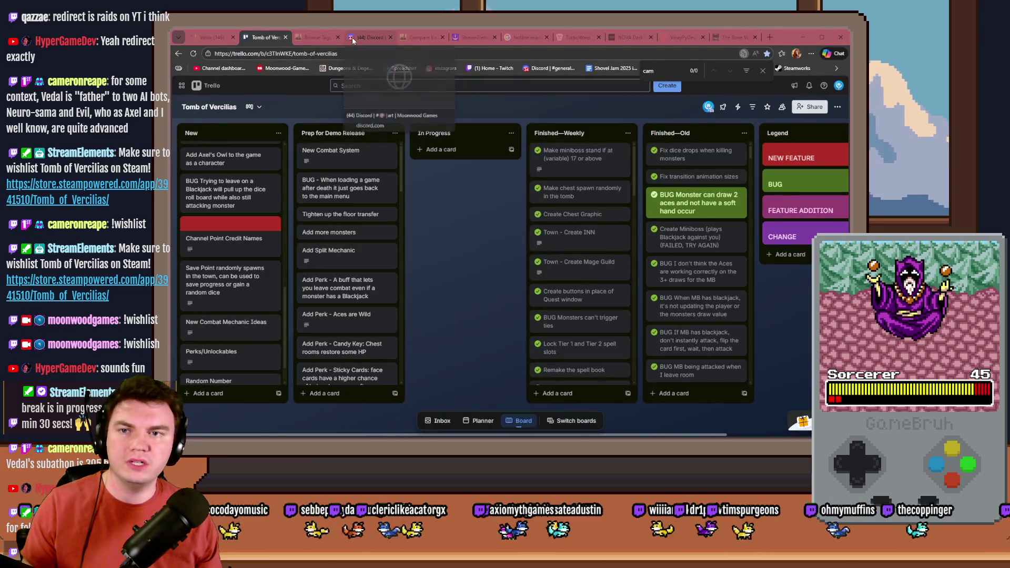
{"action": "left_click", "coordinate": [352, 37]}
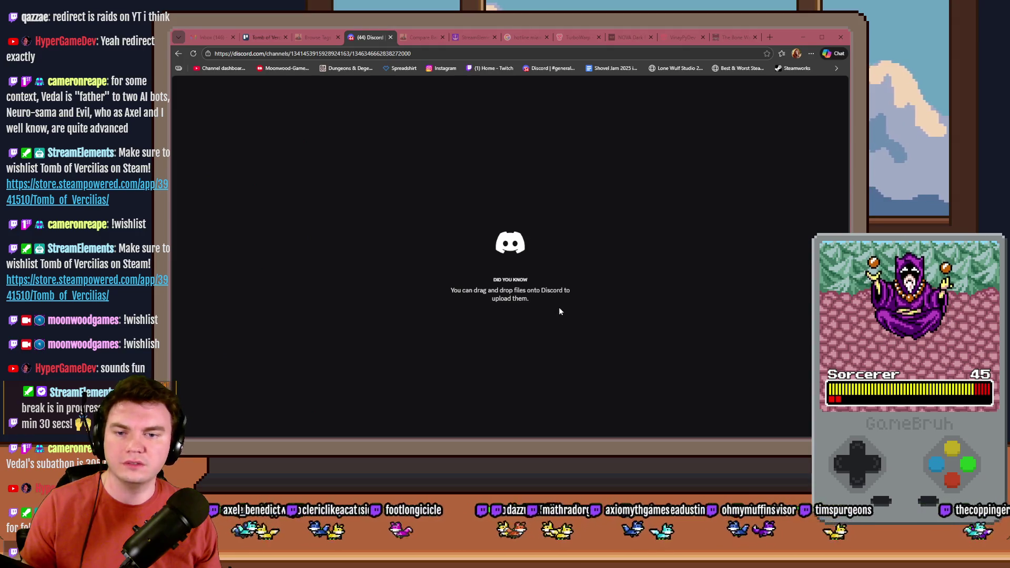
Inspect the two-character drawing and the girl-in-dress drawing, zooming in on her face.
{"action": "scroll", "coordinate": [607, 299], "scroll_direction": "up", "scroll_amount": 1}
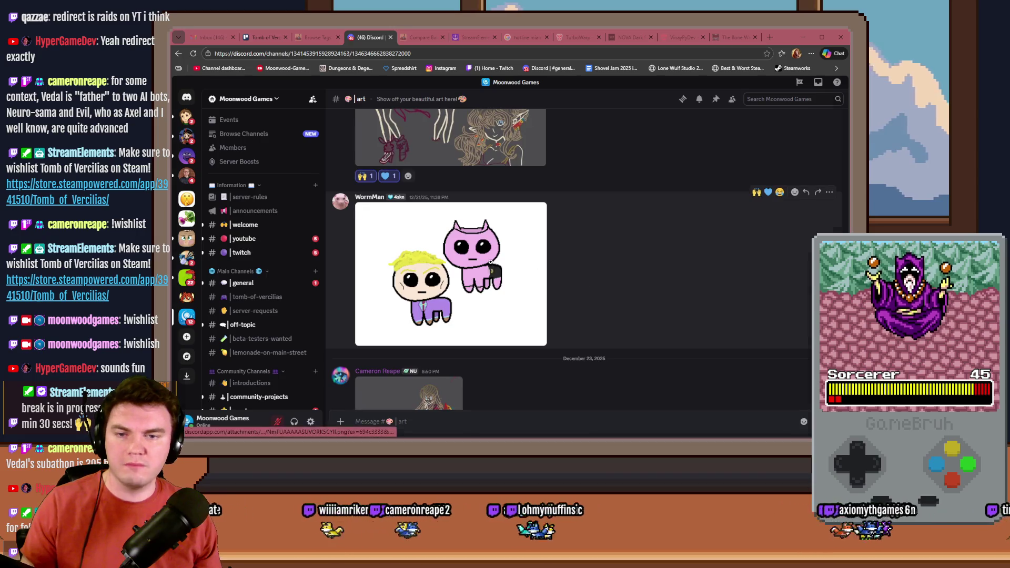
{"action": "left_click", "coordinate": [491, 265]}
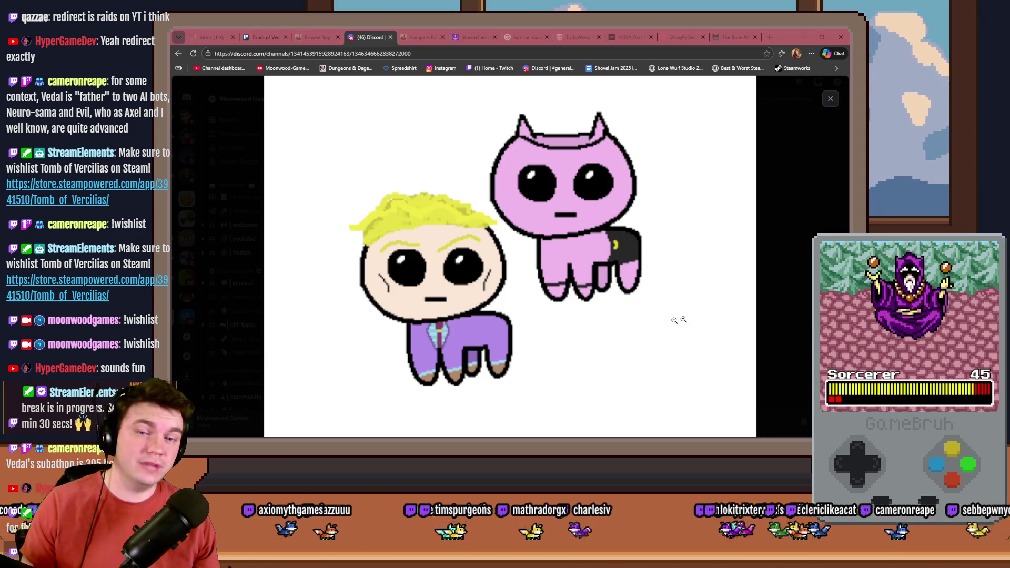
{"action": "left_click", "coordinate": [759, 307]}
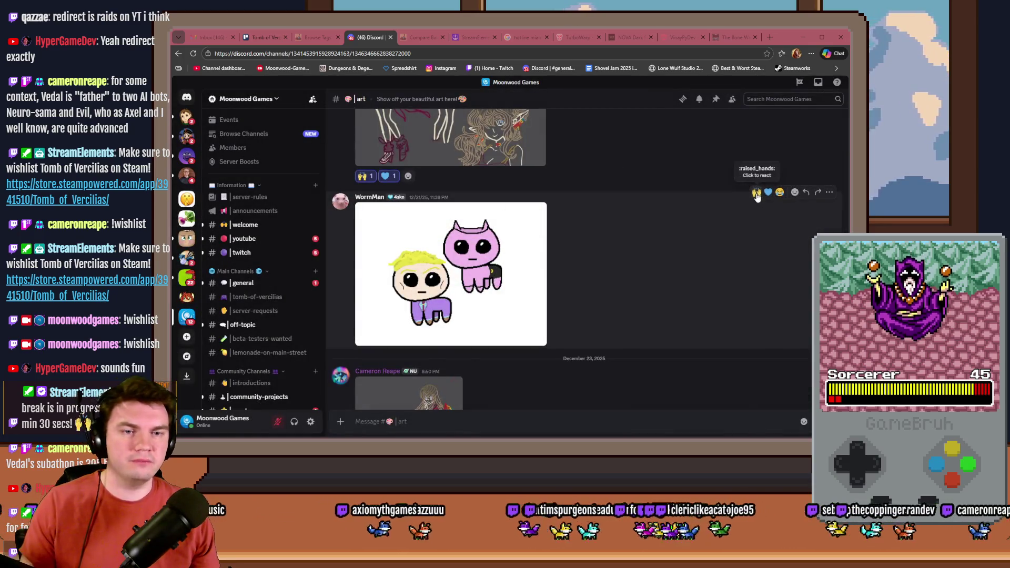
{"action": "scroll", "coordinate": [657, 247], "scroll_direction": "down", "scroll_amount": 3}
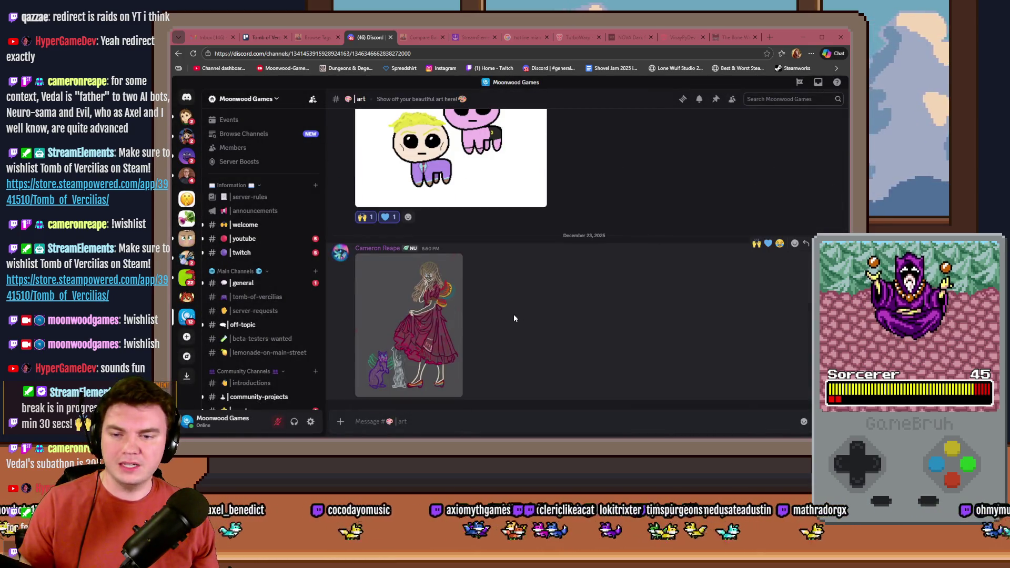
{"action": "left_click", "coordinate": [408, 314]}
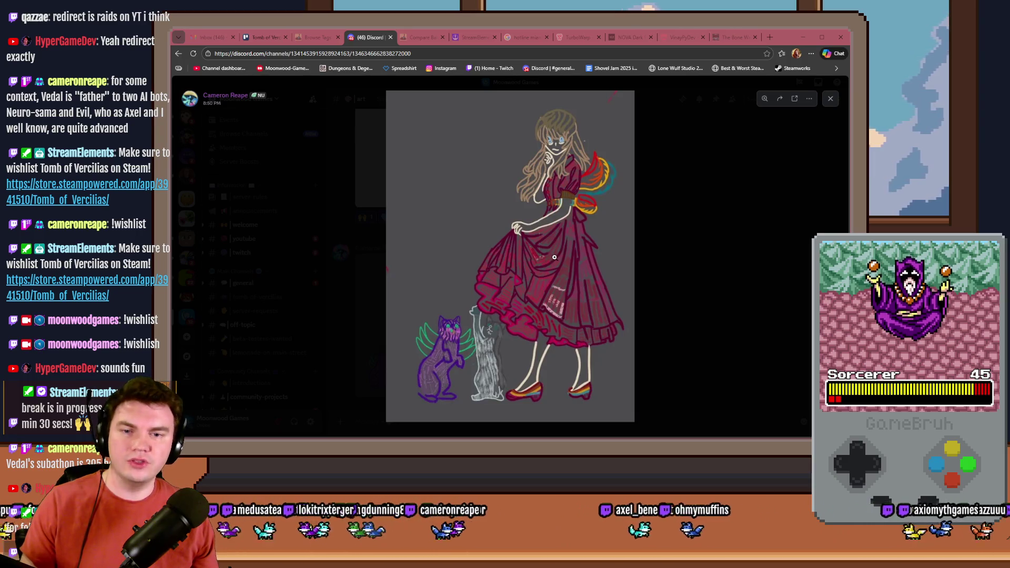
{"action": "left_click", "coordinate": [486, 287]}
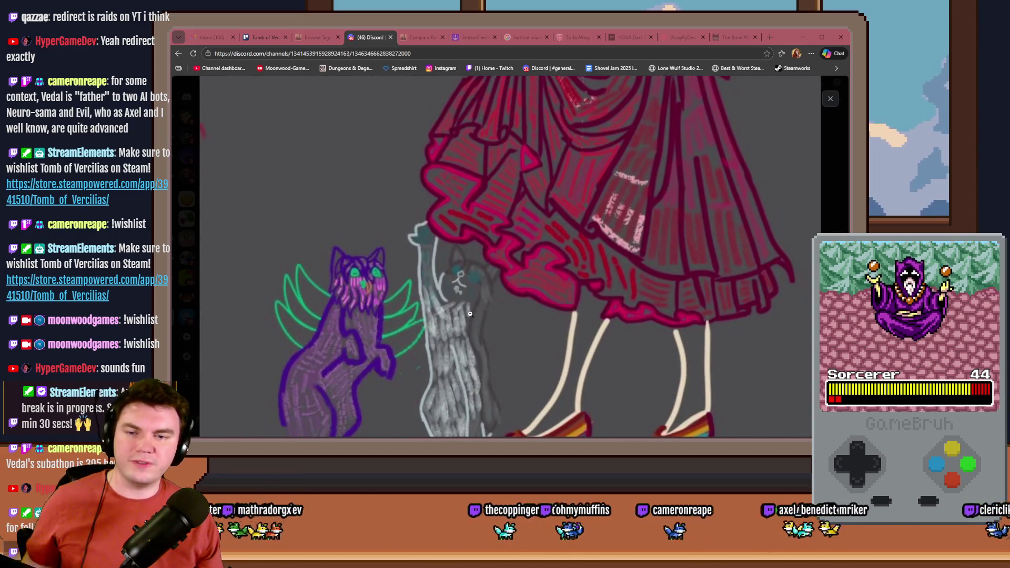
{"action": "left_click_drag", "start_coordinate": [467, 234], "coordinate": [485, 367]}
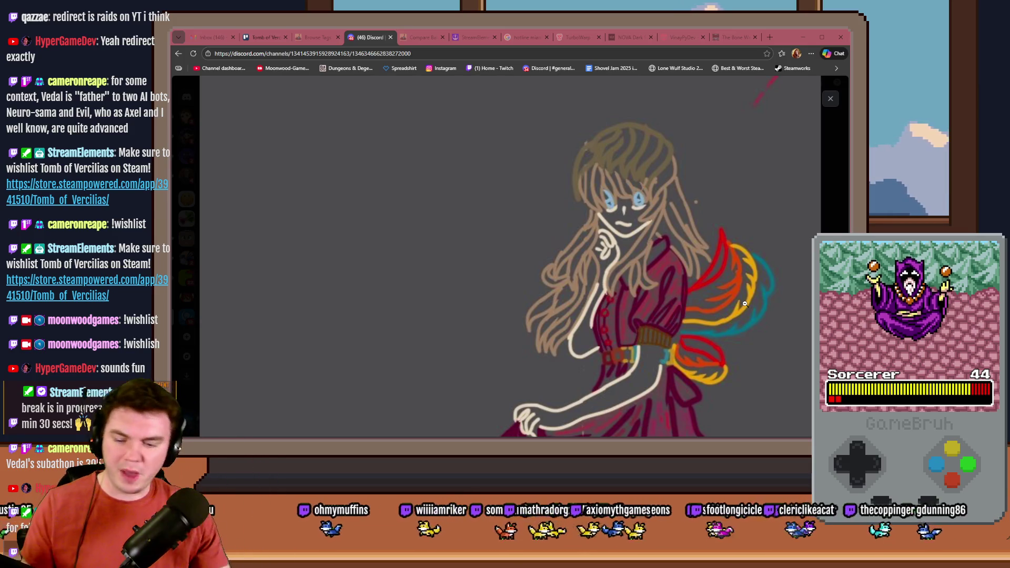
{"action": "key", "text": "Escape"}
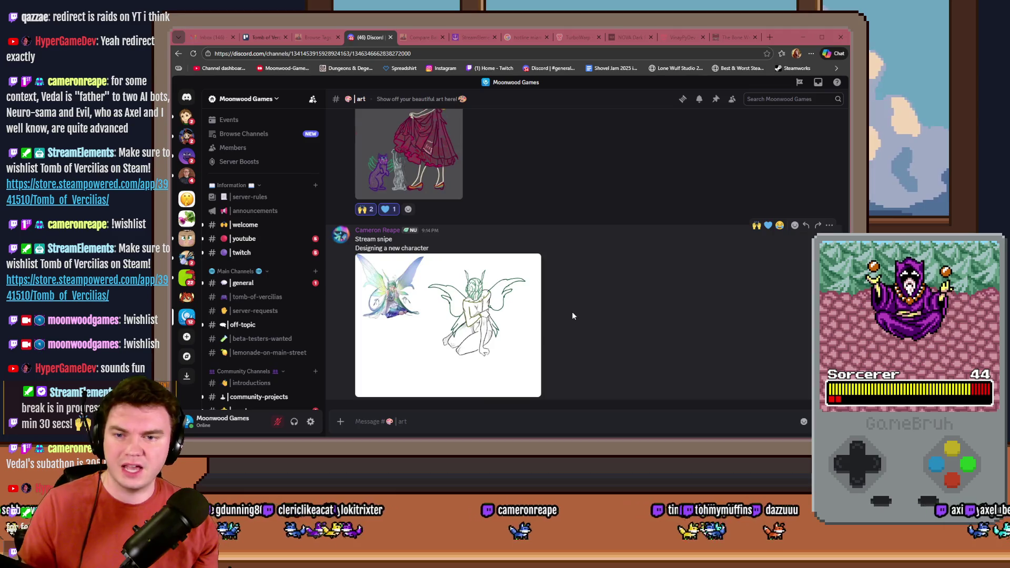
View the character design image, react with raised hands, then go to creator-corner.
{"action": "left_click", "coordinate": [458, 308]}
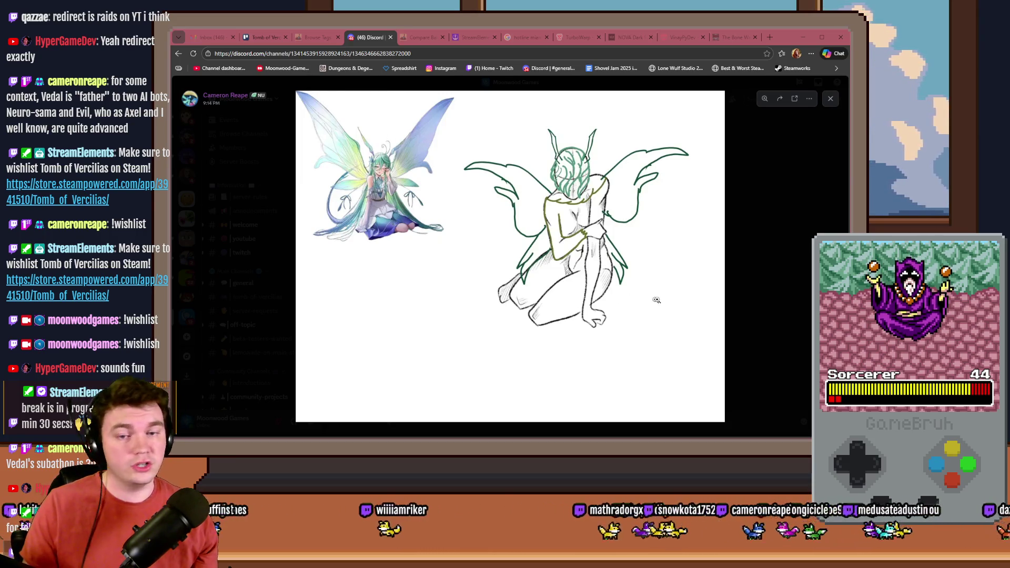
{"action": "left_click", "coordinate": [743, 293]}
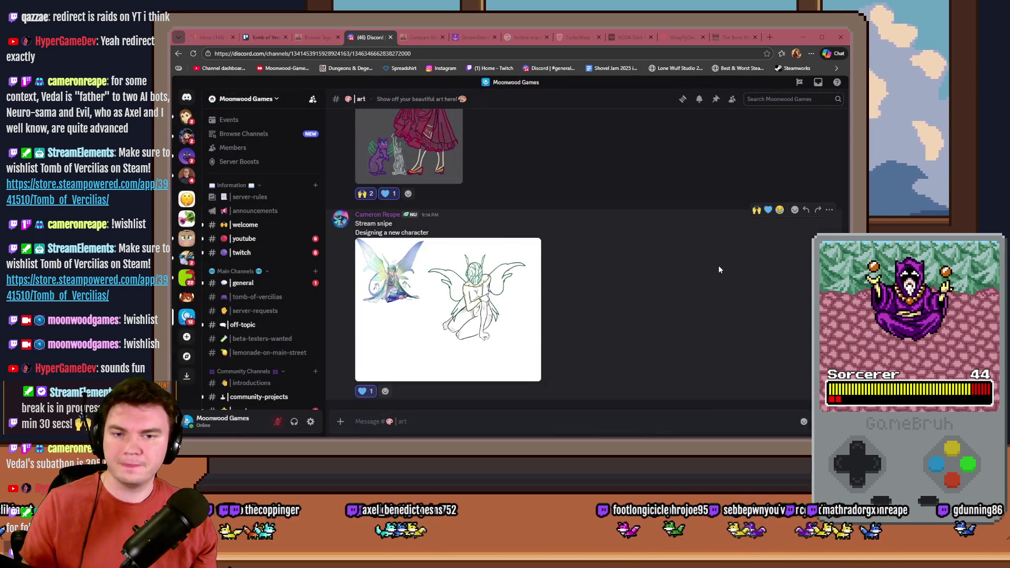
{"action": "left_click", "coordinate": [755, 210]}
{"action": "scroll", "coordinate": [263, 316], "scroll_direction": "down", "scroll_amount": 3}
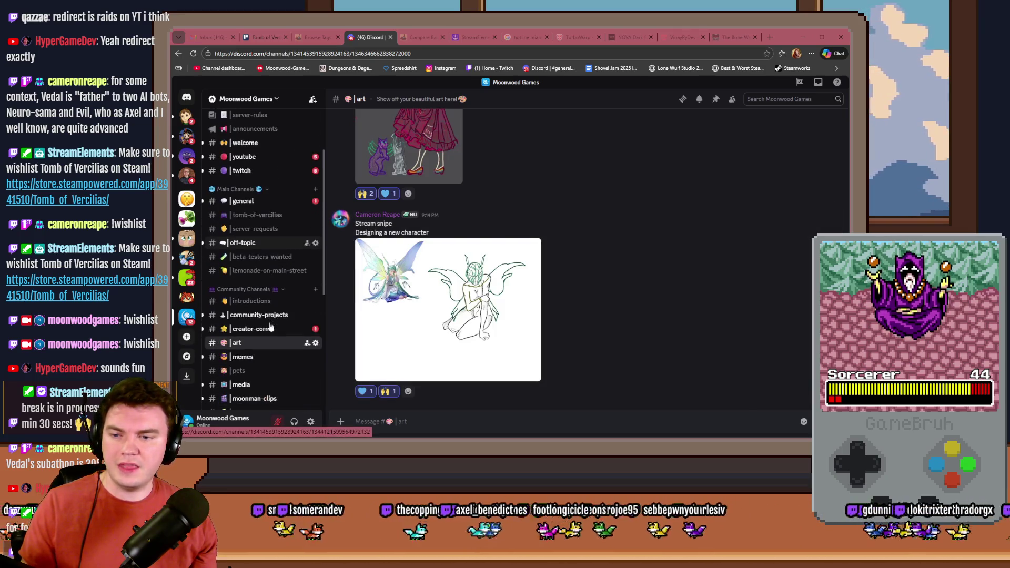
{"action": "left_click", "coordinate": [254, 328]}
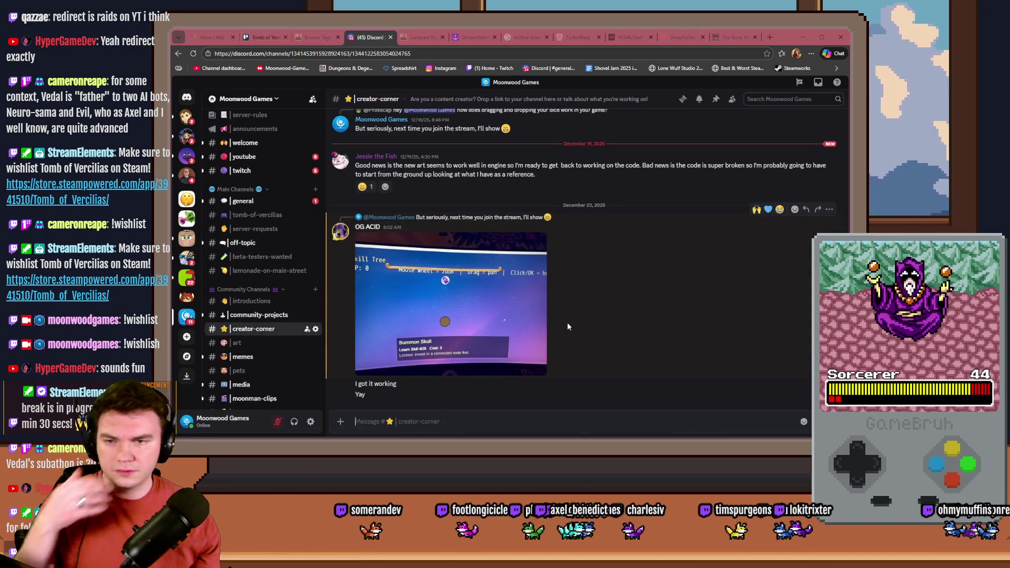
Add laughing and loudly crying emoji reactions to the code-rewrite post.
{"action": "scroll", "coordinate": [566, 321], "scroll_direction": "up", "scroll_amount": 3}
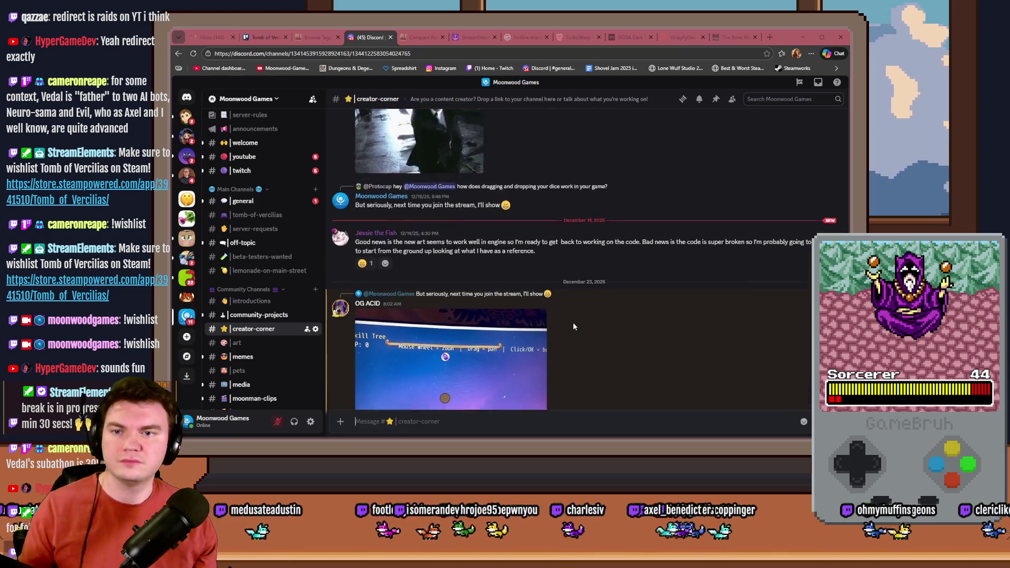
{"action": "scroll", "coordinate": [574, 319], "scroll_direction": "down", "scroll_amount": 2}
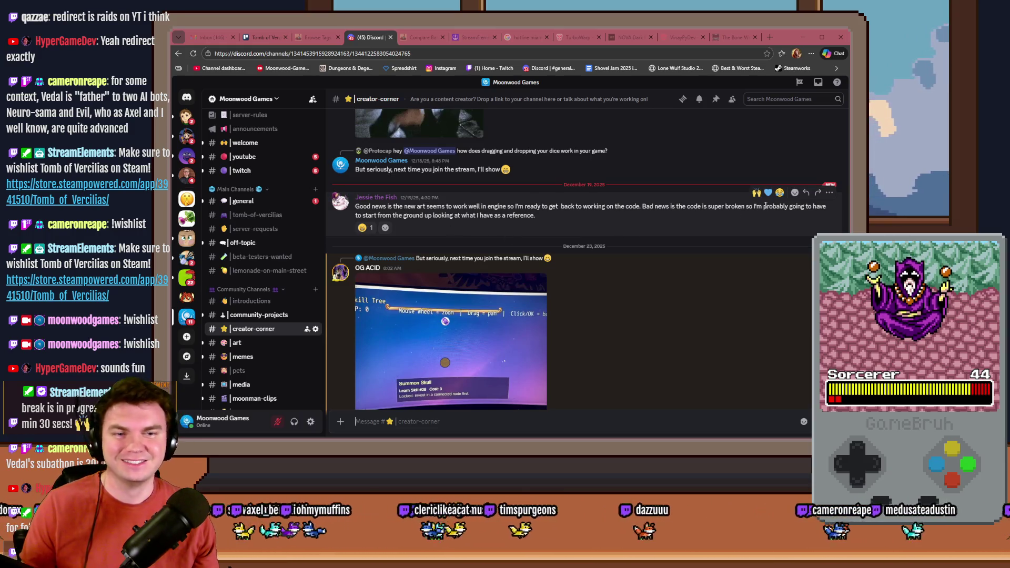
{"action": "left_click", "coordinate": [792, 194]}
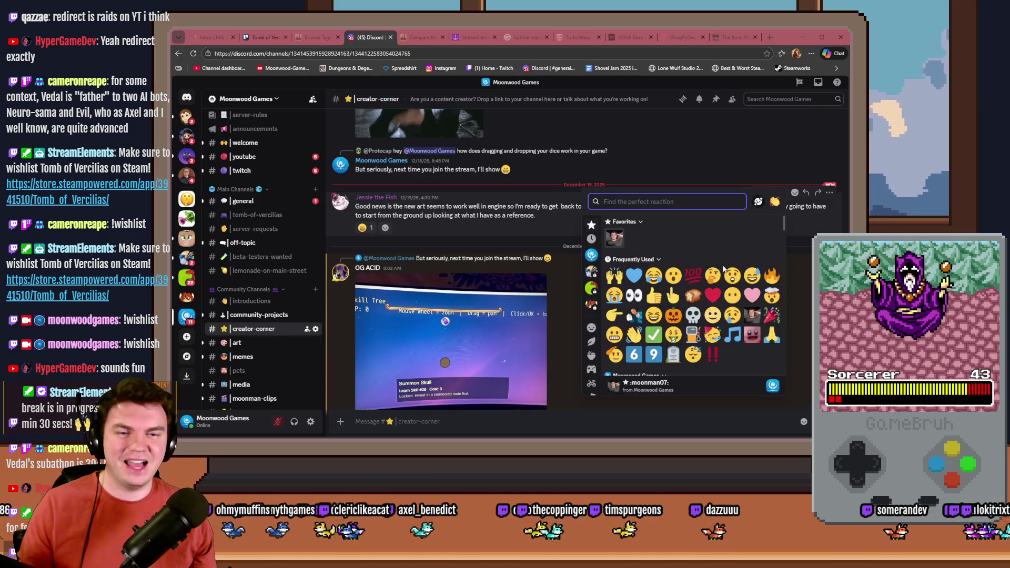
{"action": "left_click", "coordinate": [745, 279]}
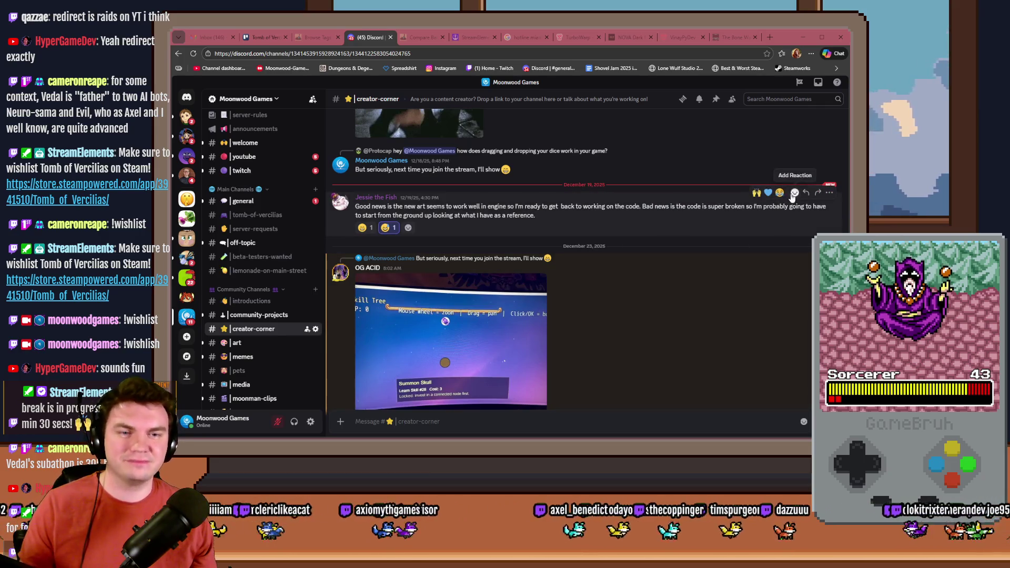
{"action": "left_click", "coordinate": [793, 192]}
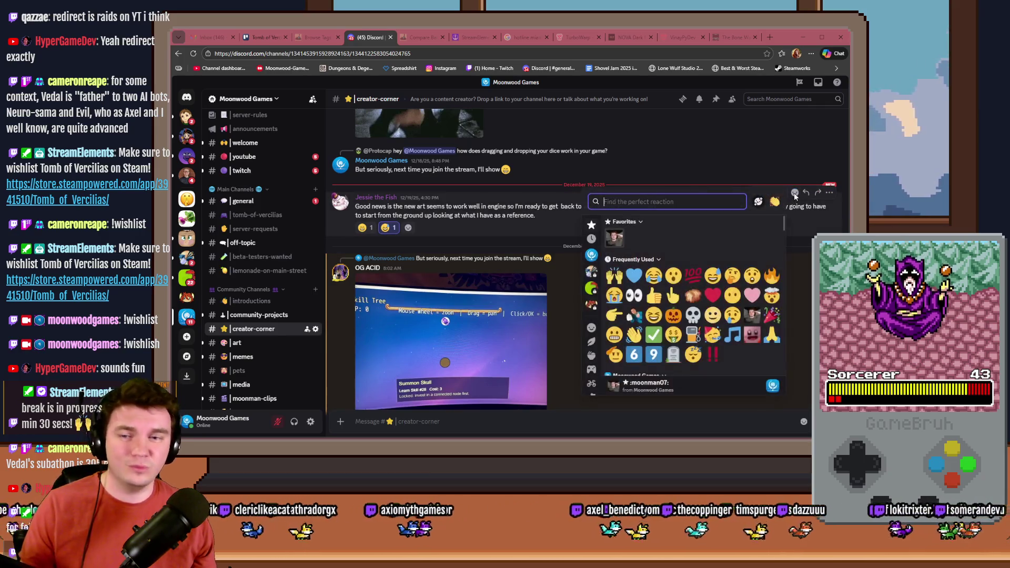
{"action": "left_click", "coordinate": [613, 295]}
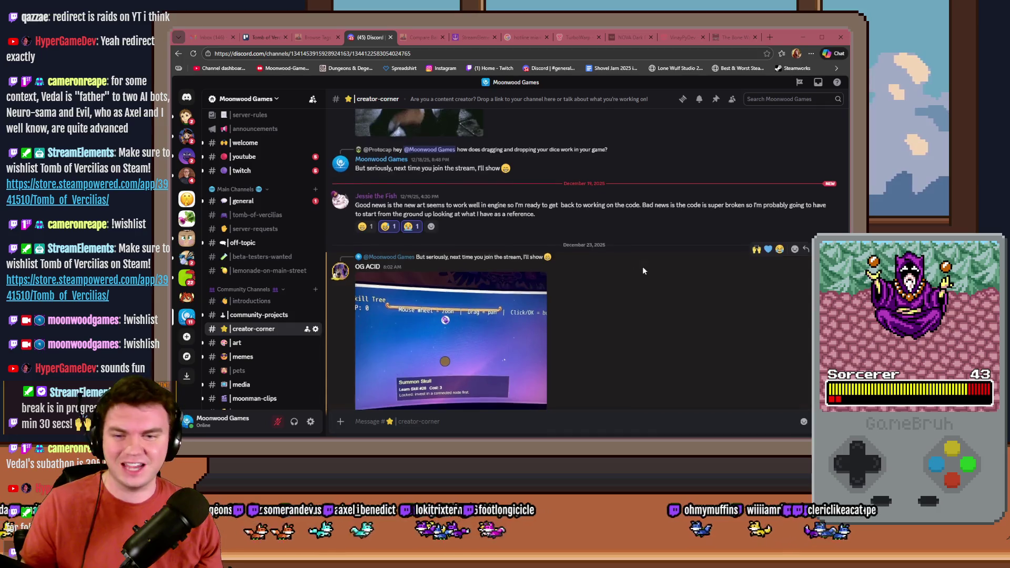
View the skill-tree screenshot, react with raised hands, and return to the art channel.
{"action": "scroll", "coordinate": [642, 266], "scroll_direction": "down", "scroll_amount": 1}
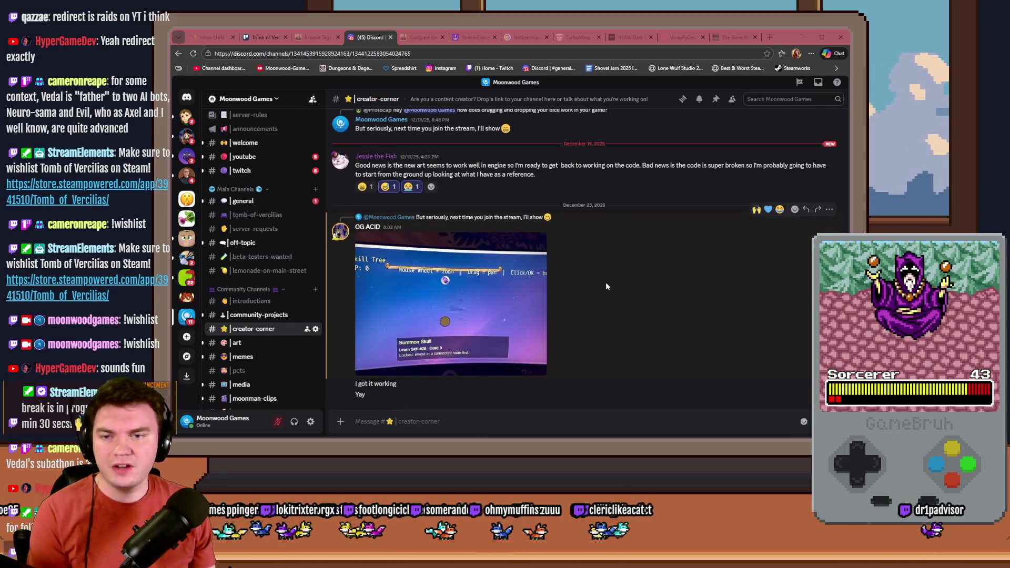
{"action": "left_click", "coordinate": [502, 305]}
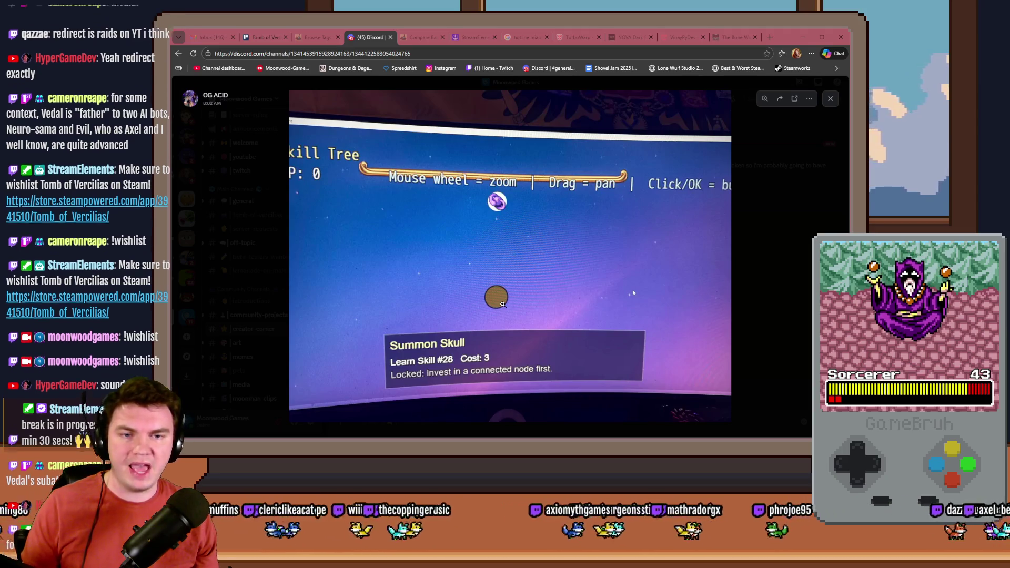
{"action": "left_click", "coordinate": [757, 293]}
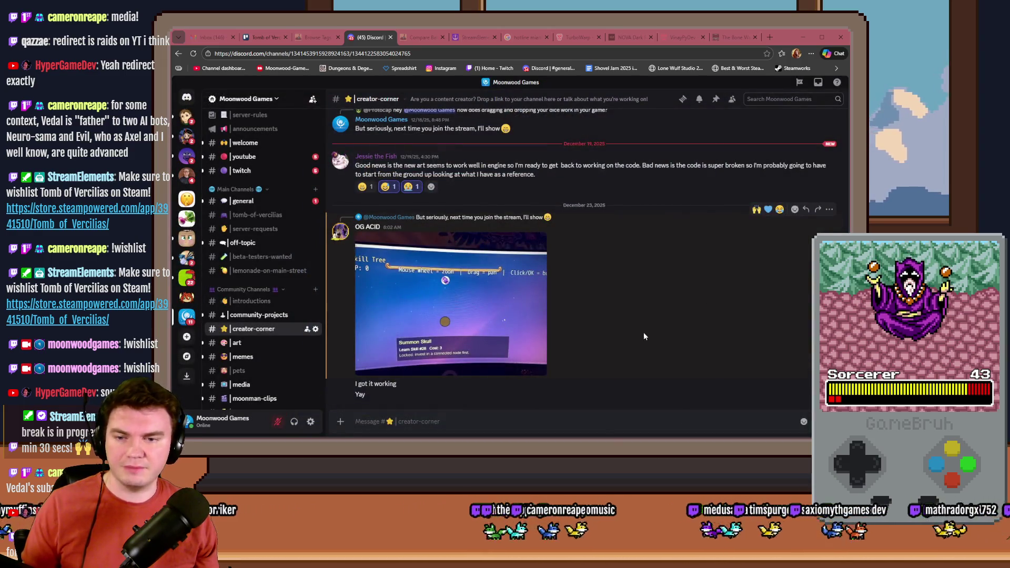
{"action": "left_click", "coordinate": [756, 209]}
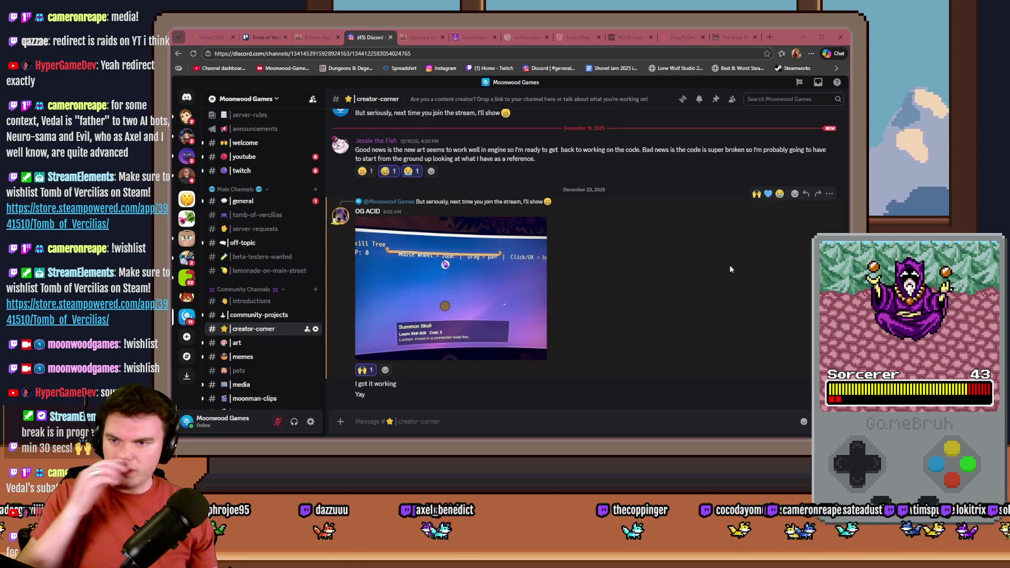
{"action": "left_click", "coordinate": [263, 347]}
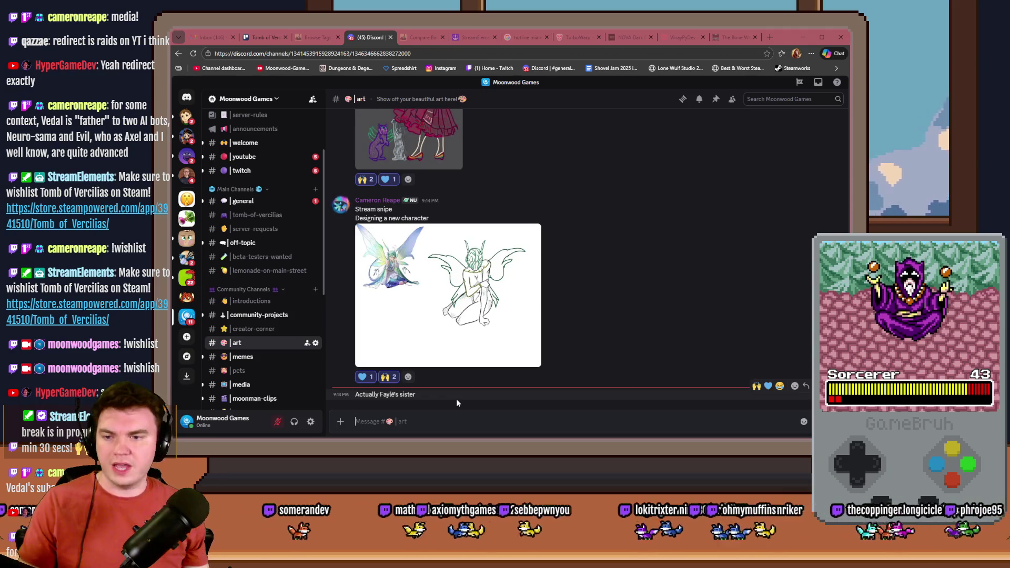
In the media channel, inspect the yearbook photo, react with raised hands, then switch to Trello.
{"action": "left_click", "coordinate": [240, 385]}
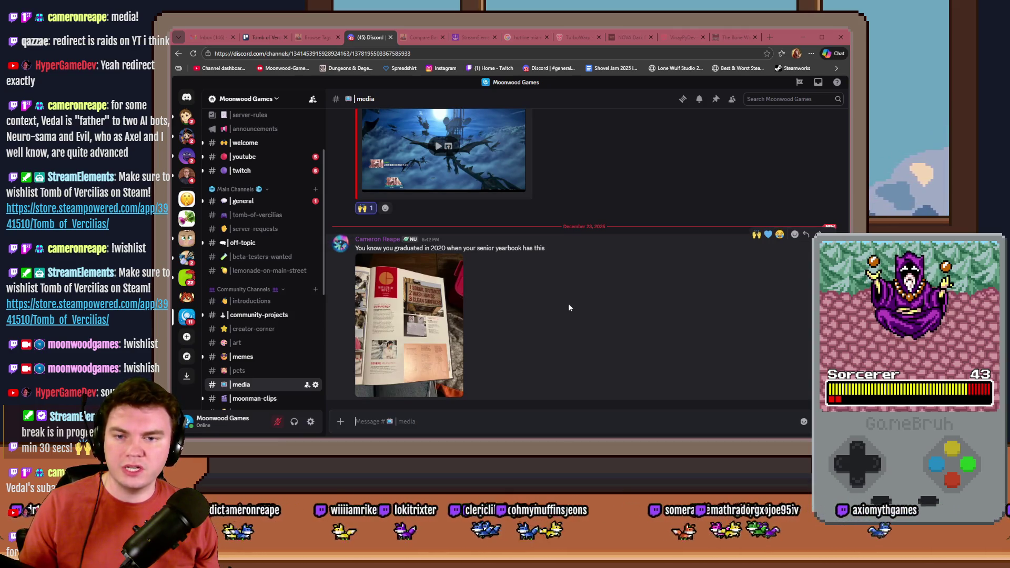
{"action": "left_click", "coordinate": [419, 318]}
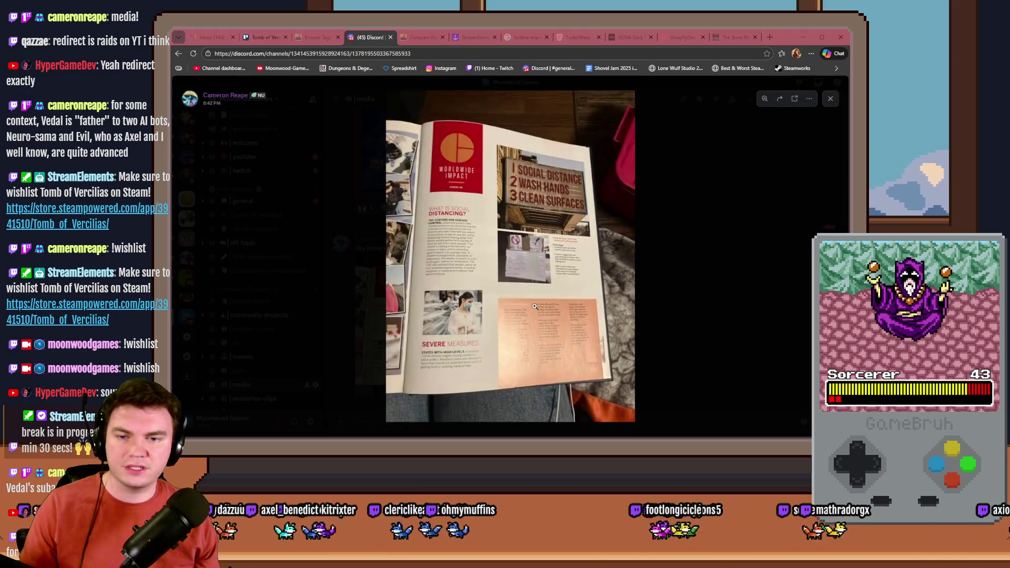
{"action": "left_click", "coordinate": [459, 328]}
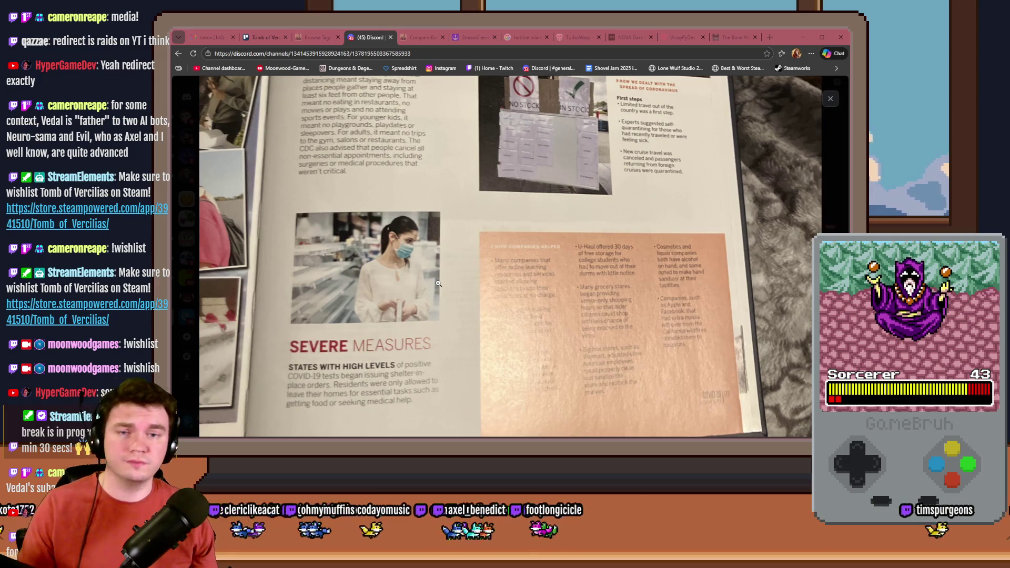
{"action": "mouse_move", "coordinate": [438, 284]}
{"action": "left_mouse_down"}
{"action": "mouse_move", "coordinate": [435, 365]}
{"action": "mouse_move", "coordinate": [457, 291]}
{"action": "left_mouse_up"}
{"action": "key", "text": "Escape"}
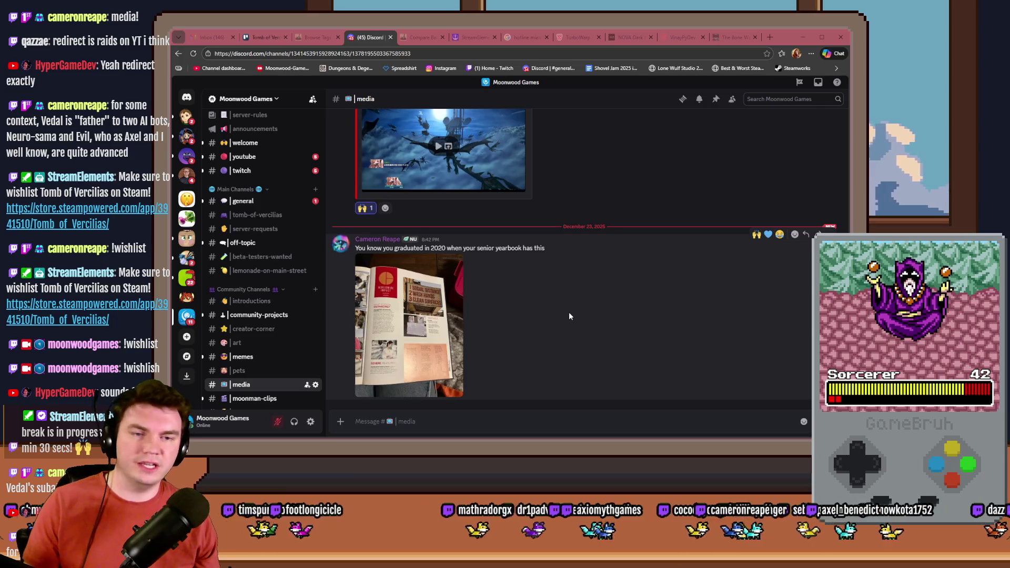
{"action": "left_click", "coordinate": [756, 234]}
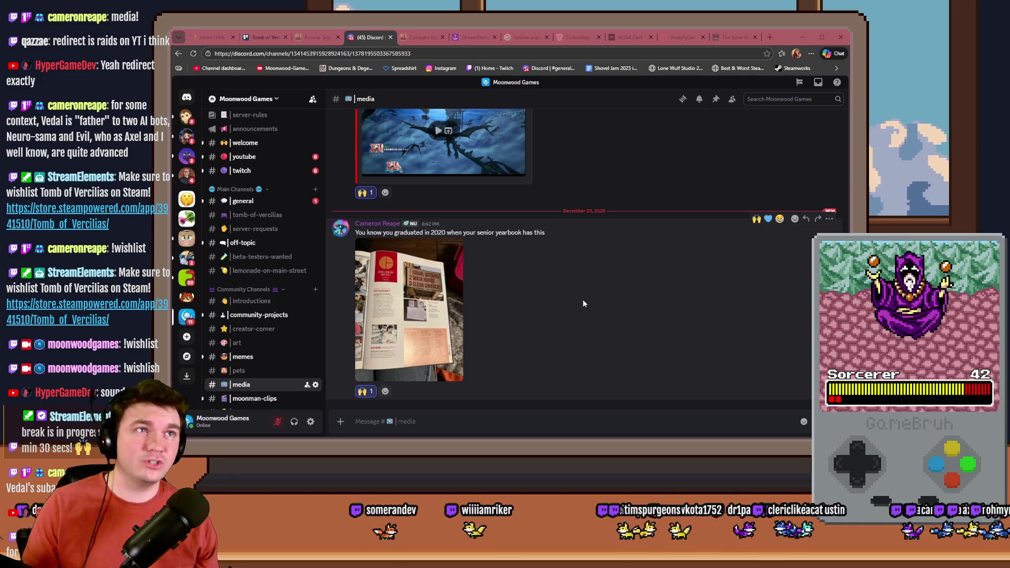
{"action": "left_click", "coordinate": [259, 37]}
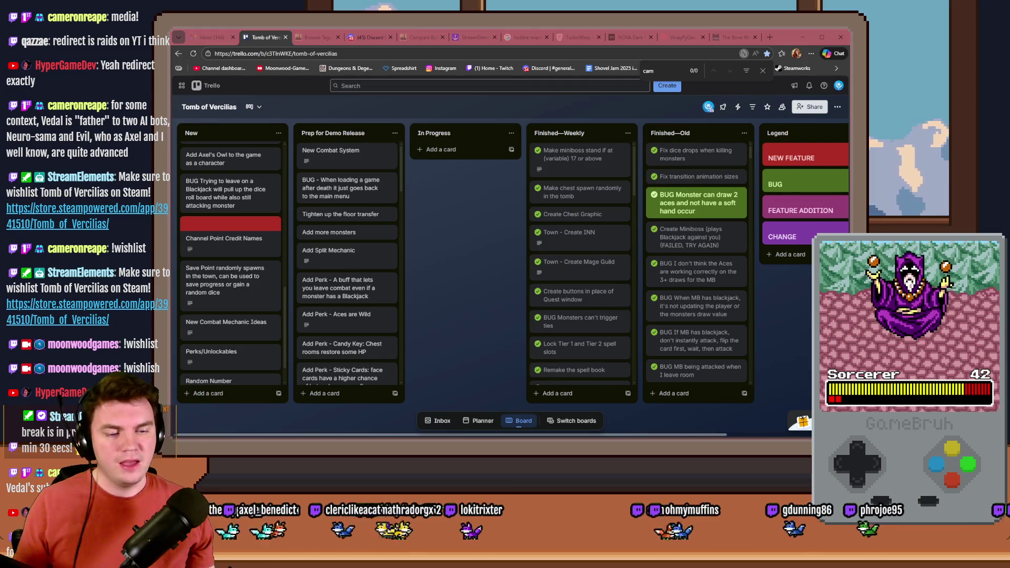
Switch from the Trello board to the RPG Maker MV editor showing TheTomb map.
{"action": "key", "text": "alt+Tab"}
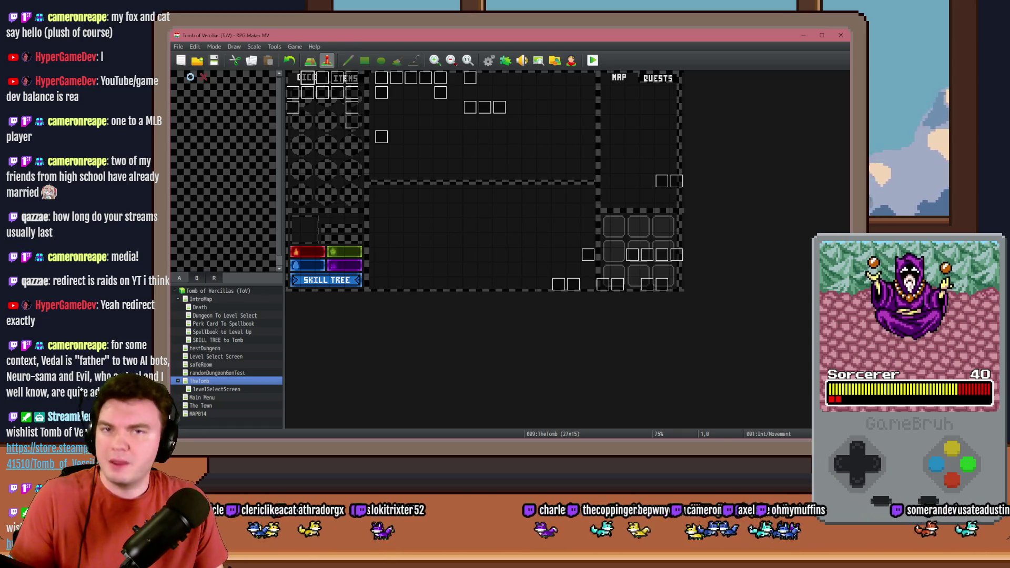
Switch from RPG Maker MV to the ToV_TrapPuzzles mockup in Photoshop.
{"action": "key", "text": "alt+Tab"}
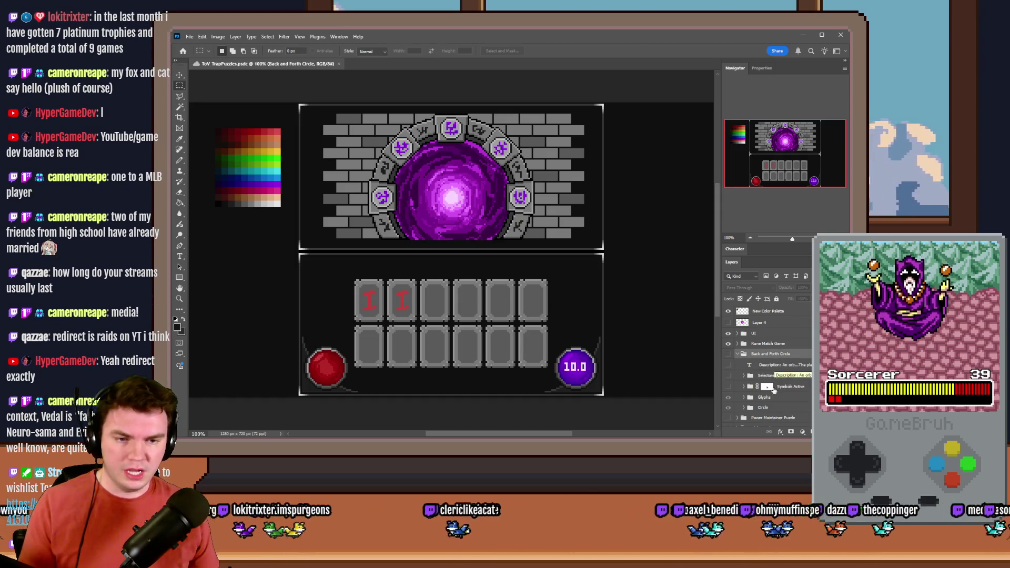
Check each puzzle group's visibility, leaving only Rune Match Game shown on the canvas.
{"action": "left_click", "coordinate": [729, 356]}
{"action": "left_click", "coordinate": [728, 356]}
{"action": "left_click", "coordinate": [738, 355]}
{"action": "left_click", "coordinate": [728, 344]}
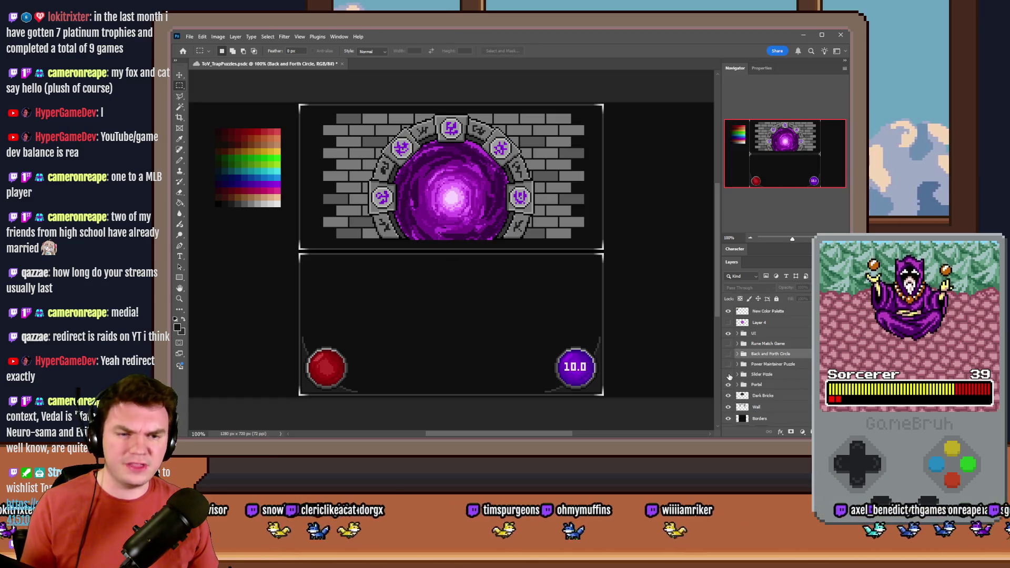
{"action": "left_click", "coordinate": [728, 374]}
{"action": "left_click", "coordinate": [728, 373]}
{"action": "left_click", "coordinate": [728, 364]}
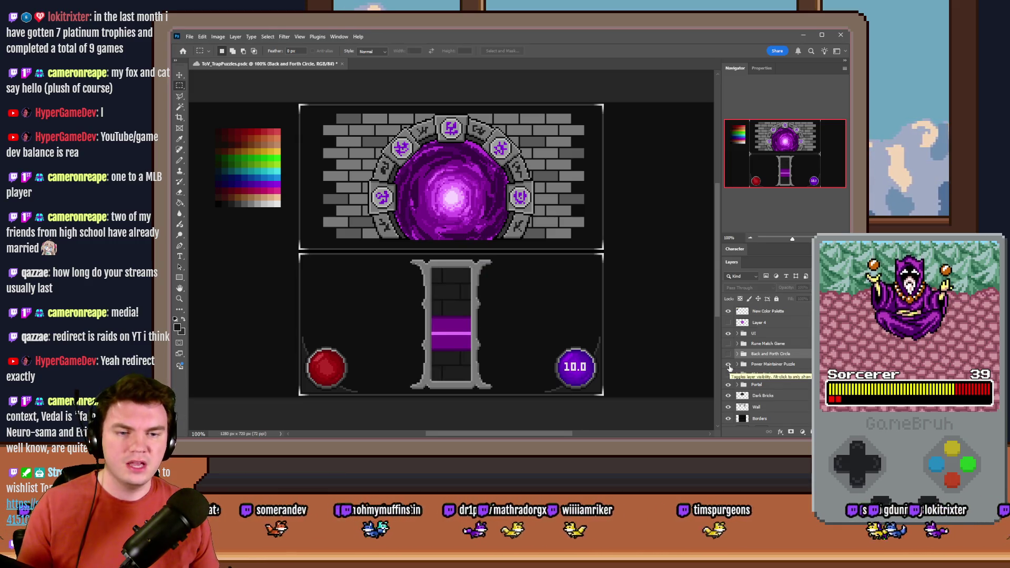
{"action": "left_click", "coordinate": [728, 364]}
{"action": "left_click", "coordinate": [728, 354]}
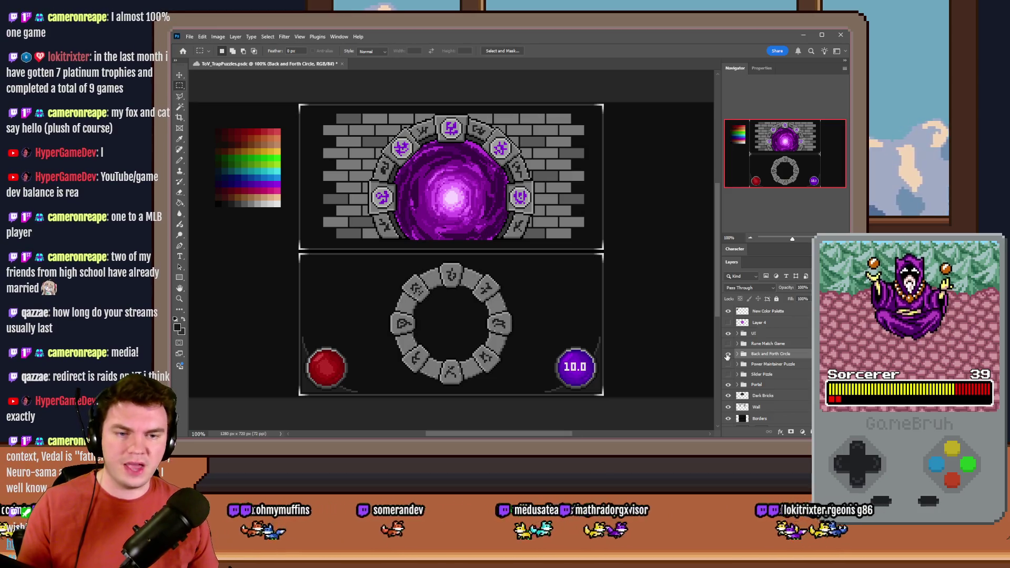
{"action": "left_click", "coordinate": [728, 354]}
{"action": "left_click", "coordinate": [728, 343]}
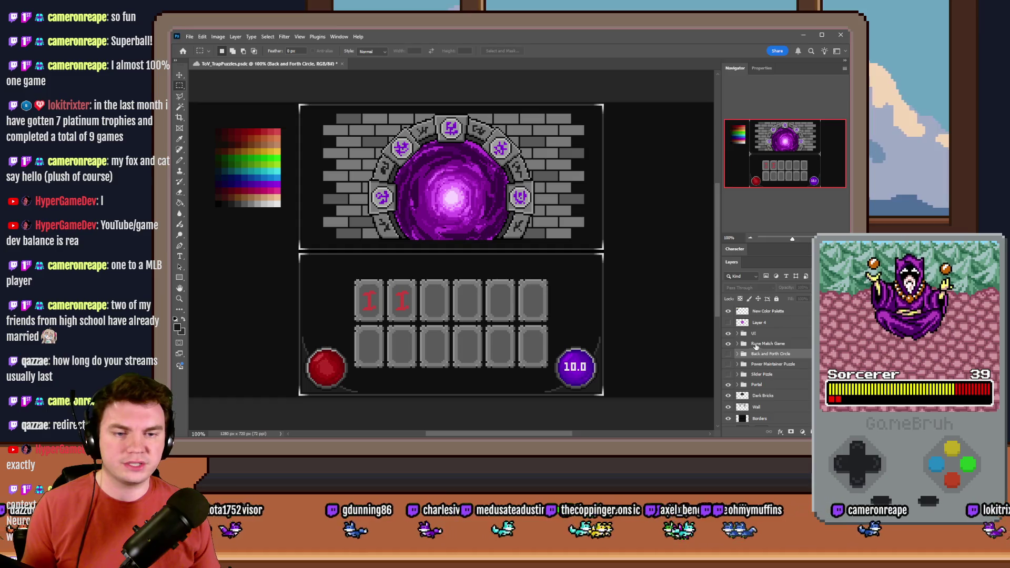
Make Rune Match Game the active group and undo the mockup back to 320×180.
{"action": "left_click", "coordinate": [756, 345]}
{"action": "scroll", "coordinate": [451, 333], "scroll_direction": "up", "scroll_amount": 3}
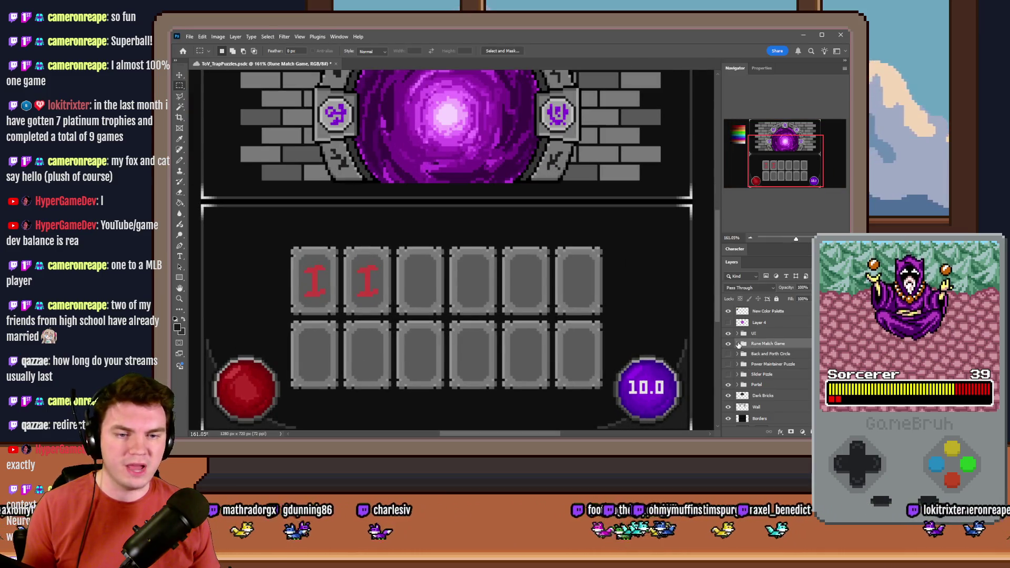
{"action": "left_click_drag", "start_coordinate": [549, 243], "coordinate": [465, 330]}
{"action": "left_click", "coordinate": [465, 331]}
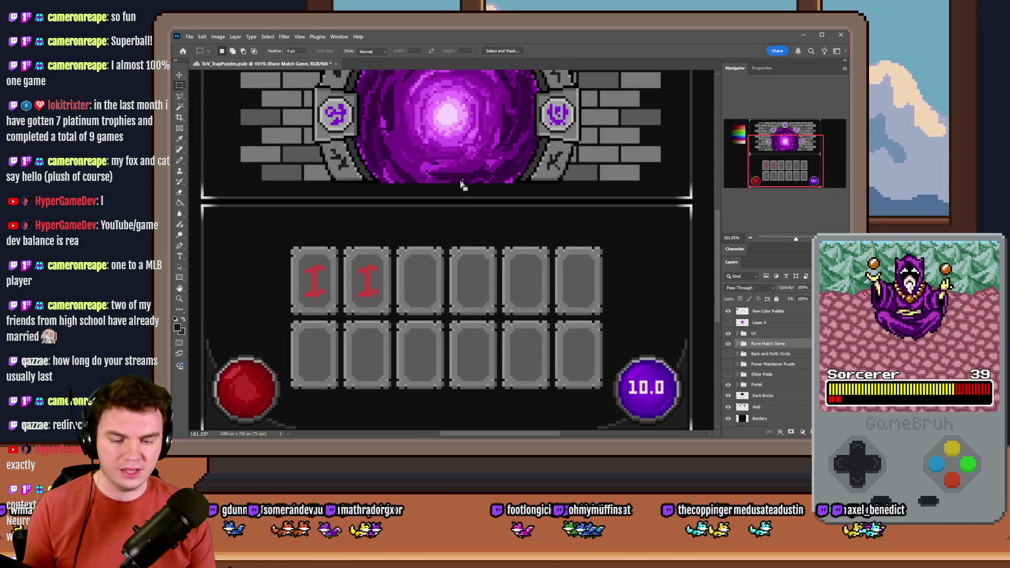
{"action": "key", "text": "h"}
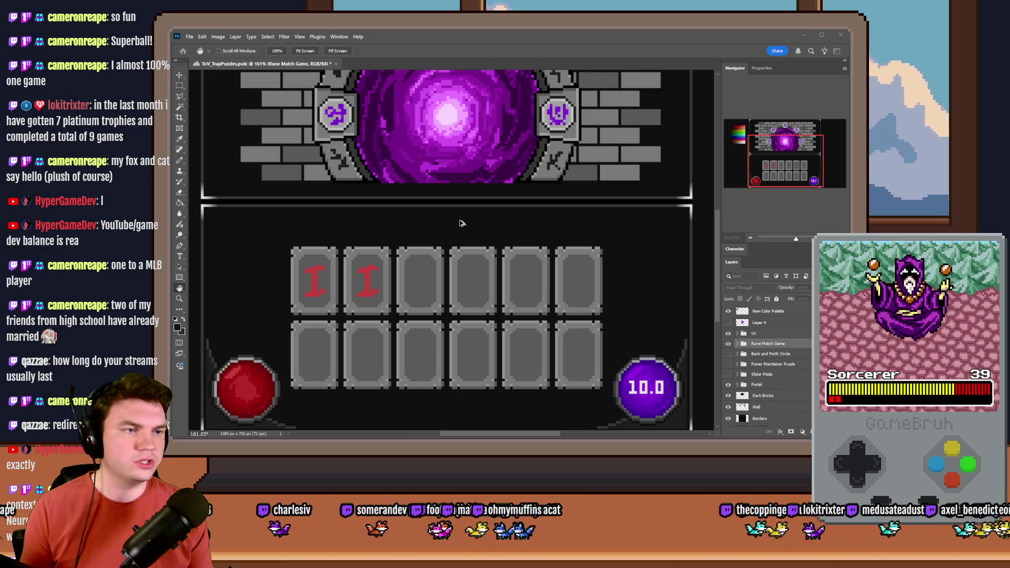
{"action": "left_click", "coordinate": [460, 221]}
{"action": "key", "text": "m"}
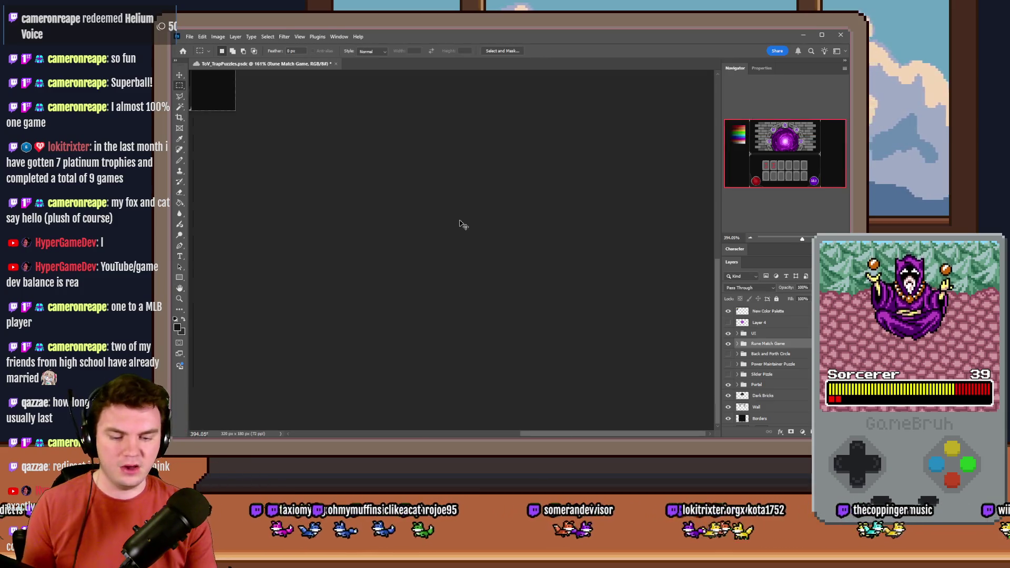
{"action": "key", "text": "ctrl+z"}
{"action": "scroll", "coordinate": [518, 355], "scroll_direction": "up", "scroll_amount": 3}
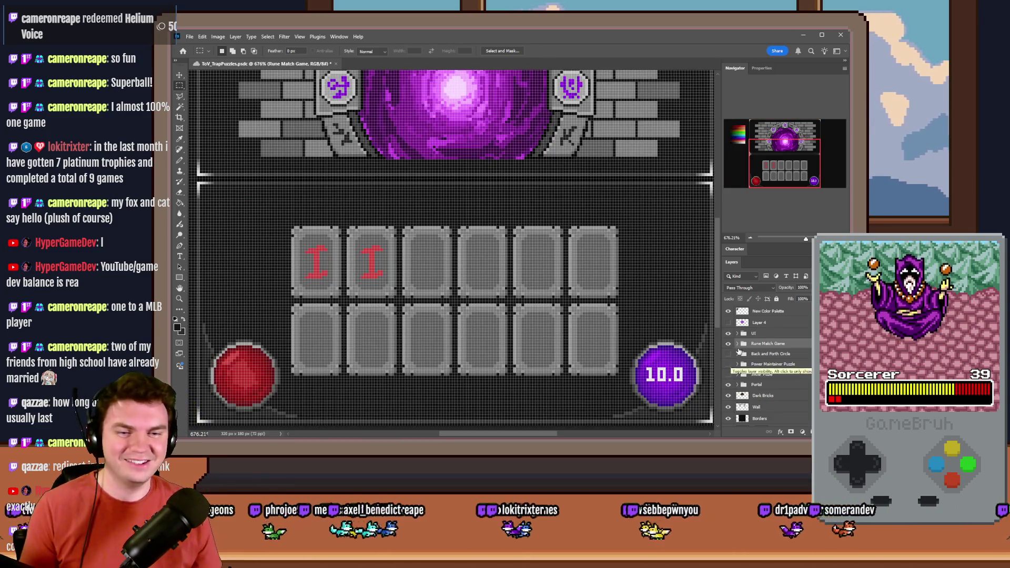
Expand Runes, make Rune 1 active, and hide Rune 2, leaving two red rune tiles.
{"action": "left_click", "coordinate": [738, 344]}
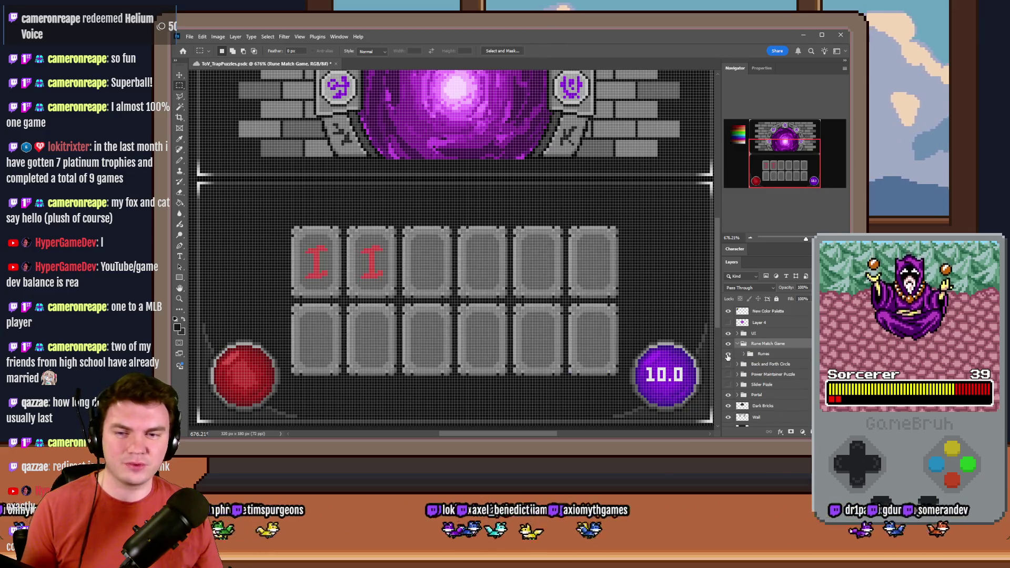
{"action": "left_click", "coordinate": [743, 354]}
{"action": "left_click", "coordinate": [727, 364]}
{"action": "left_click", "coordinate": [728, 364]}
{"action": "left_click", "coordinate": [728, 376]}
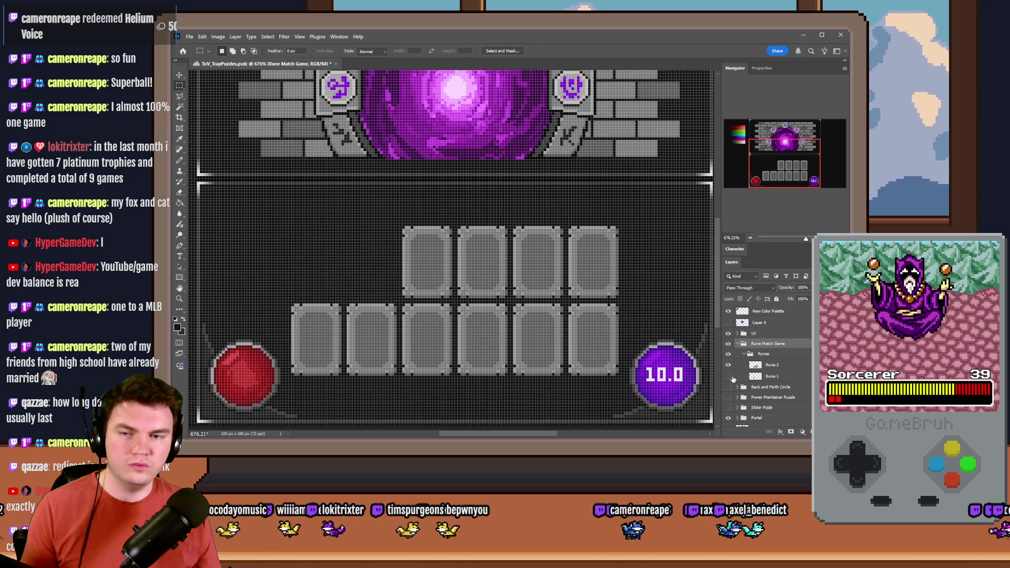
{"action": "left_click", "coordinate": [728, 376]}
{"action": "left_click", "coordinate": [776, 376]}
{"action": "left_click", "coordinate": [728, 376]}
{"action": "left_click", "coordinate": [728, 376]}
{"action": "left_click", "coordinate": [728, 367]}
{"action": "left_click", "coordinate": [728, 366]}
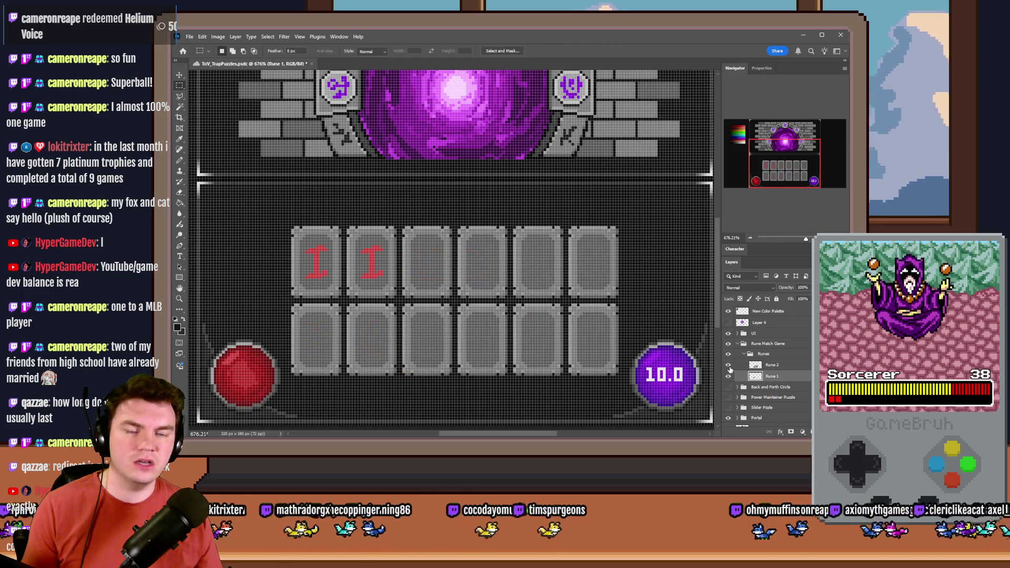
{"action": "left_click", "coordinate": [728, 365]}
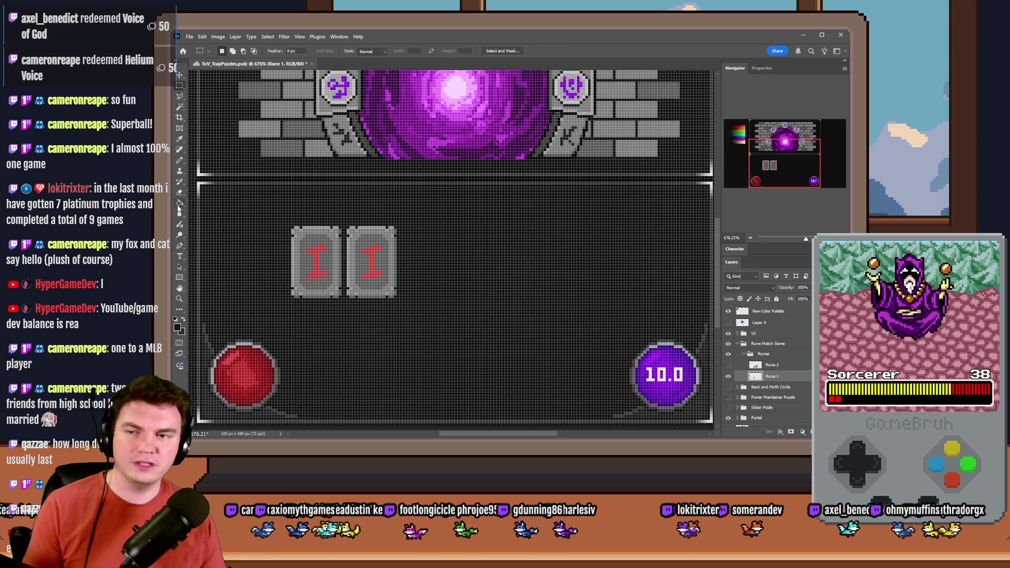
Duplicate the Rune 1 layer and rename the copy 'Runes 2'.
{"action": "key", "text": "g"}
{"action": "scroll", "coordinate": [526, 271], "scroll_direction": "down", "scroll_amount": 3}
{"action": "scroll", "coordinate": [347, 242], "scroll_direction": "up", "scroll_amount": 3}
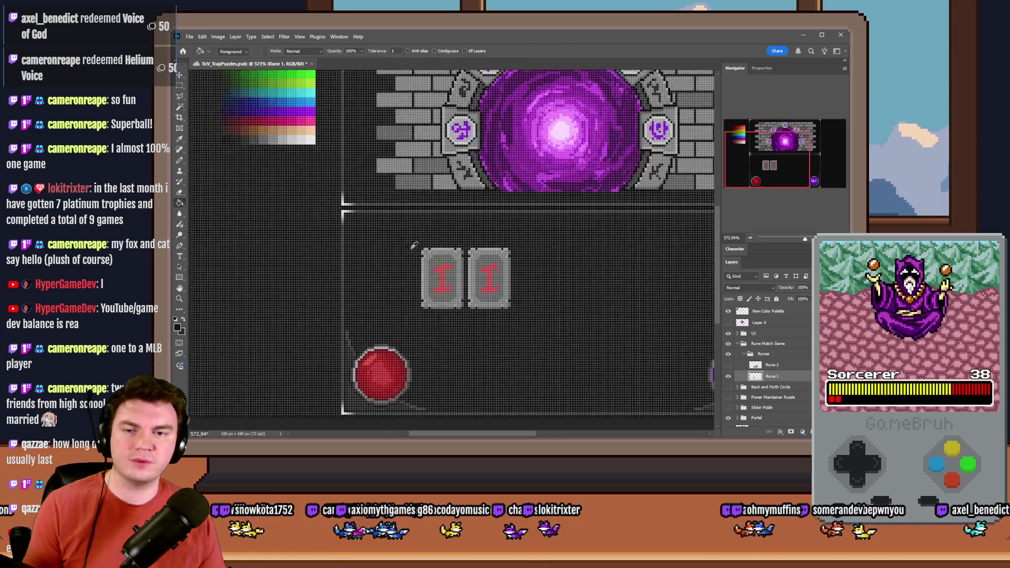
{"action": "scroll", "coordinate": [399, 263], "scroll_direction": "up", "scroll_amount": 1}
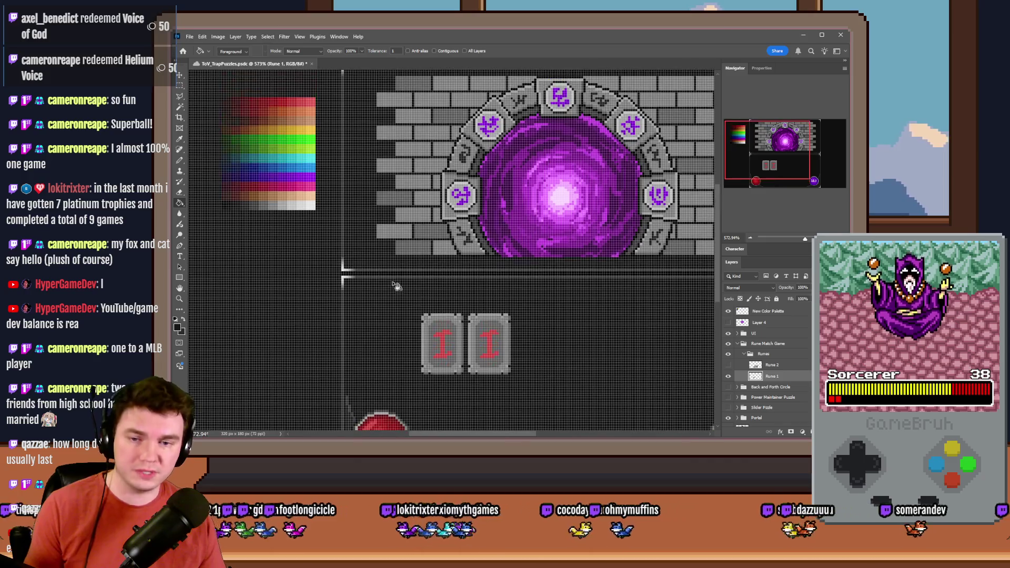
{"action": "left_click", "coordinate": [179, 86]}
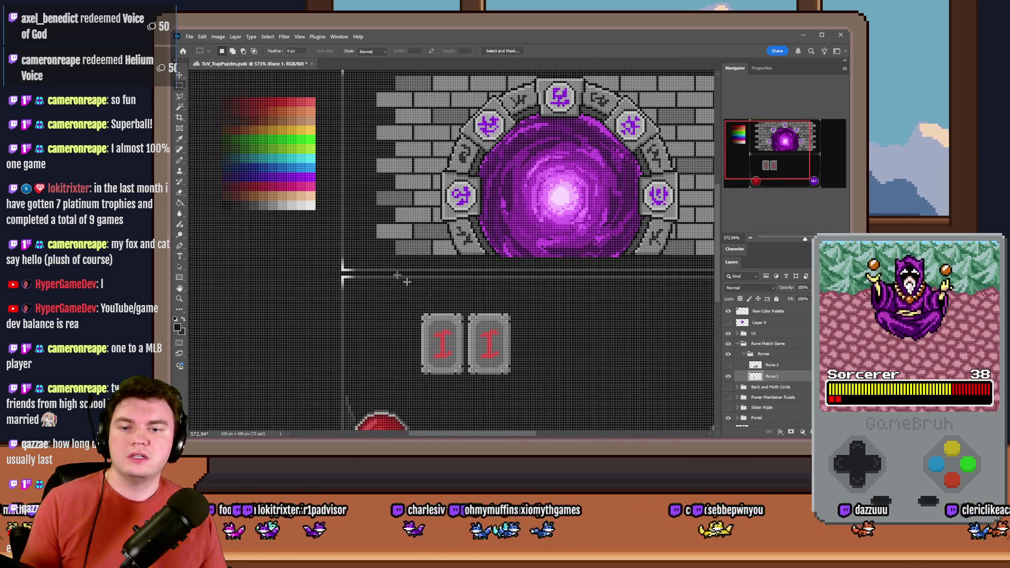
{"action": "scroll", "coordinate": [497, 333], "scroll_direction": "down", "scroll_amount": 2}
{"action": "scroll", "coordinate": [497, 333], "scroll_direction": "up", "scroll_amount": 3}
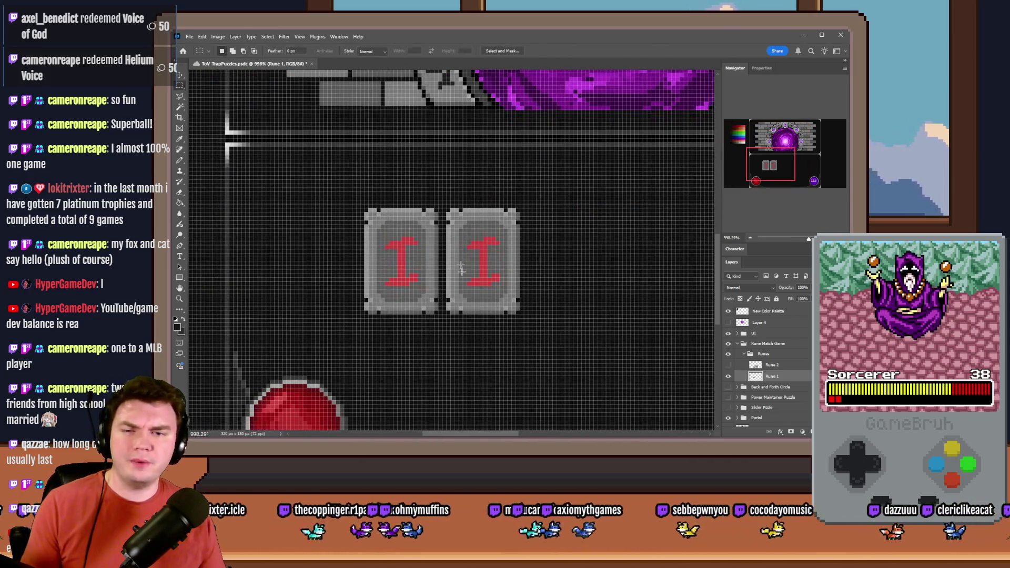
{"action": "key", "text": "ctrl+j"}
{"action": "double_click", "coordinate": [783, 376]}
{"action": "left_click", "coordinate": [781, 376]}
{"action": "key", "text": "BackSpace"}
{"action": "key", "text": "BackSpace"}
{"action": "key", "text": "BackSpace"}
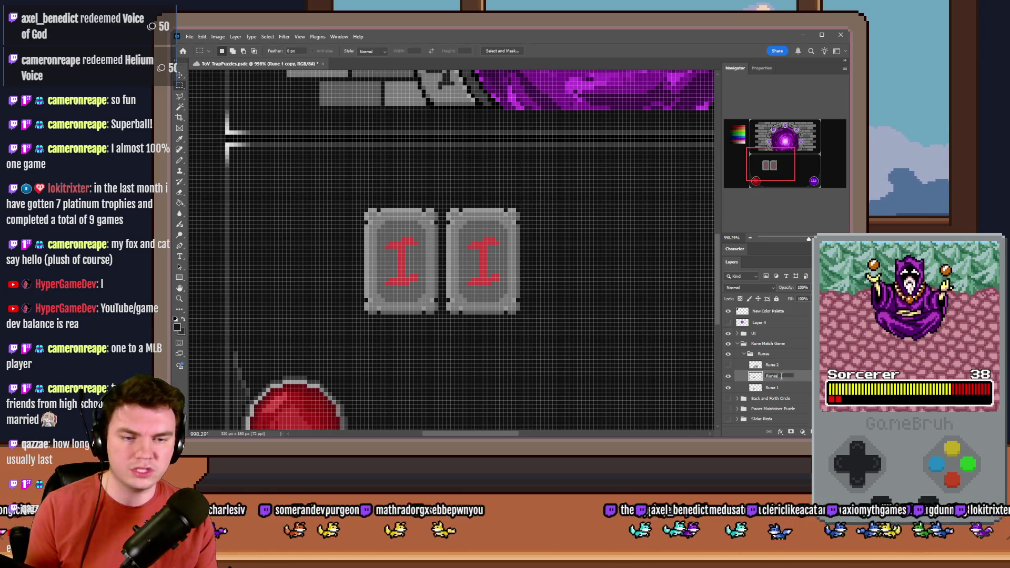
{"action": "key", "text": "Return"}
Move the Runes 2 tiles to the right of the first pair, making four red tiles.
{"action": "left_click_drag", "start_coordinate": [439, 256], "coordinate": [578, 258]}
{"action": "key", "text": "b"}
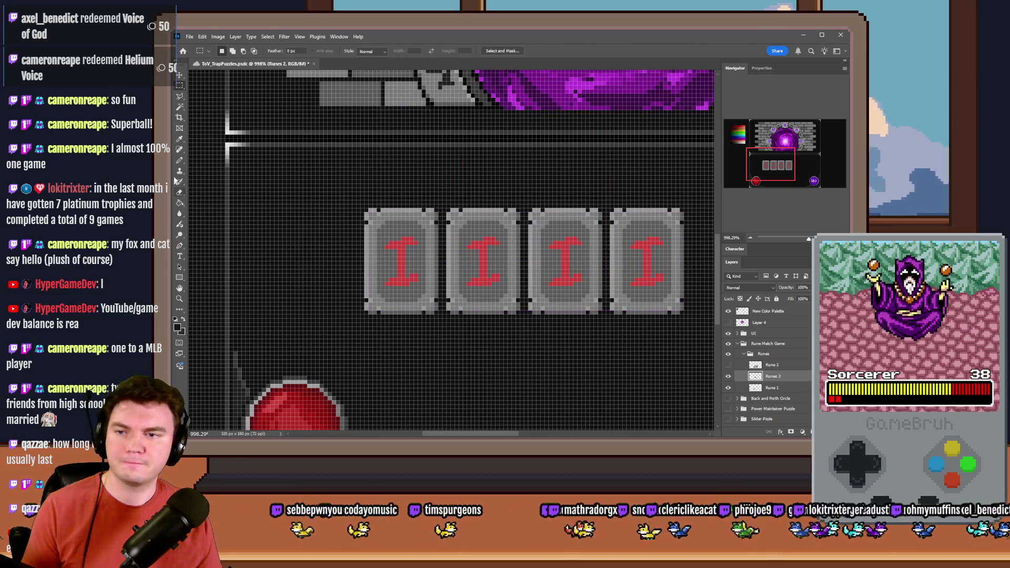
{"action": "left_click_drag", "start_coordinate": [764, 158], "coordinate": [759, 147]}
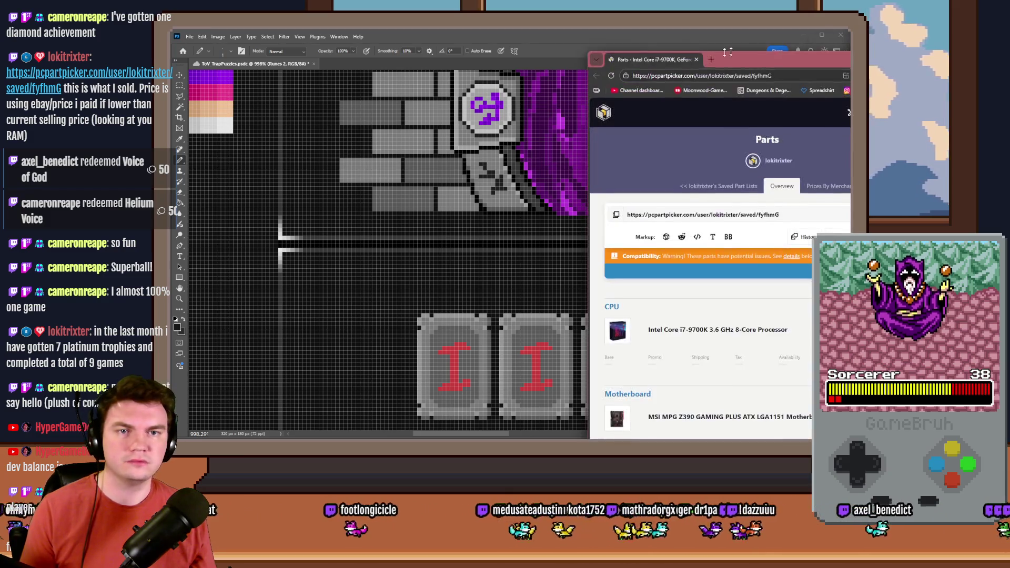
{"action": "double_click", "coordinate": [730, 67]}
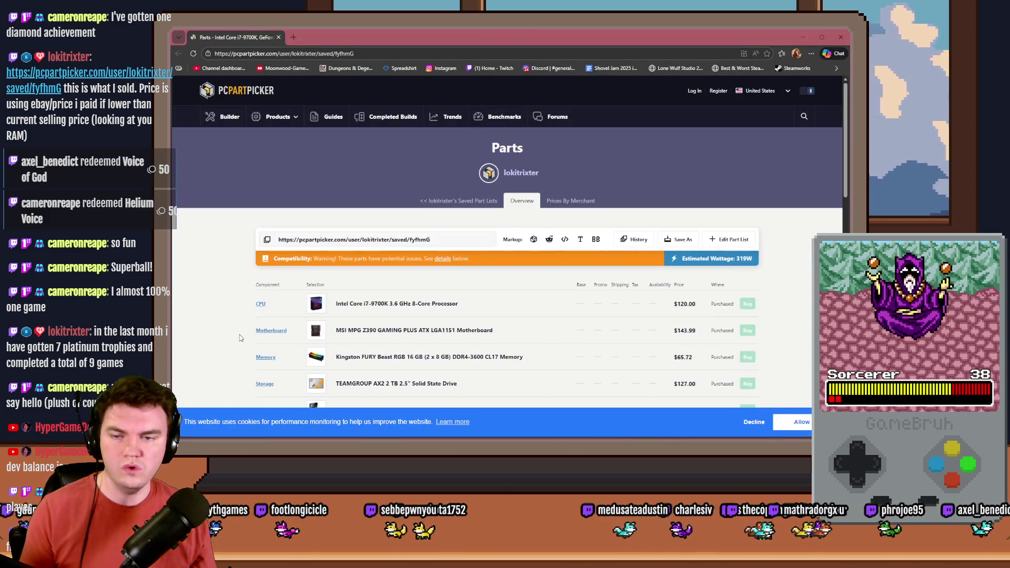
{"action": "scroll", "coordinate": [226, 294], "scroll_direction": "down", "scroll_amount": 3}
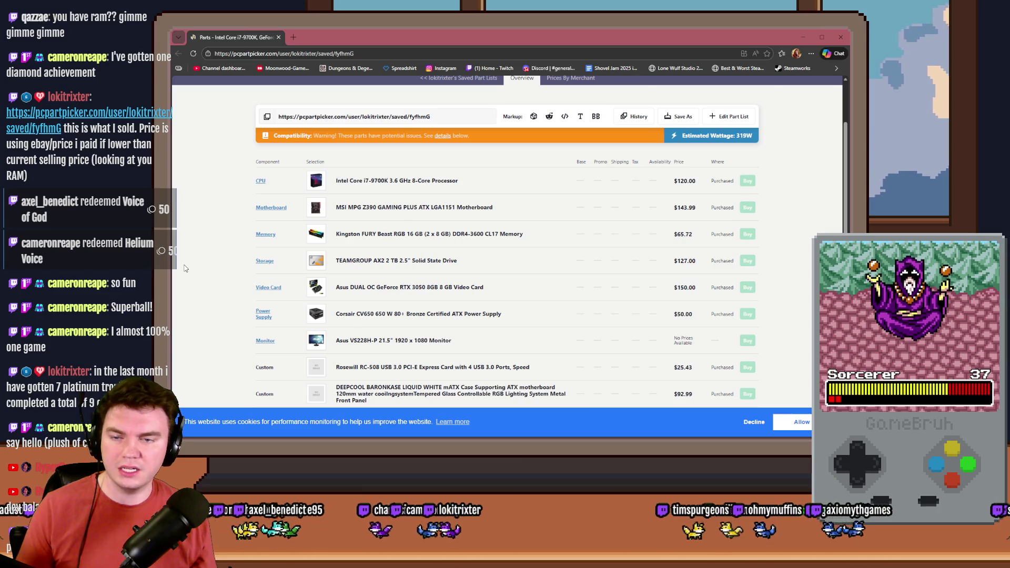
{"action": "scroll", "coordinate": [184, 269], "scroll_direction": "down", "scroll_amount": 3}
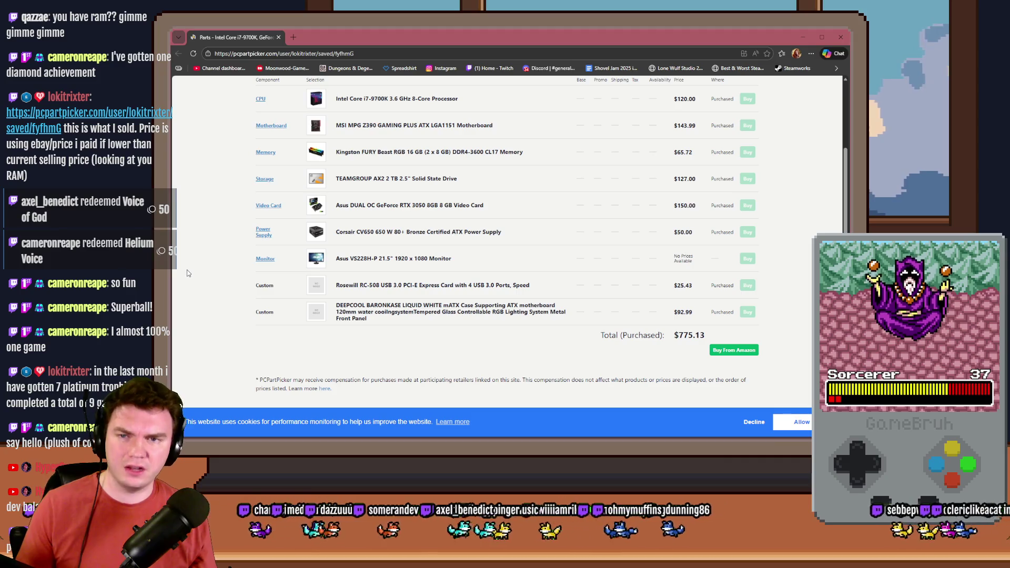
{"action": "scroll", "coordinate": [188, 273], "scroll_direction": "up", "scroll_amount": 3}
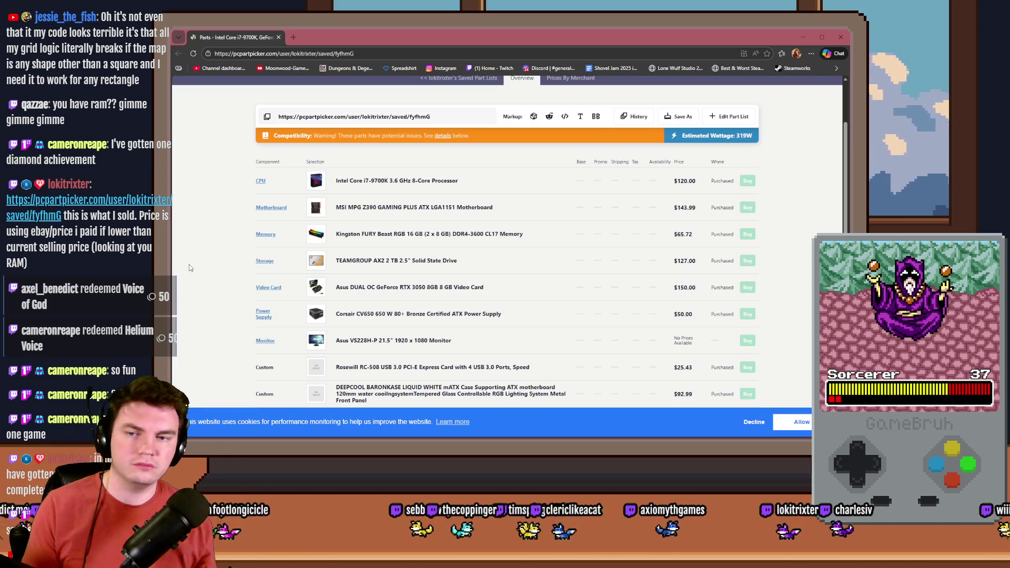
{"action": "left_click", "coordinate": [280, 37]}
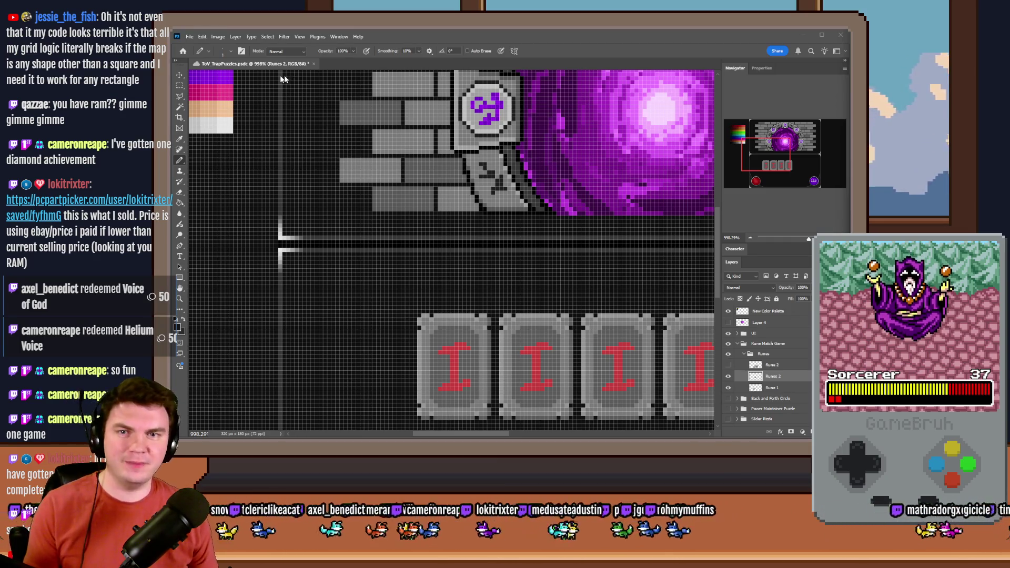
Pan the view with the Navigator to centre the portal and the four rune tiles.
{"action": "left_click_drag", "start_coordinate": [770, 162], "coordinate": [785, 161]}
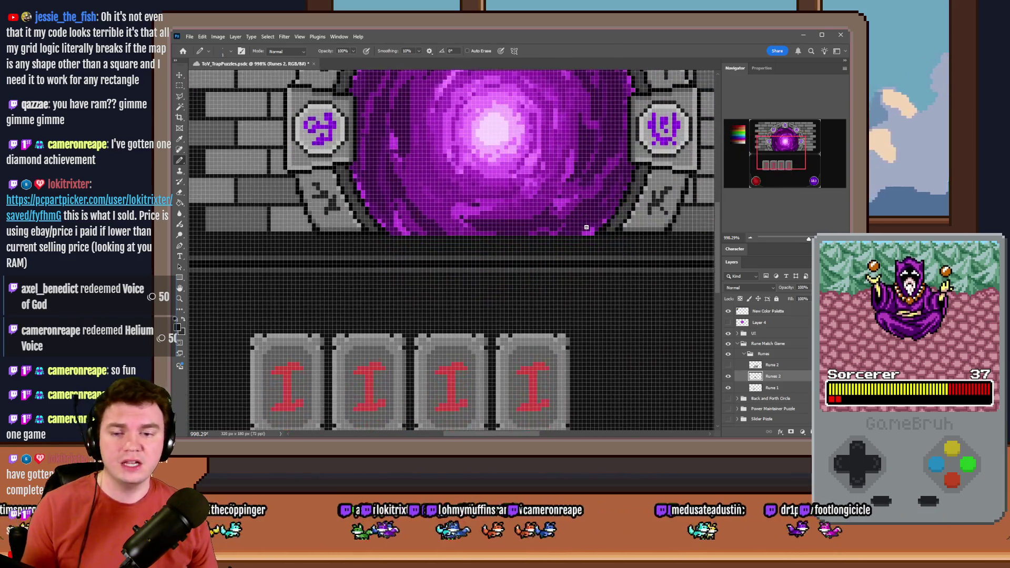
{"action": "scroll", "coordinate": [586, 228], "scroll_direction": "down", "scroll_amount": 2}
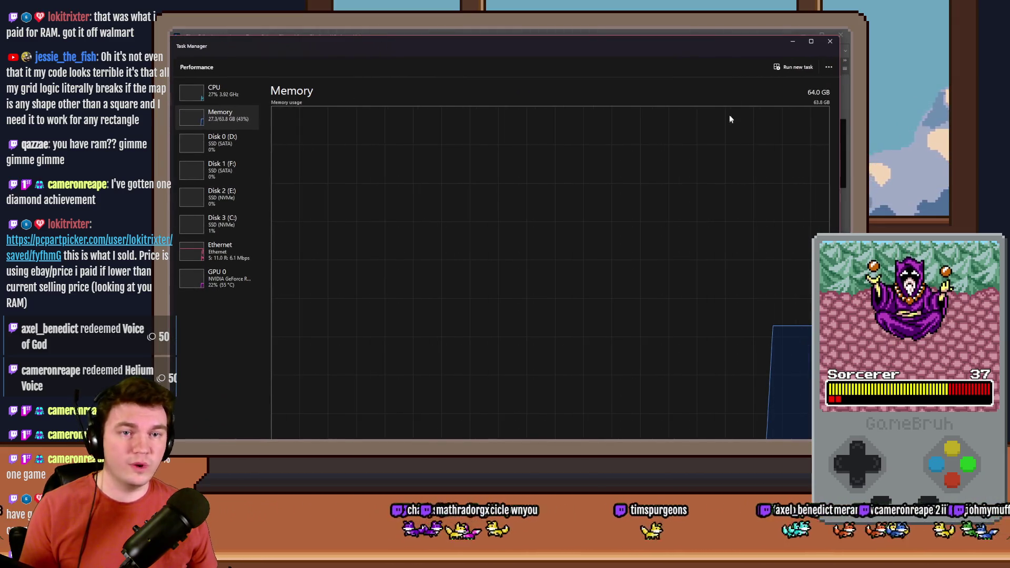
Review Task Manager's CPU, GPU 0 and Memory pages (26.9 of 64 GB), then close it.
{"action": "mouse_move", "coordinate": [729, 35]}
{"action": "left_mouse_down"}
{"action": "mouse_move", "coordinate": [689, 271]}
{"action": "mouse_move", "coordinate": [698, 76]}
{"action": "left_mouse_up"}
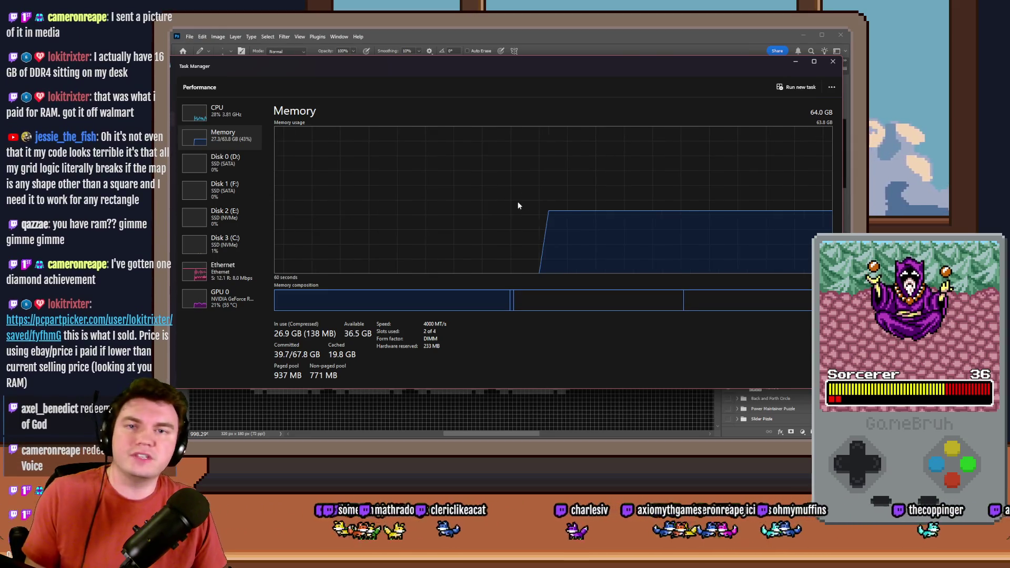
{"action": "left_click", "coordinate": [204, 123]}
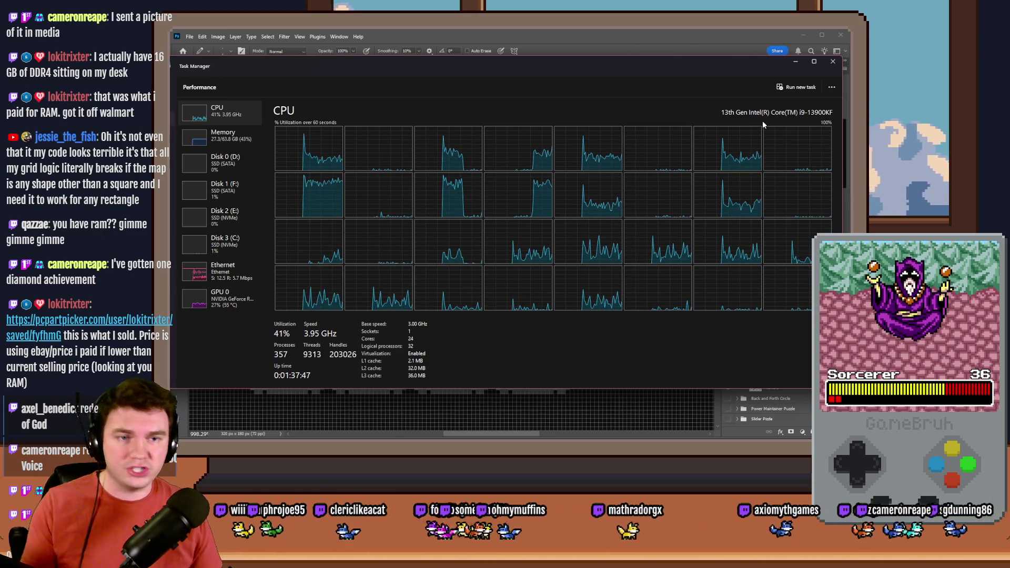
{"action": "left_click", "coordinate": [212, 311]}
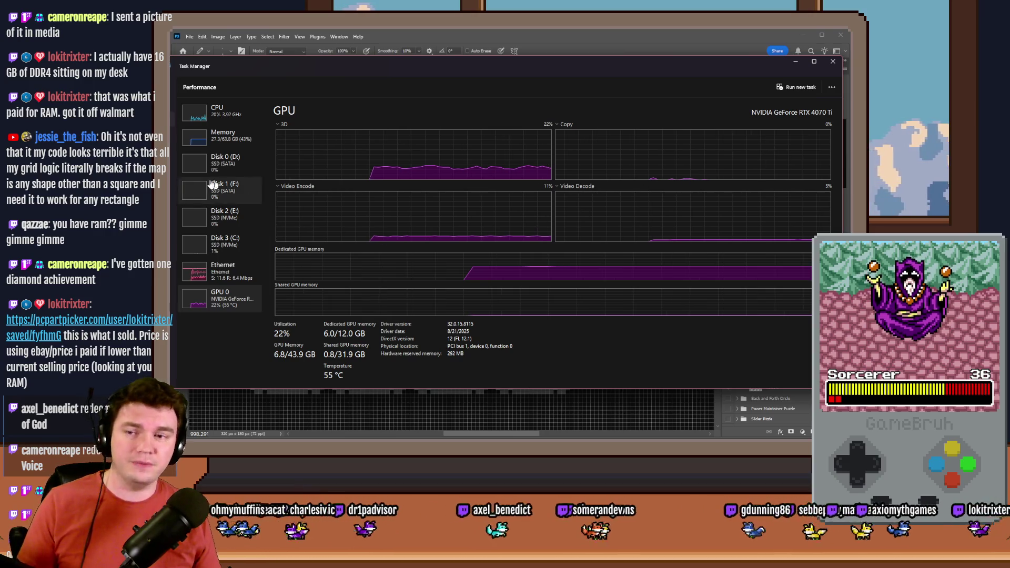
{"action": "left_click", "coordinate": [236, 144]}
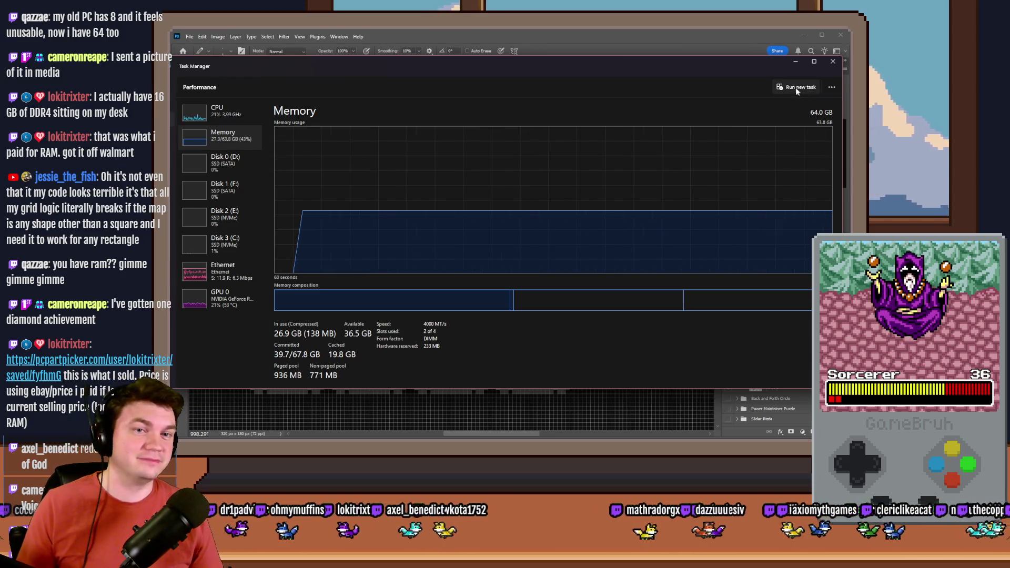
{"action": "left_click", "coordinate": [833, 61]}
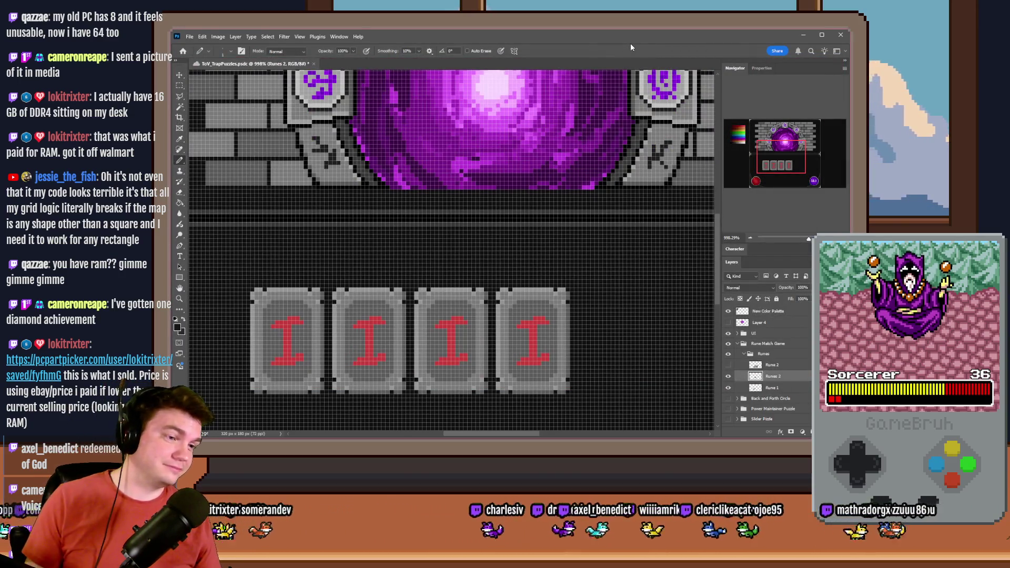
Paint tile grey over the red I glyphs on the third and fourth rune tiles.
{"action": "scroll", "coordinate": [557, 248], "scroll_direction": "down", "scroll_amount": 5}
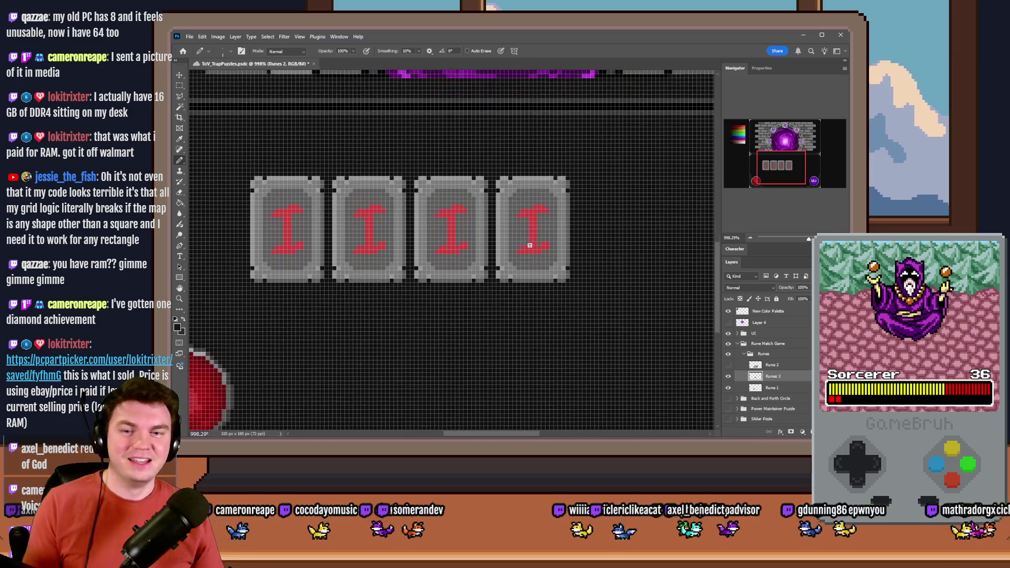
{"action": "left_click", "coordinate": [179, 85]}
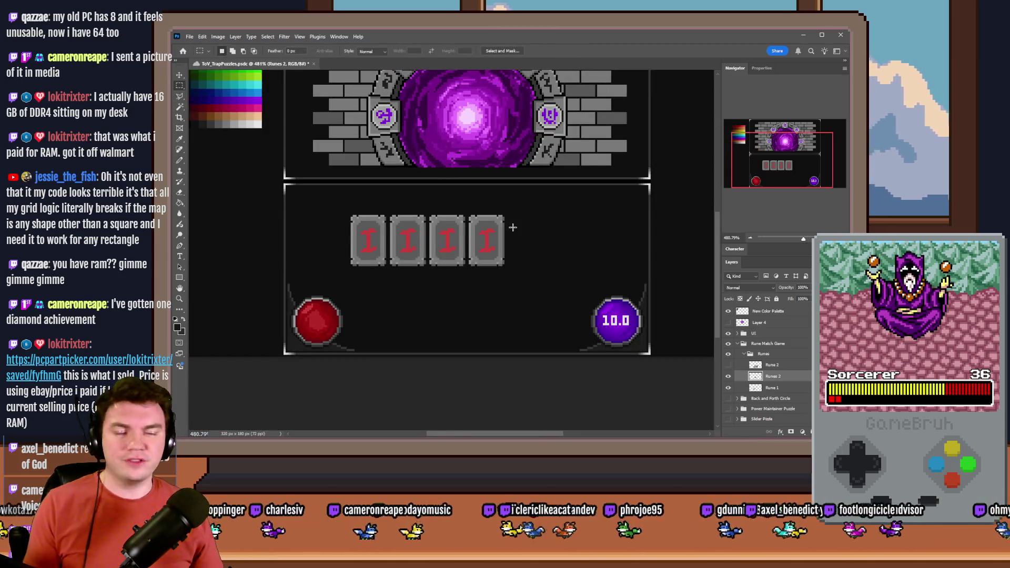
{"action": "scroll", "coordinate": [456, 239], "scroll_direction": "up", "scroll_amount": 5}
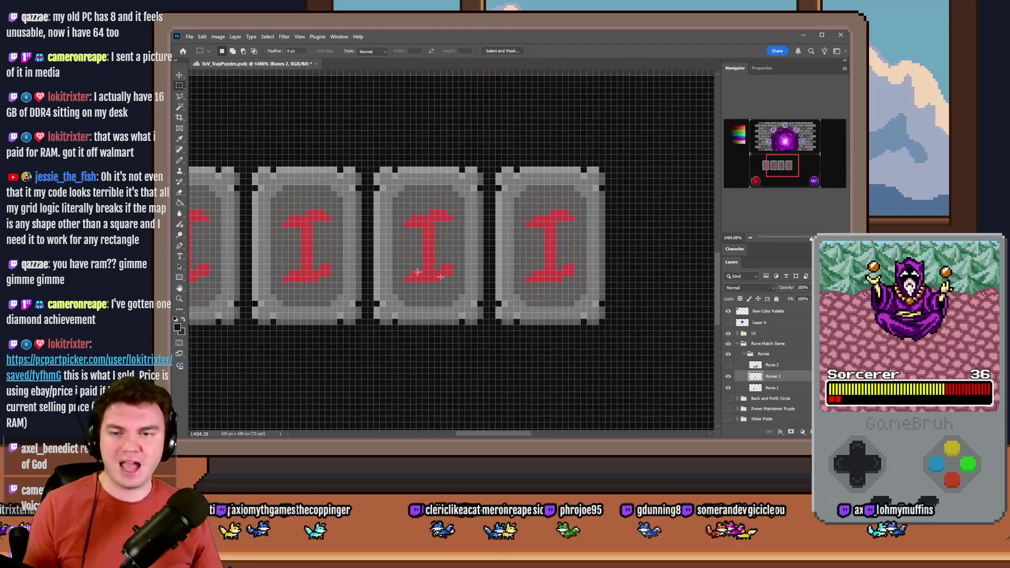
{"action": "left_click", "coordinate": [180, 162]}
{"action": "scroll", "coordinate": [452, 247], "scroll_direction": "up", "scroll_amount": 2}
{"action": "mouse_move", "coordinate": [435, 187]}
{"action": "left_mouse_down"}
{"action": "mouse_move", "coordinate": [402, 207]}
{"action": "mouse_move", "coordinate": [421, 229]}
{"action": "mouse_move", "coordinate": [404, 282]}
{"action": "mouse_move", "coordinate": [439, 275]}
{"action": "mouse_move", "coordinate": [417, 271]}
{"action": "left_mouse_up"}
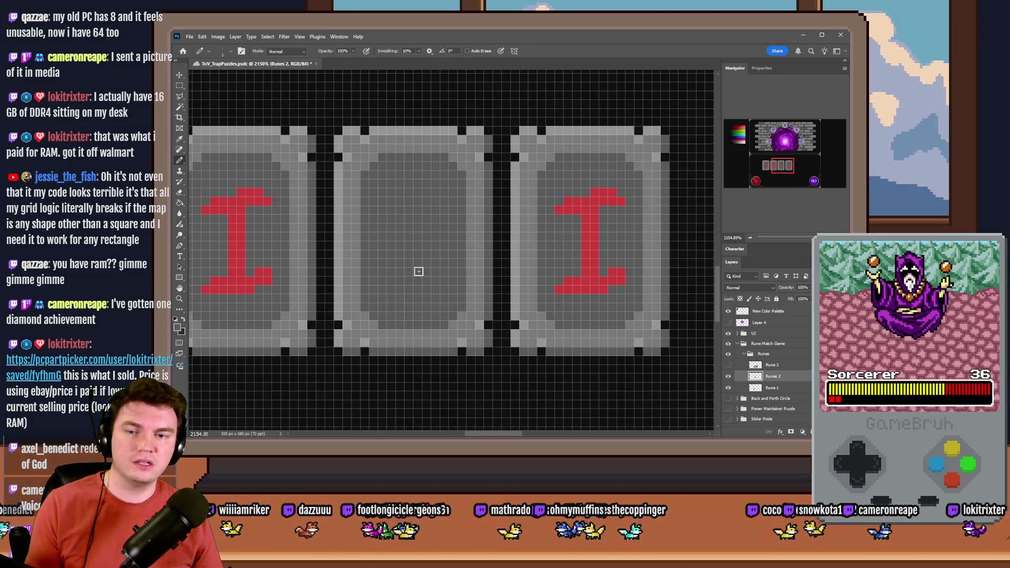
{"action": "mouse_move", "coordinate": [570, 208]}
{"action": "left_mouse_down"}
{"action": "mouse_move", "coordinate": [608, 194]}
{"action": "mouse_move", "coordinate": [591, 288]}
{"action": "mouse_move", "coordinate": [550, 288]}
{"action": "left_mouse_up"}
{"action": "left_click", "coordinate": [620, 275]}
{"action": "left_click", "coordinate": [603, 200]}
{"action": "left_click_drag", "start_coordinate": [738, 139], "coordinate": [738, 132]}
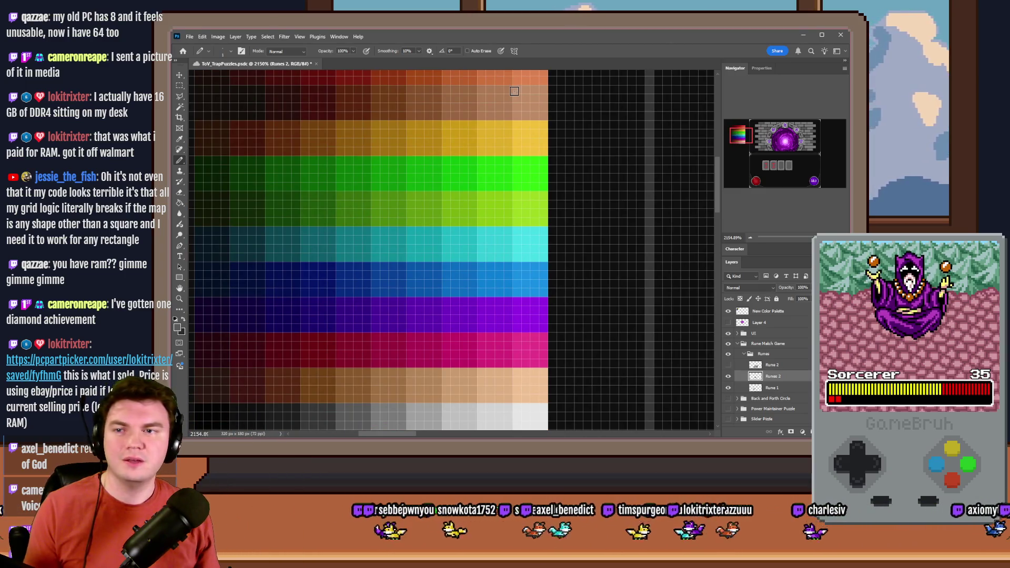
Open the New Card Play Ideas ToV file from the recent files.
{"action": "key", "text": "alt+Tab"}
{"action": "key", "text": "alt+Tab"}
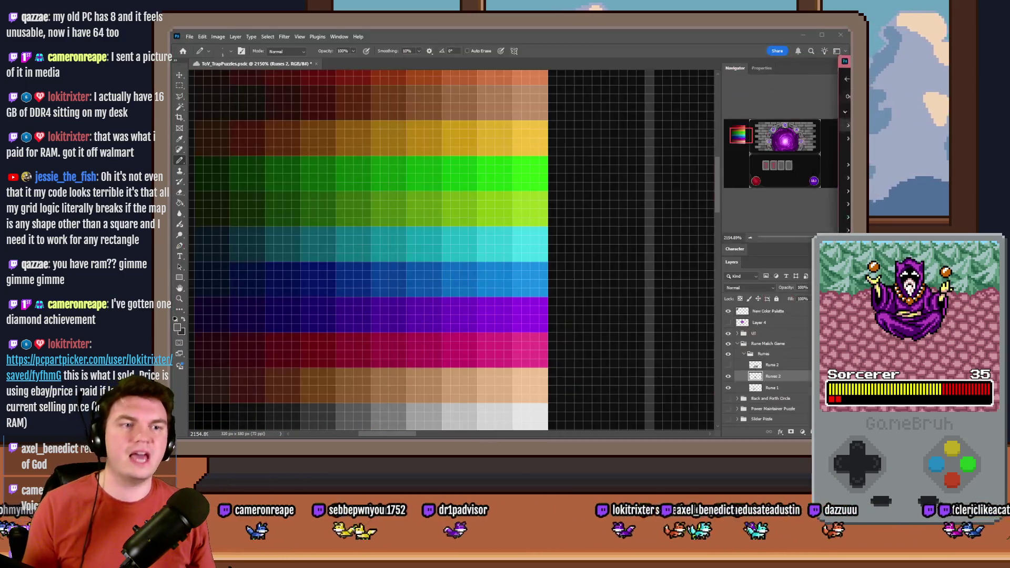
{"action": "key", "text": "alt+Tab"}
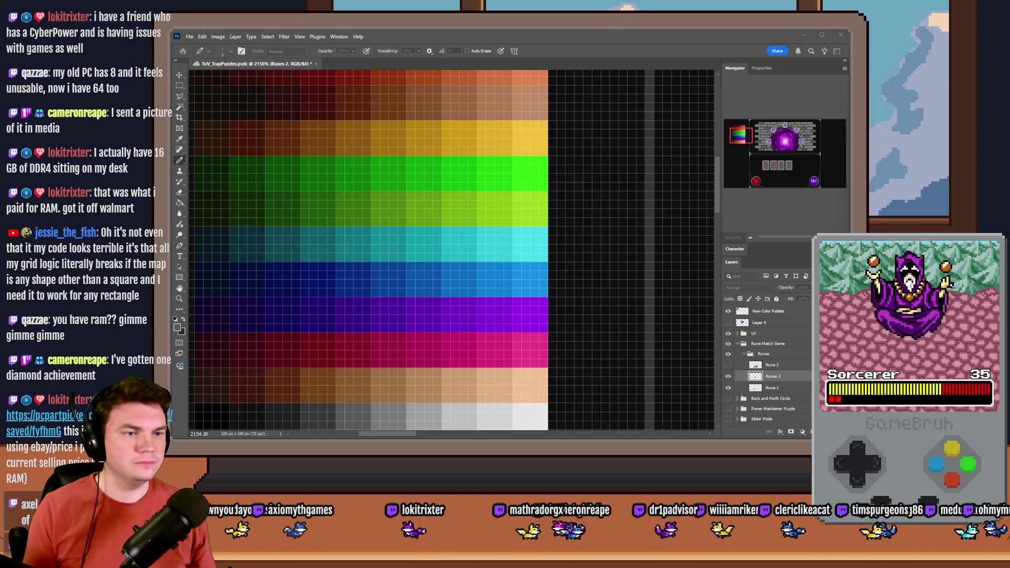
{"action": "key", "text": "alt+Tab"}
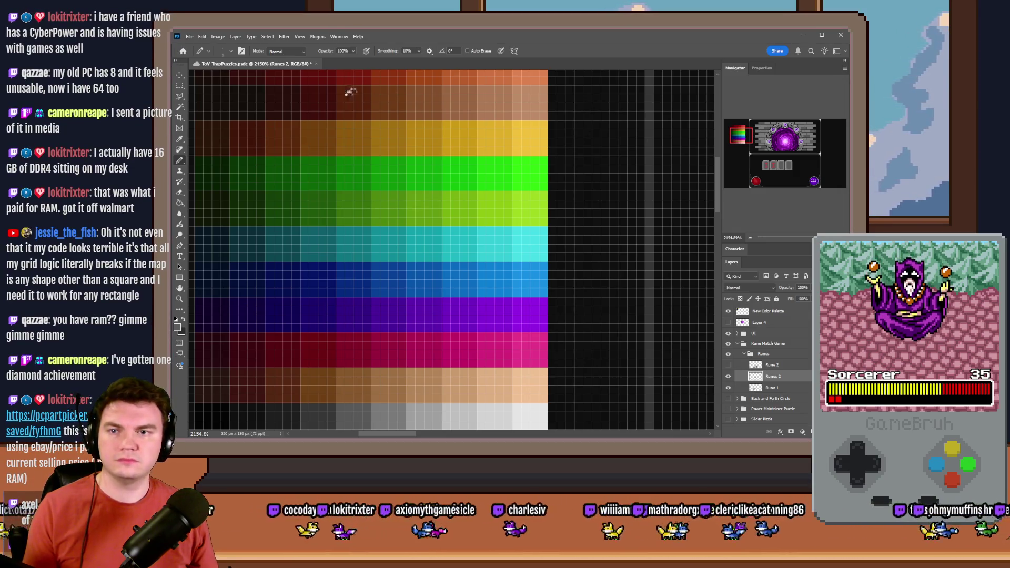
{"action": "key", "text": "ctrl+o"}
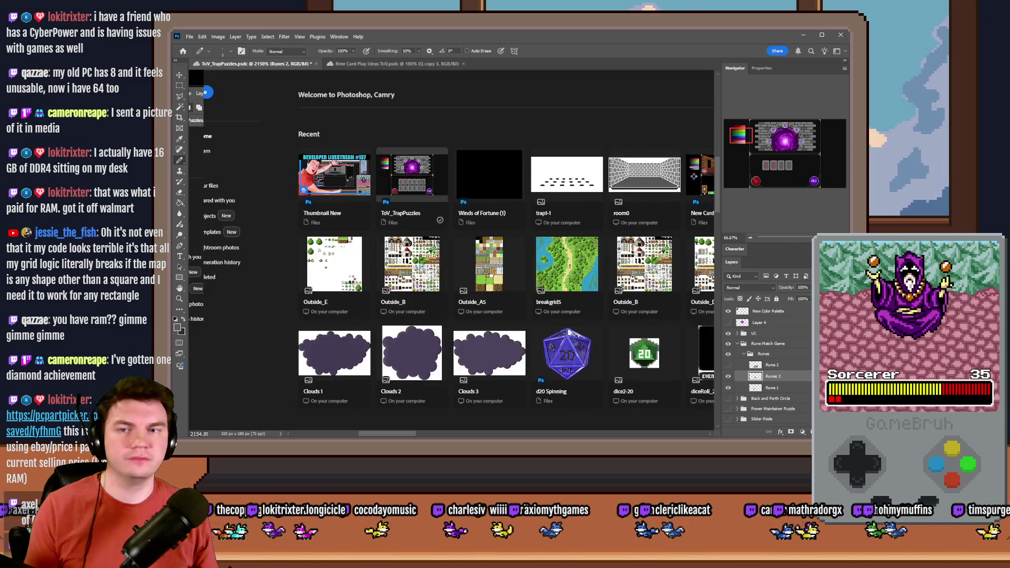
{"action": "left_click", "coordinate": [349, 284]}
{"action": "scroll", "coordinate": [316, 214], "scroll_direction": "up", "scroll_amount": 5}
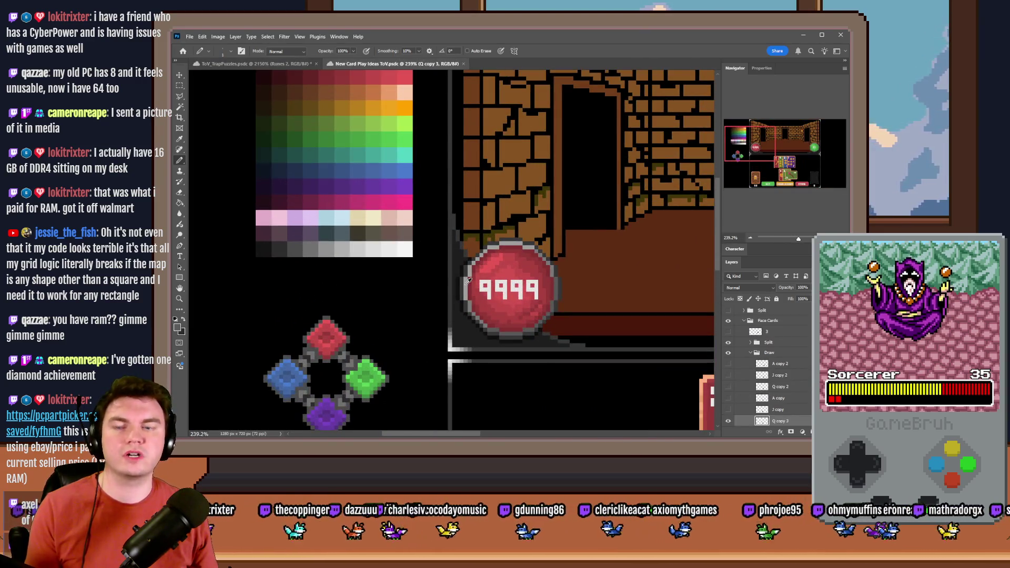
{"action": "scroll", "coordinate": [361, 183], "scroll_direction": "down", "scroll_amount": 3}
{"action": "scroll", "coordinate": [361, 183], "scroll_direction": "up", "scroll_amount": 2}
{"action": "scroll", "coordinate": [361, 183], "scroll_direction": "up", "scroll_amount": 1}
Copy its Newerest Color Palette layer into ToV_TrapPuzzles.
{"action": "key", "text": "ctrl+Tab"}
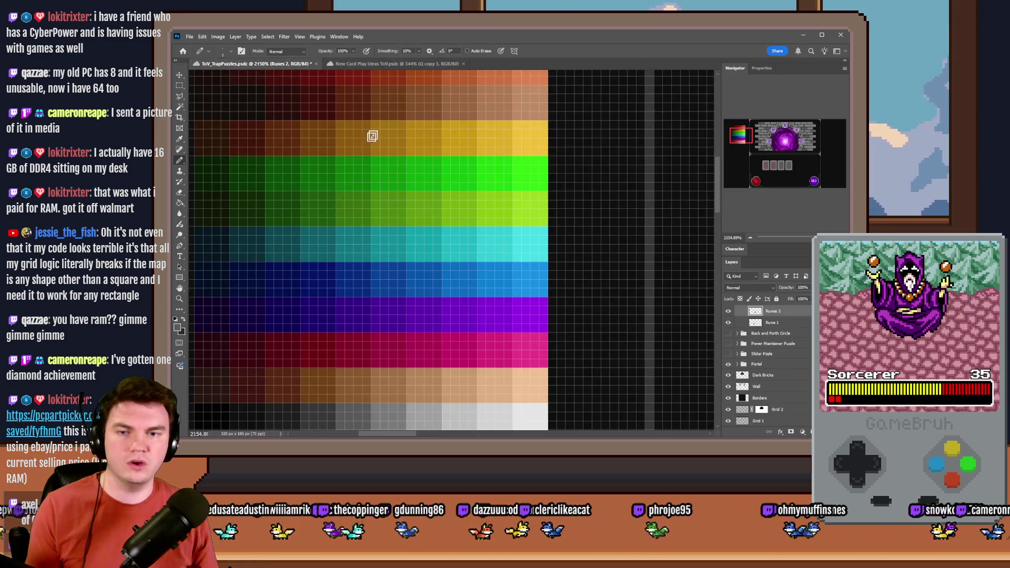
{"action": "left_click", "coordinate": [405, 63]}
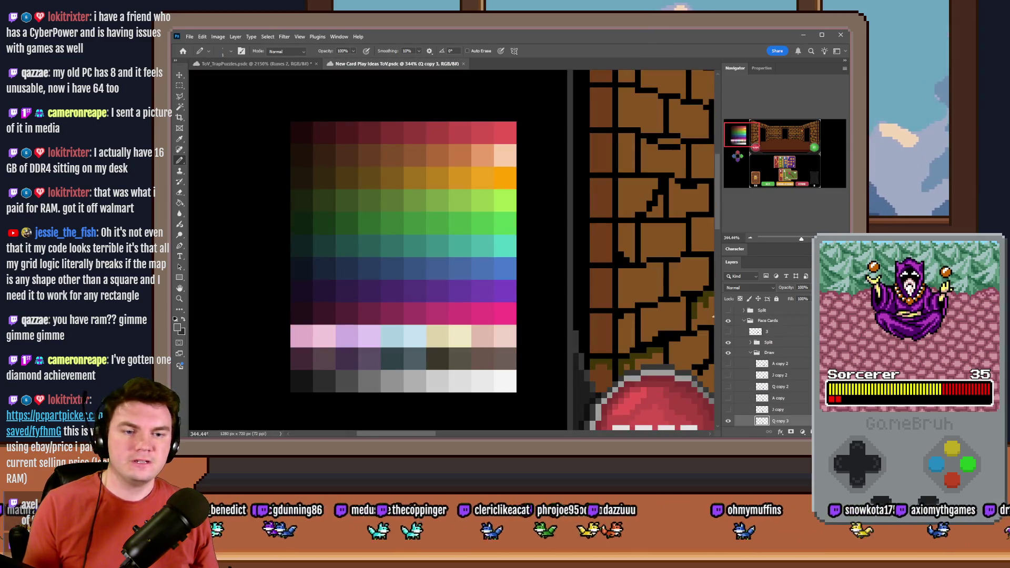
{"action": "left_click", "coordinate": [766, 315]}
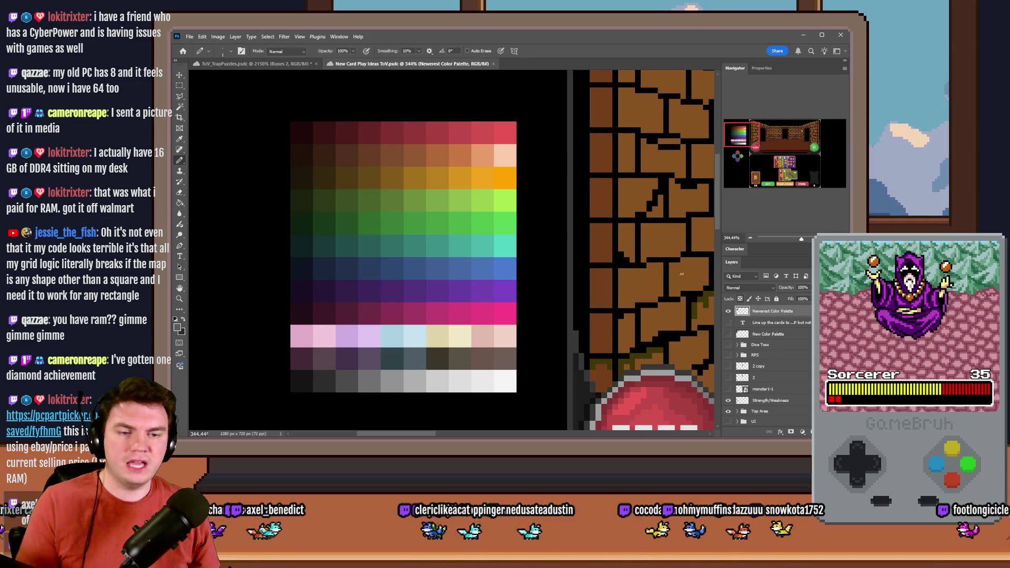
{"action": "left_click_drag", "start_coordinate": [293, 65], "coordinate": [601, 290]}
Scale the copied palette to 25% from the top-left anchor with Nearest Neighbor resampling.
{"action": "scroll", "coordinate": [601, 291], "scroll_direction": "down", "scroll_amount": 5}
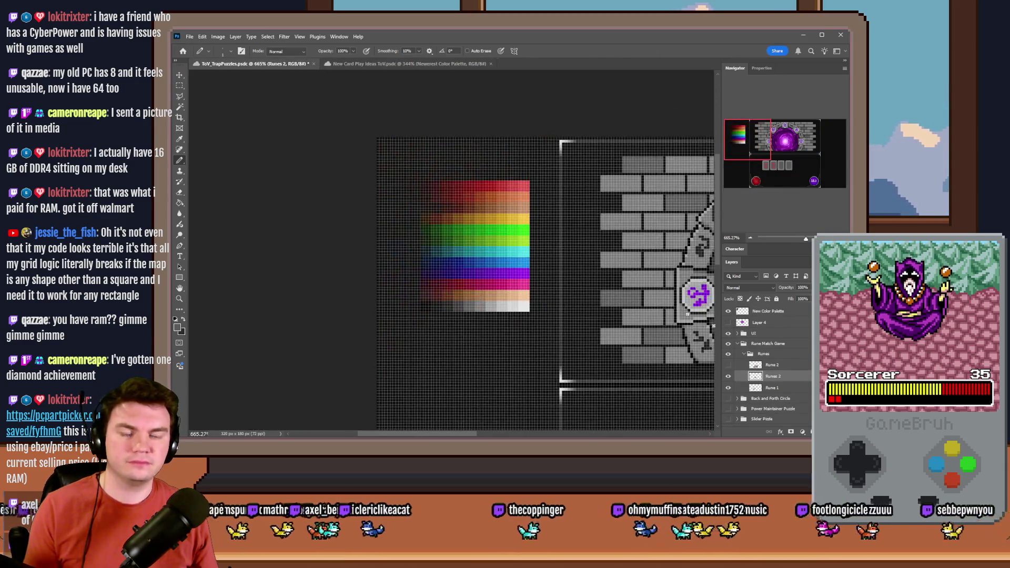
{"action": "scroll", "coordinate": [601, 290], "scroll_direction": "up", "scroll_amount": 3}
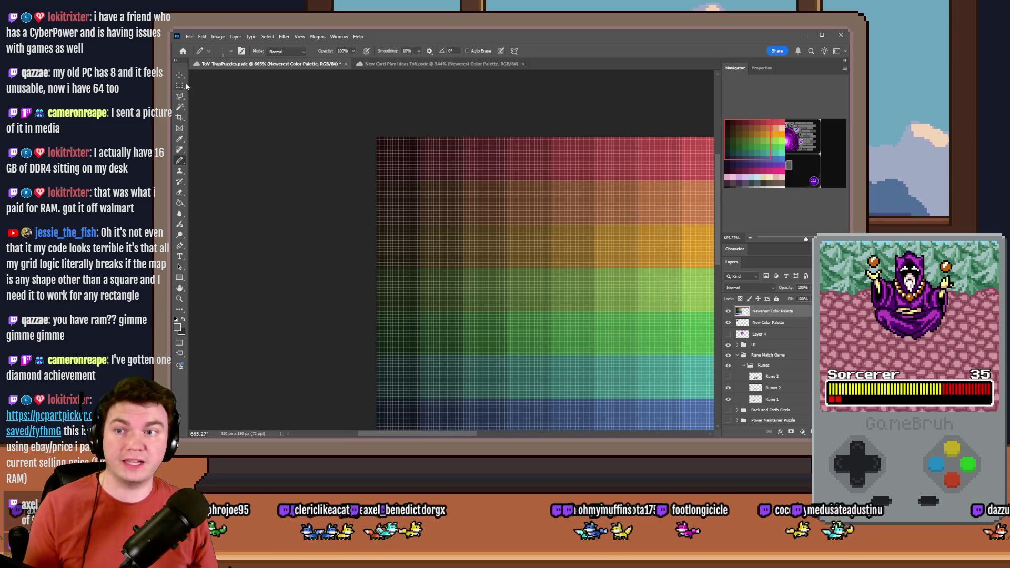
{"action": "scroll", "coordinate": [404, 173], "scroll_direction": "down", "scroll_amount": 5}
{"action": "key", "text": "ctrl+t"}
{"action": "right_click", "coordinate": [492, 242]}
{"action": "left_click", "coordinate": [523, 333]}
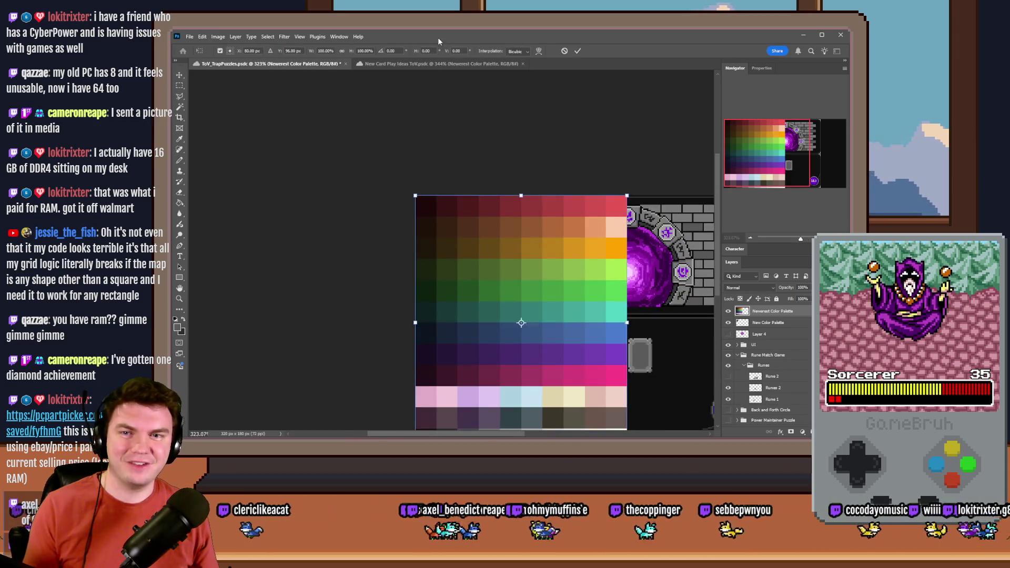
{"action": "left_click", "coordinate": [512, 51]}
{"action": "left_click", "coordinate": [521, 59]}
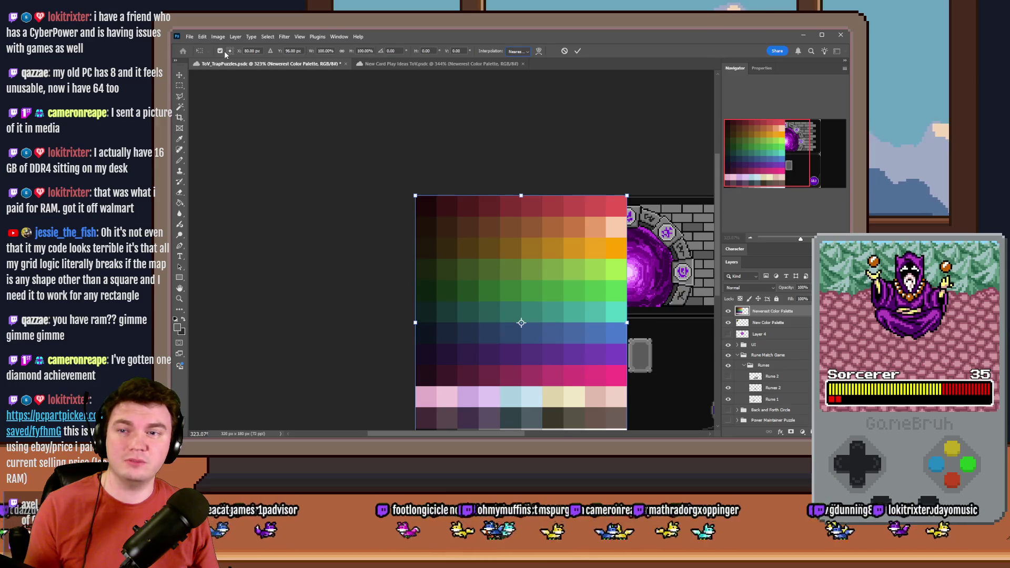
{"action": "left_click", "coordinate": [228, 49]}
{"action": "left_click", "coordinate": [364, 51]}
{"action": "type", "text": "25"}
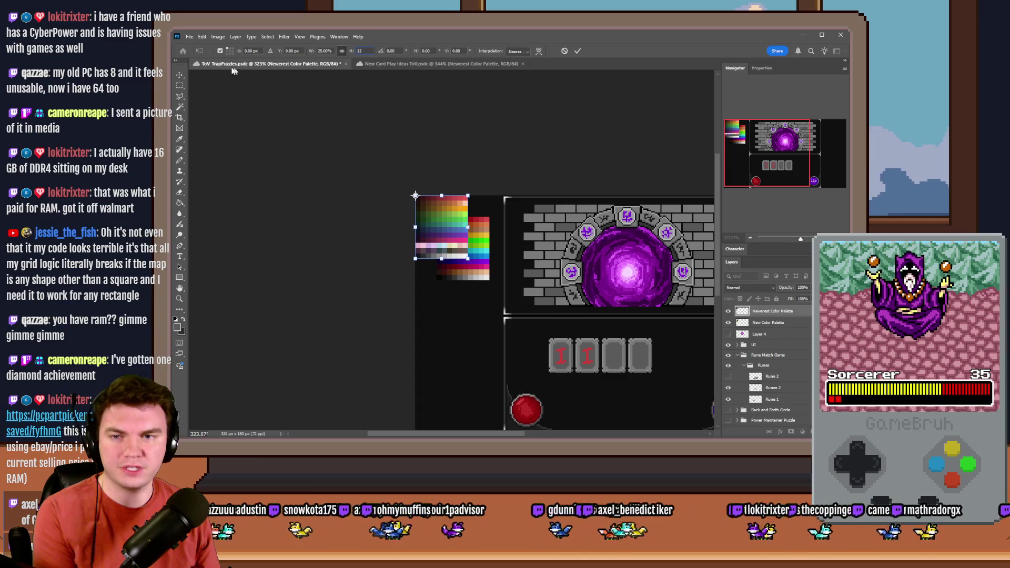
{"action": "key", "text": "Return"}
Line the new palette up over the old one and delete the old New Color Palette layer.
{"action": "scroll", "coordinate": [439, 250], "scroll_direction": "up", "scroll_amount": 5}
{"action": "left_click_drag", "start_coordinate": [519, 266], "coordinate": [533, 218]}
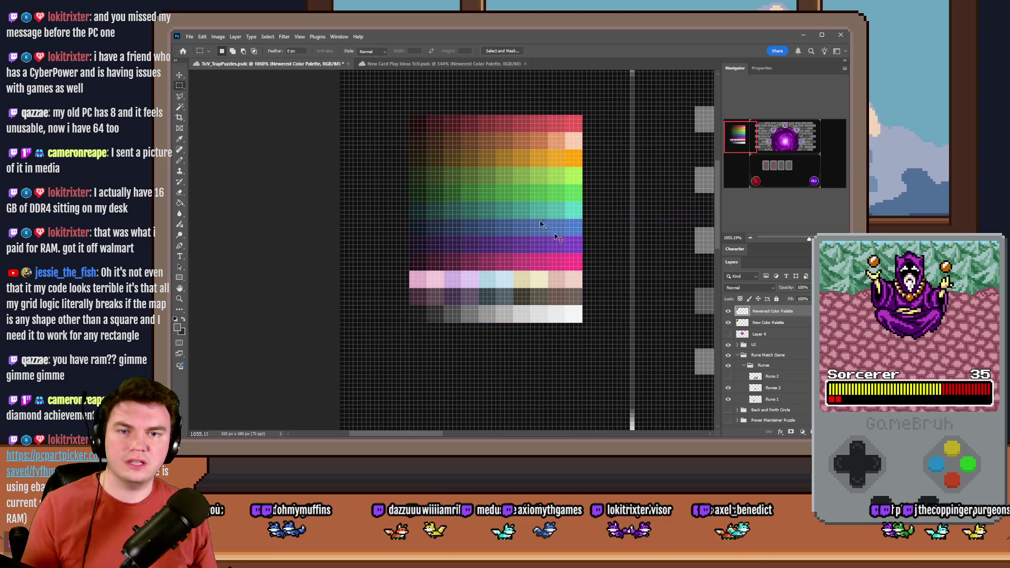
{"action": "left_click", "coordinate": [729, 311]}
{"action": "left_click", "coordinate": [729, 311]}
{"action": "left_click", "coordinate": [729, 311]}
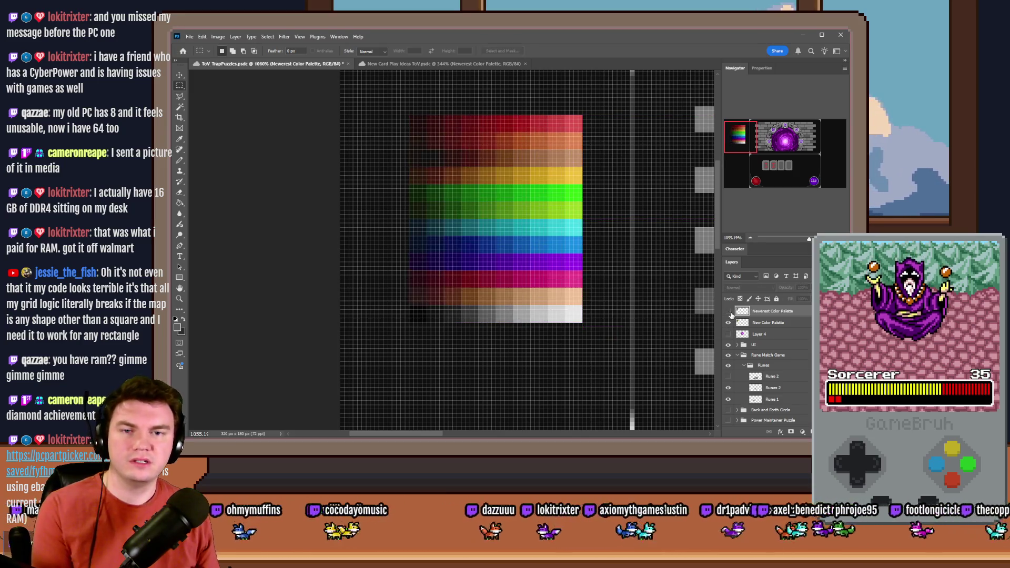
{"action": "left_click", "coordinate": [728, 311]}
{"action": "left_click", "coordinate": [736, 322]}
{"action": "key", "text": "Delete"}
Save ToV_TrapPuzzles.psdc with Ctrl+S.
{"action": "key", "text": "ctrl+s"}
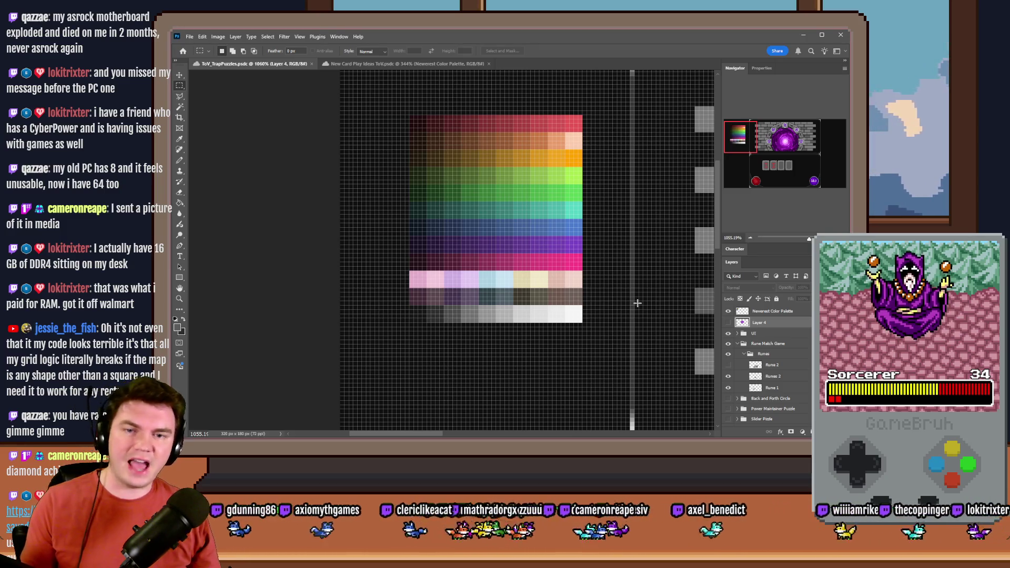
Refill the Rune 1 glyphs with a red sampled from the new colour palette.
{"action": "left_click", "coordinate": [180, 204]}
{"action": "left_click", "coordinate": [560, 121], "text": "alt"}
{"action": "left_click_drag", "start_coordinate": [803, 139], "coordinate": [760, 166]}
{"action": "left_click", "coordinate": [772, 387]}
{"action": "left_click", "coordinate": [513, 233]}
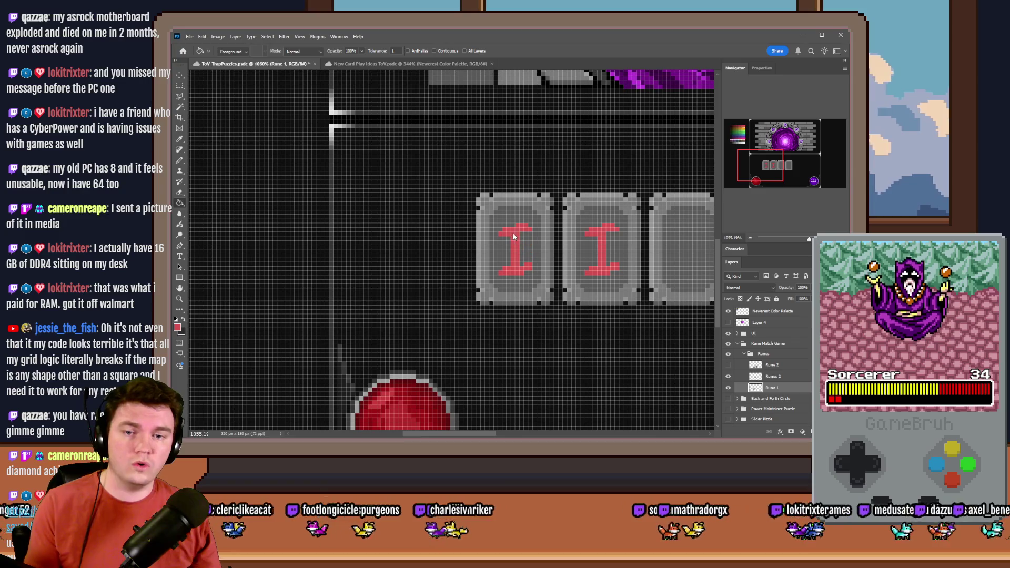
{"action": "left_click_drag", "start_coordinate": [756, 172], "coordinate": [738, 139]}
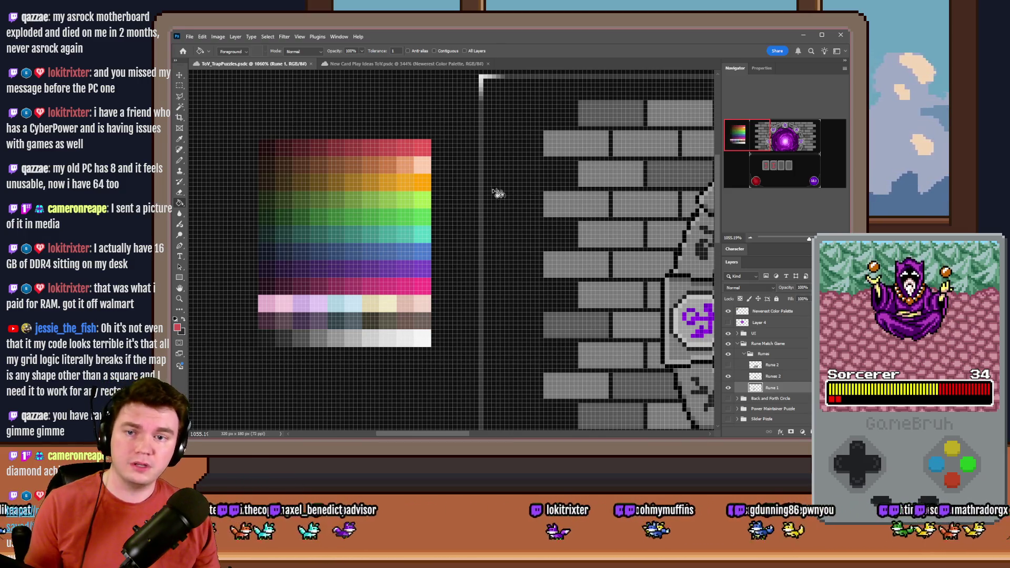
{"action": "left_click", "coordinate": [393, 147], "text": "alt"}
{"action": "left_click_drag", "start_coordinate": [746, 172], "coordinate": [761, 172]}
{"action": "left_click", "coordinate": [587, 161]}
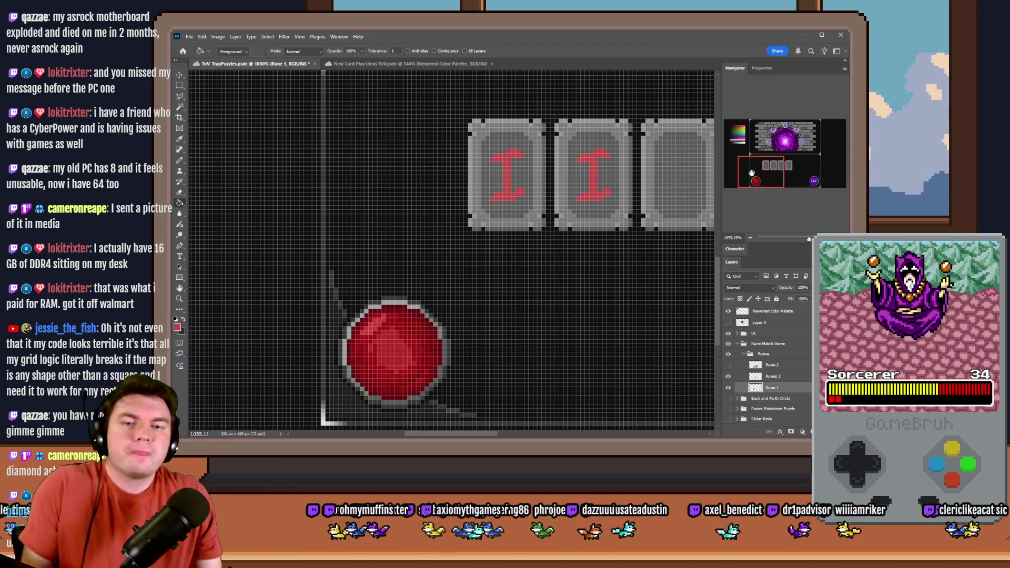
{"action": "left_click_drag", "start_coordinate": [751, 173], "coordinate": [728, 137]}
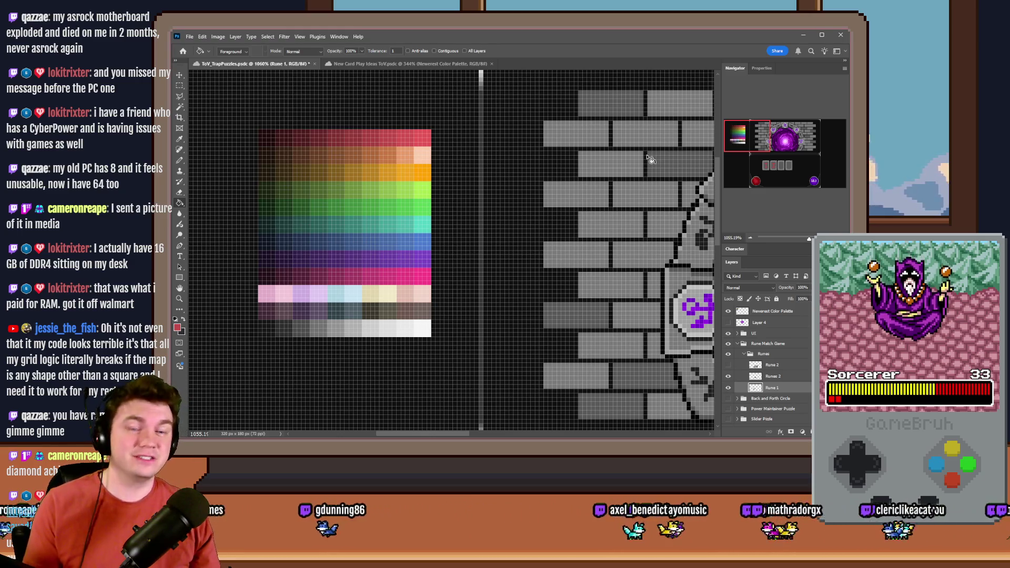
{"action": "mouse_move", "coordinate": [736, 145]}
{"action": "left_mouse_down"}
{"action": "mouse_move", "coordinate": [764, 176]}
{"action": "mouse_move", "coordinate": [761, 148]}
{"action": "left_mouse_up"}
Select the Runes 2 layer and set the Pencil colour to the palette's orange.
{"action": "left_click", "coordinate": [772, 376]}
{"action": "left_click", "coordinate": [178, 152]}
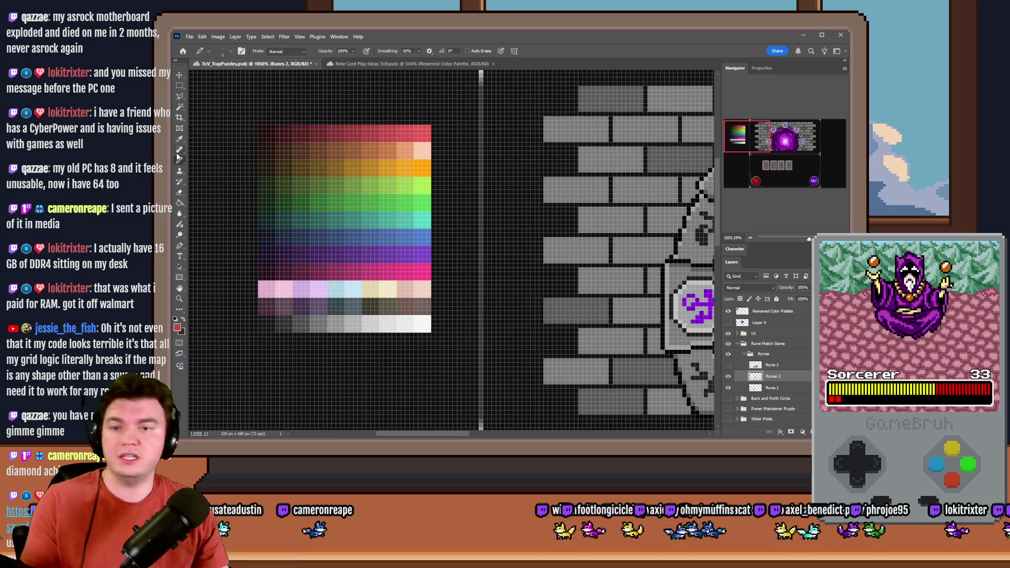
{"action": "left_click", "coordinate": [384, 162], "text": "alt"}
{"action": "left_click", "coordinate": [785, 168]}
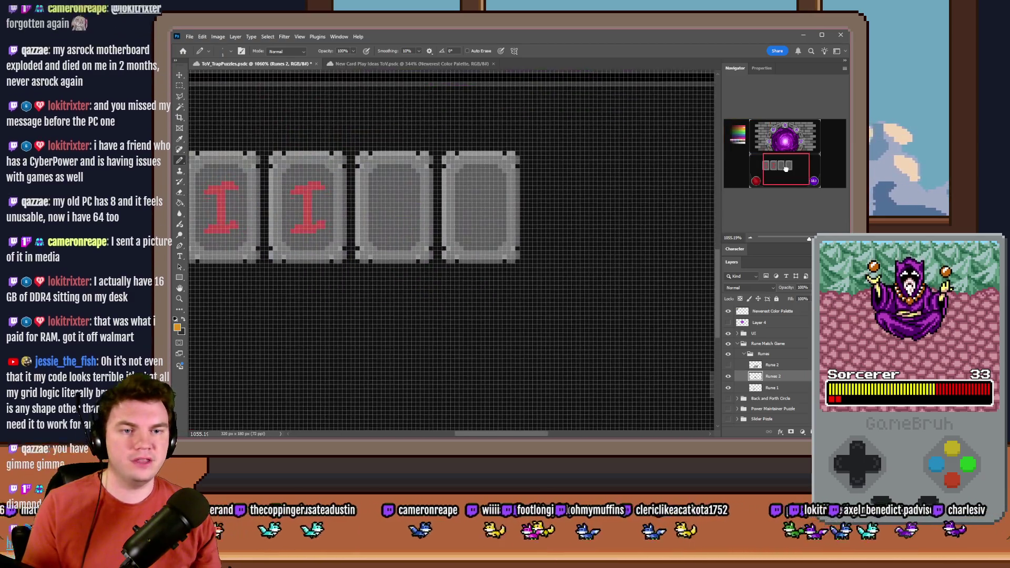
{"action": "scroll", "coordinate": [368, 232], "scroll_direction": "up", "scroll_amount": 5}
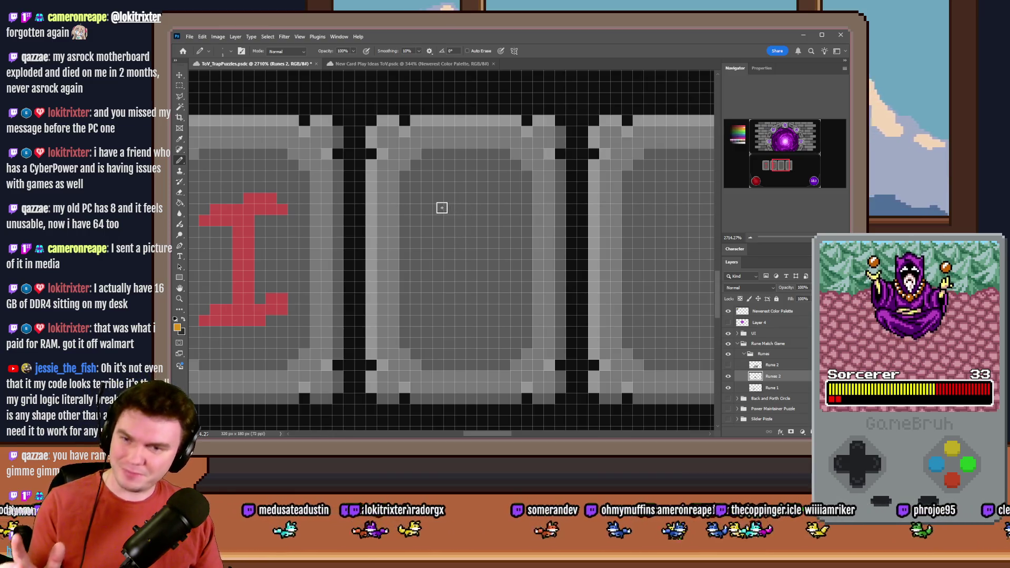
Sketch and undo orange Y-rune and curved-stroke attempts in the third tile.
{"action": "left_click_drag", "start_coordinate": [429, 201], "coordinate": [468, 286]}
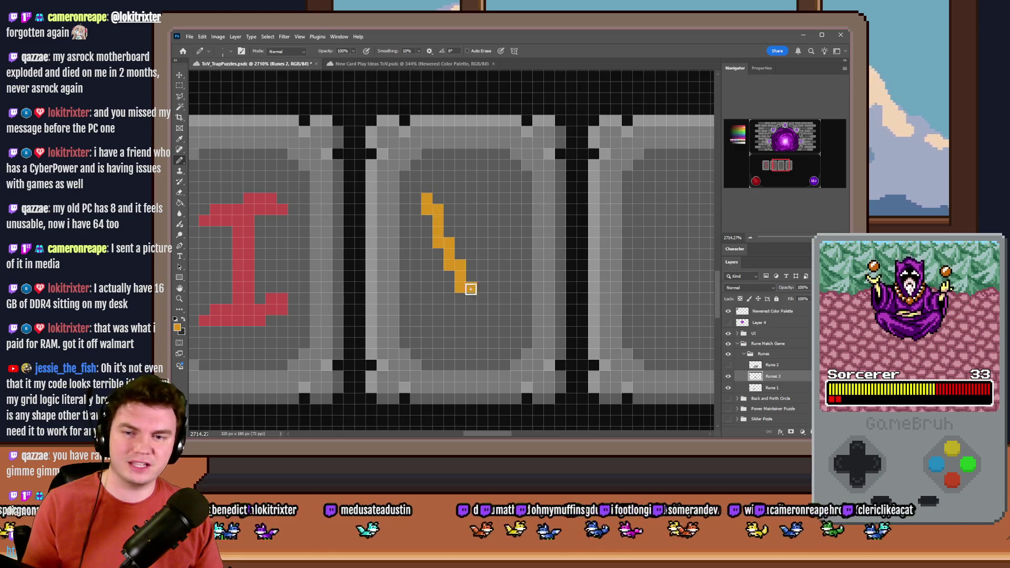
{"action": "mouse_move", "coordinate": [498, 205]}
{"action": "left_mouse_down"}
{"action": "mouse_move", "coordinate": [462, 286]}
{"action": "mouse_move", "coordinate": [460, 323]}
{"action": "left_mouse_up"}
{"action": "mouse_move", "coordinate": [478, 236]}
{"action": "left_mouse_down"}
{"action": "mouse_move", "coordinate": [466, 232]}
{"action": "mouse_move", "coordinate": [497, 306]}
{"action": "mouse_move", "coordinate": [482, 283]}
{"action": "mouse_move", "coordinate": [503, 303]}
{"action": "left_mouse_up"}
{"action": "key", "text": "ctrl+z"}
{"action": "key", "text": "ctrl+z"}
{"action": "key", "text": "ctrl+z"}
{"action": "key", "text": "ctrl+z"}
{"action": "key", "text": "ctrl+z"}
{"action": "key", "text": "ctrl+z"}
{"action": "mouse_move", "coordinate": [461, 192]}
{"action": "left_mouse_down"}
{"action": "mouse_move", "coordinate": [445, 205]}
{"action": "mouse_move", "coordinate": [460, 311]}
{"action": "left_mouse_up"}
{"action": "key", "text": "ctrl+z"}
{"action": "key", "text": "ctrl+z"}
{"action": "mouse_move", "coordinate": [460, 232]}
{"action": "left_mouse_down"}
{"action": "mouse_move", "coordinate": [459, 217]}
{"action": "mouse_move", "coordinate": [453, 237]}
{"action": "left_mouse_up"}
{"action": "left_click_drag", "start_coordinate": [451, 187], "coordinate": [450, 329]}
{"action": "key", "text": "ctrl+z"}
{"action": "left_click_drag", "start_coordinate": [452, 185], "coordinate": [441, 292]}
Redraw bracket and curved strokes until an orange C rune with a small hook remains.
{"action": "key", "text": "ctrl+z"}
{"action": "key", "text": "ctrl+z"}
{"action": "left_click_drag", "start_coordinate": [471, 210], "coordinate": [459, 288]}
{"action": "key", "text": "ctrl+z"}
{"action": "mouse_move", "coordinate": [473, 209]}
{"action": "left_mouse_down"}
{"action": "mouse_move", "coordinate": [458, 210]}
{"action": "mouse_move", "coordinate": [461, 283]}
{"action": "left_mouse_up"}
{"action": "key", "text": "ctrl+z"}
{"action": "mouse_move", "coordinate": [462, 210]}
{"action": "left_mouse_down"}
{"action": "mouse_move", "coordinate": [444, 244]}
{"action": "mouse_move", "coordinate": [470, 287]}
{"action": "left_mouse_up"}
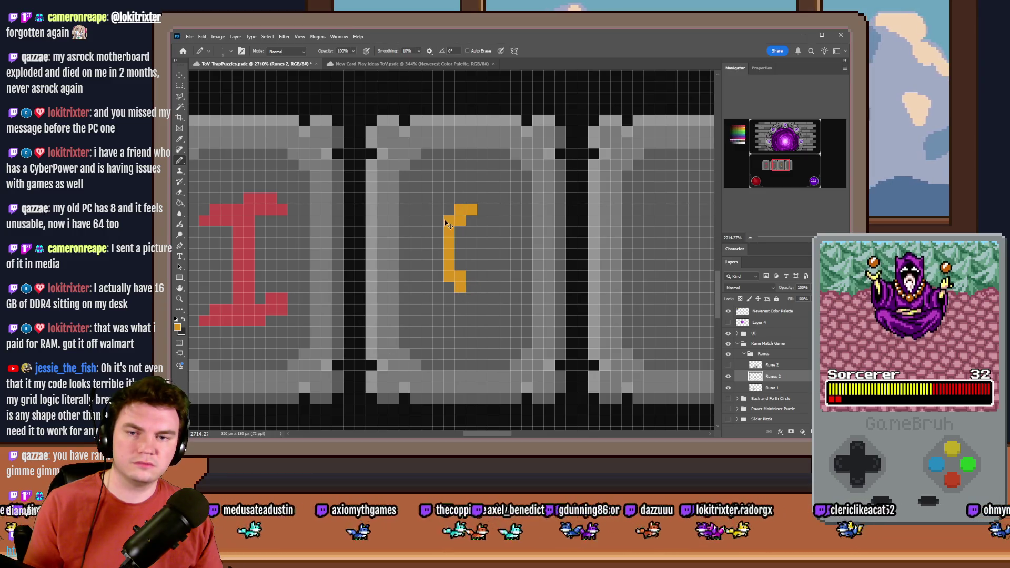
{"action": "key", "text": "ctrl+z"}
{"action": "mouse_move", "coordinate": [458, 210]}
{"action": "left_mouse_down"}
{"action": "mouse_move", "coordinate": [440, 295]}
{"action": "mouse_move", "coordinate": [462, 314]}
{"action": "left_mouse_up"}
{"action": "left_click_drag", "start_coordinate": [475, 213], "coordinate": [470, 318]}
{"action": "key", "text": "ctrl+z"}
{"action": "key", "text": "ctrl+z"}
{"action": "key", "text": "ctrl+z"}
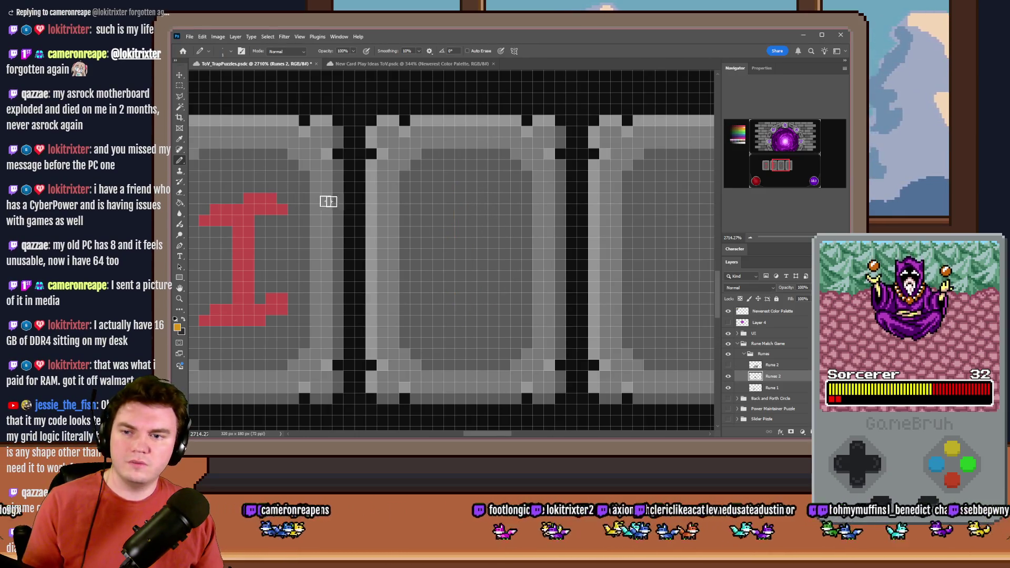
{"action": "mouse_move", "coordinate": [493, 200]}
{"action": "left_mouse_down"}
{"action": "mouse_move", "coordinate": [450, 227]}
{"action": "mouse_move", "coordinate": [452, 308]}
{"action": "mouse_move", "coordinate": [490, 331]}
{"action": "mouse_move", "coordinate": [456, 318]}
{"action": "mouse_move", "coordinate": [437, 270]}
{"action": "mouse_move", "coordinate": [471, 203]}
{"action": "mouse_move", "coordinate": [487, 196]}
{"action": "mouse_move", "coordinate": [491, 207]}
{"action": "mouse_move", "coordinate": [465, 218]}
{"action": "mouse_move", "coordinate": [444, 276]}
{"action": "mouse_move", "coordinate": [489, 312]}
{"action": "mouse_move", "coordinate": [465, 300]}
{"action": "left_mouse_up"}
{"action": "key", "text": "ctrl+z"}
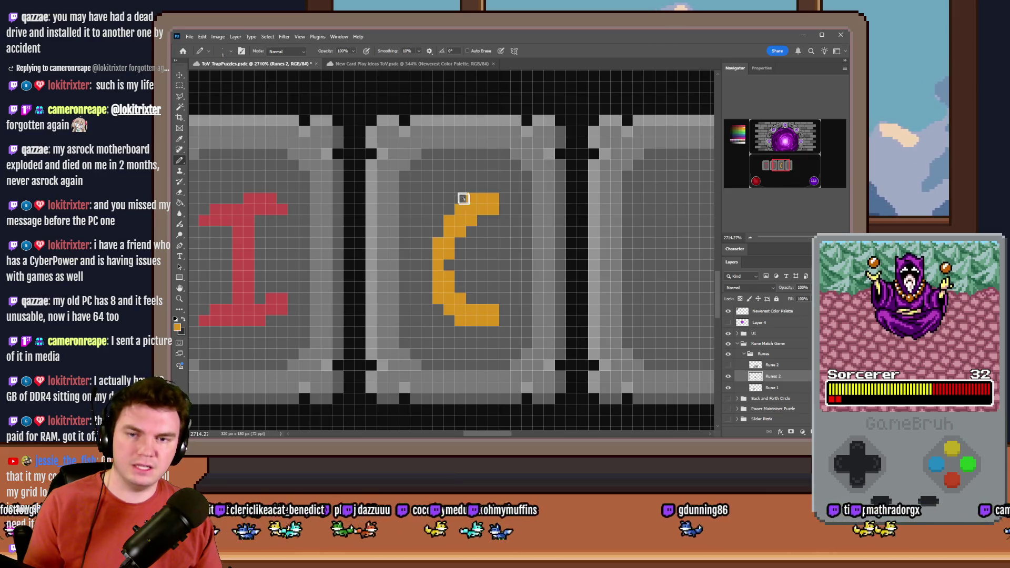
{"action": "left_click_drag", "start_coordinate": [493, 242], "coordinate": [482, 264]}
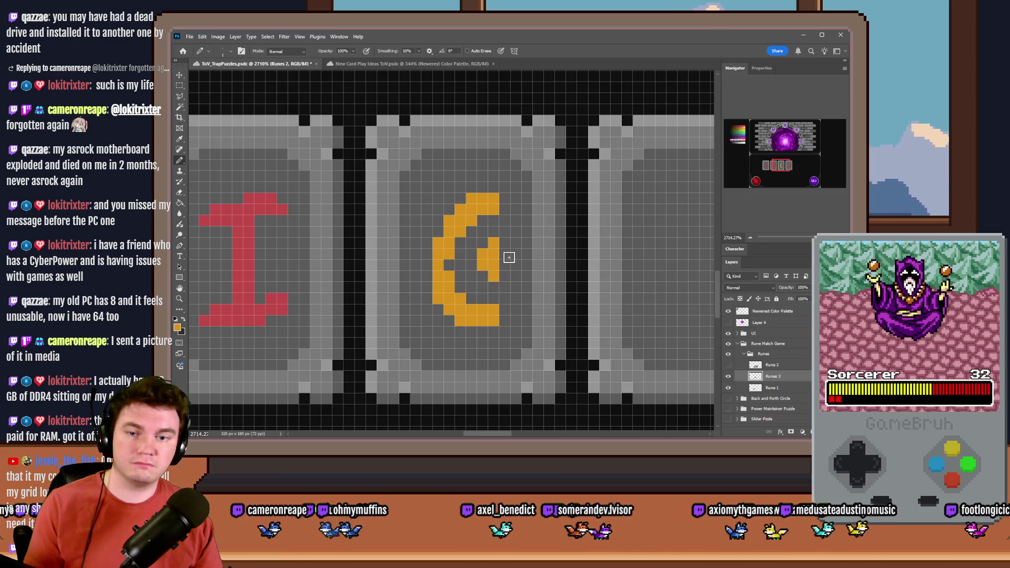
{"action": "scroll", "coordinate": [458, 298], "scroll_direction": "down", "scroll_amount": 10}
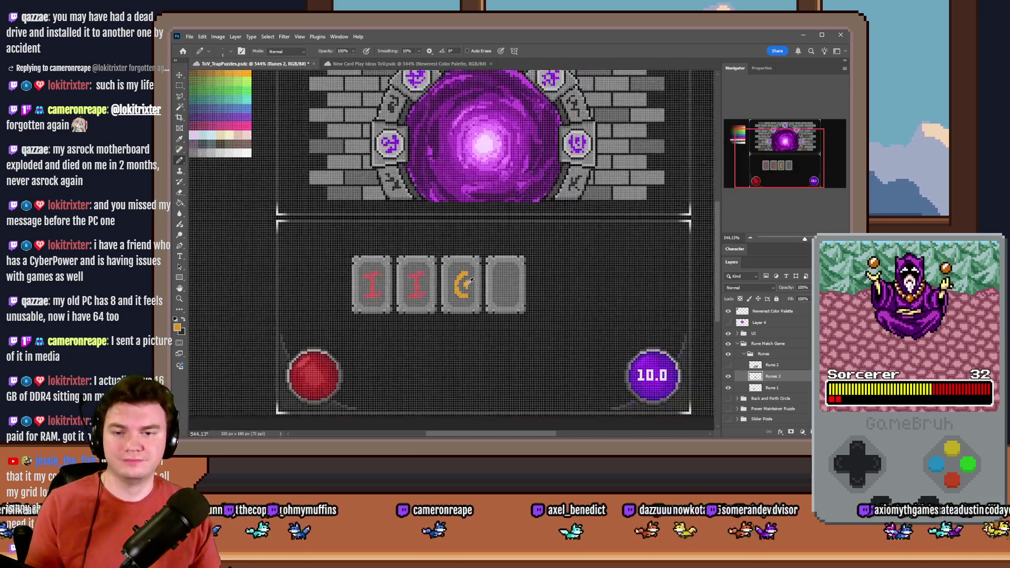
Duplicate the orange C rune into the fourth tile and merge it into Runes 2.
{"action": "scroll", "coordinate": [477, 291], "scroll_direction": "up", "scroll_amount": 10}
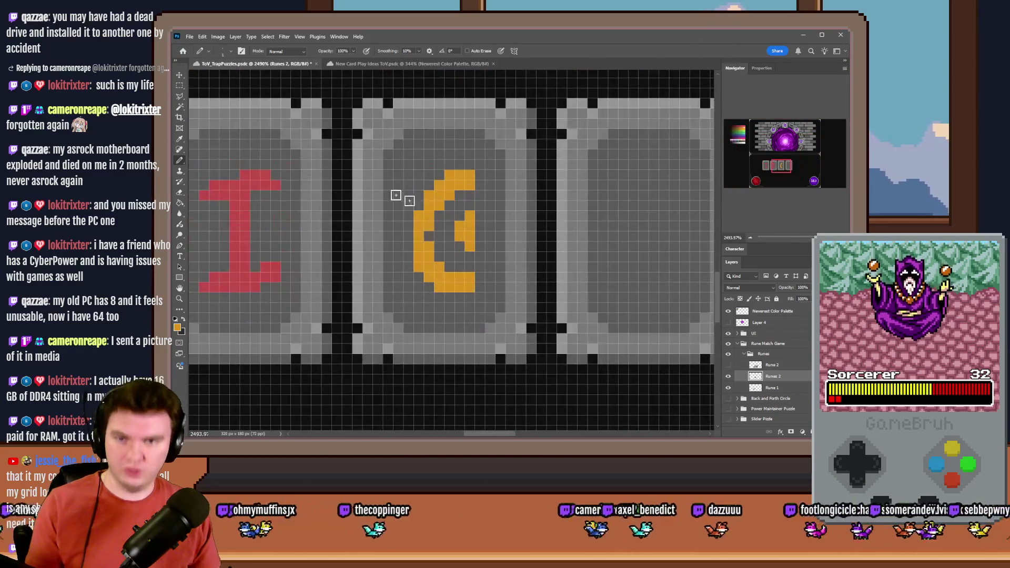
{"action": "key", "text": "m"}
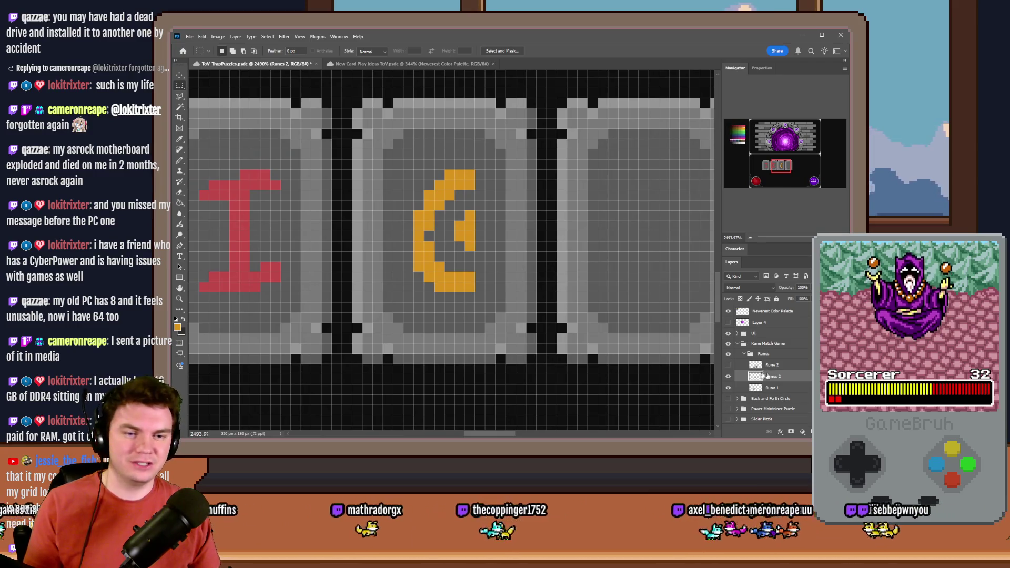
{"action": "mouse_move", "coordinate": [475, 170]}
{"action": "left_mouse_down"}
{"action": "mouse_move", "coordinate": [426, 311]}
{"action": "mouse_move", "coordinate": [414, 292]}
{"action": "mouse_move", "coordinate": [477, 257]}
{"action": "mouse_move", "coordinate": [638, 264]}
{"action": "left_mouse_up"}
{"action": "key", "text": "ctrl+j"}
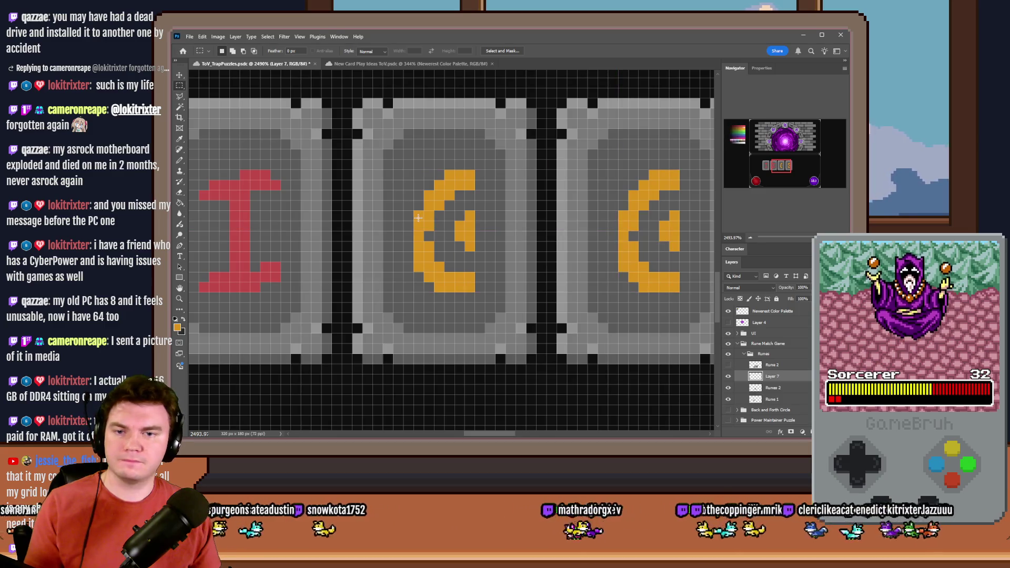
{"action": "key", "text": "ctrl+e"}
{"action": "scroll", "coordinate": [555, 253], "scroll_direction": "down", "scroll_amount": 3}
Rename the Rune 1 layer to Runes 1.
{"action": "double_click", "coordinate": [772, 387]}
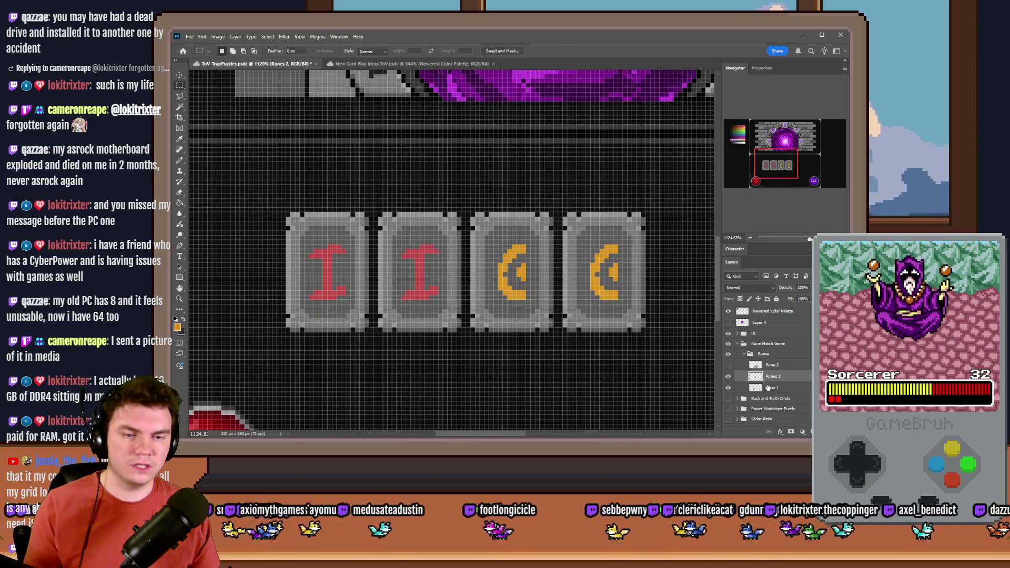
{"action": "left_click", "coordinate": [798, 386]}
{"action": "type", "text": "s"}
{"action": "key", "text": "Return"}
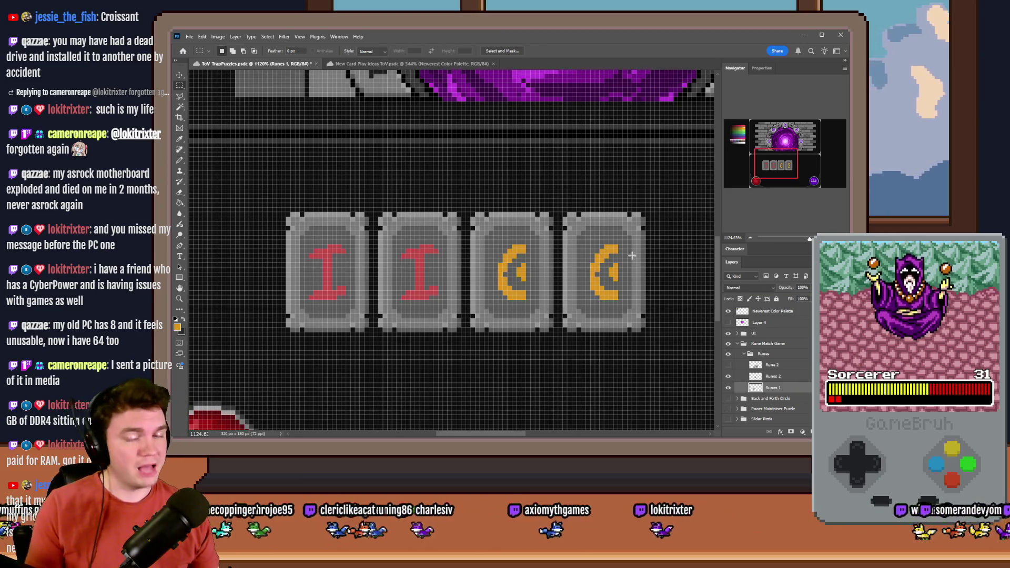
On the Runes 2 layer, paint grey over the duplicate rune in the fourth tile.
{"action": "left_click", "coordinate": [791, 377]}
{"action": "left_click", "coordinate": [179, 160]}
{"action": "scroll", "coordinate": [542, 266], "scroll_direction": "up", "scroll_amount": 5}
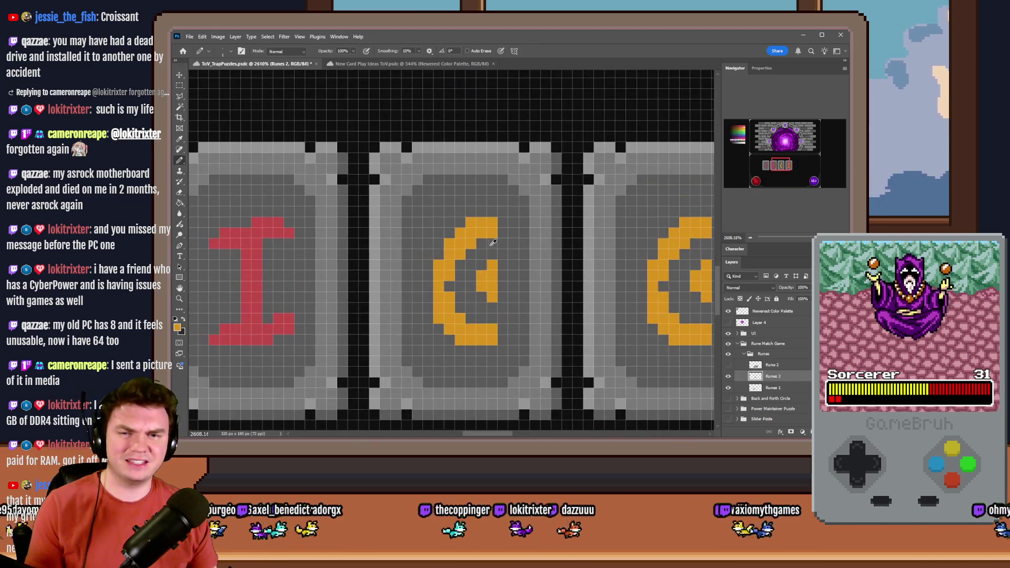
{"action": "scroll", "coordinate": [381, 254], "scroll_direction": "down", "scroll_amount": 3}
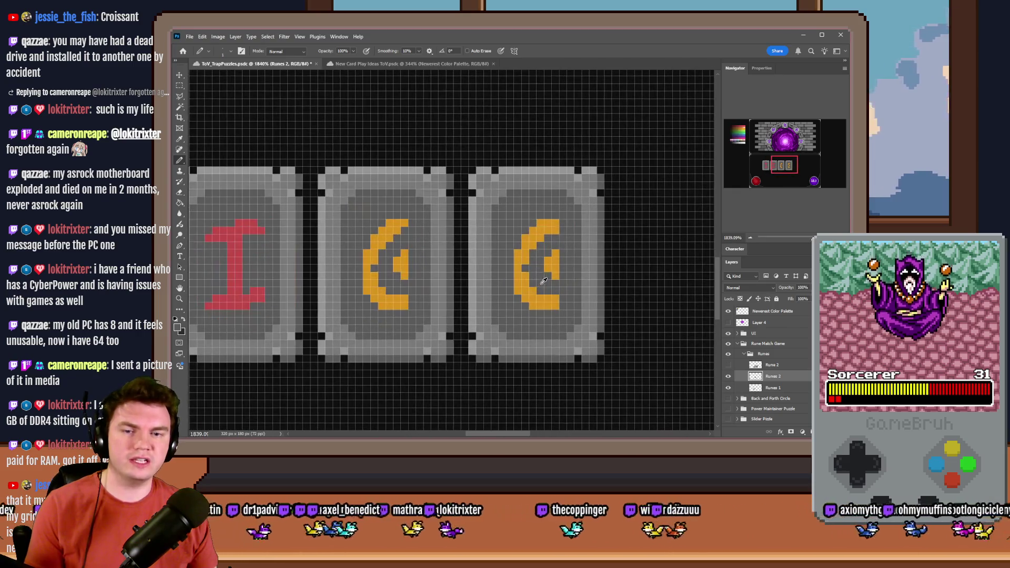
{"action": "left_click", "coordinate": [180, 85]}
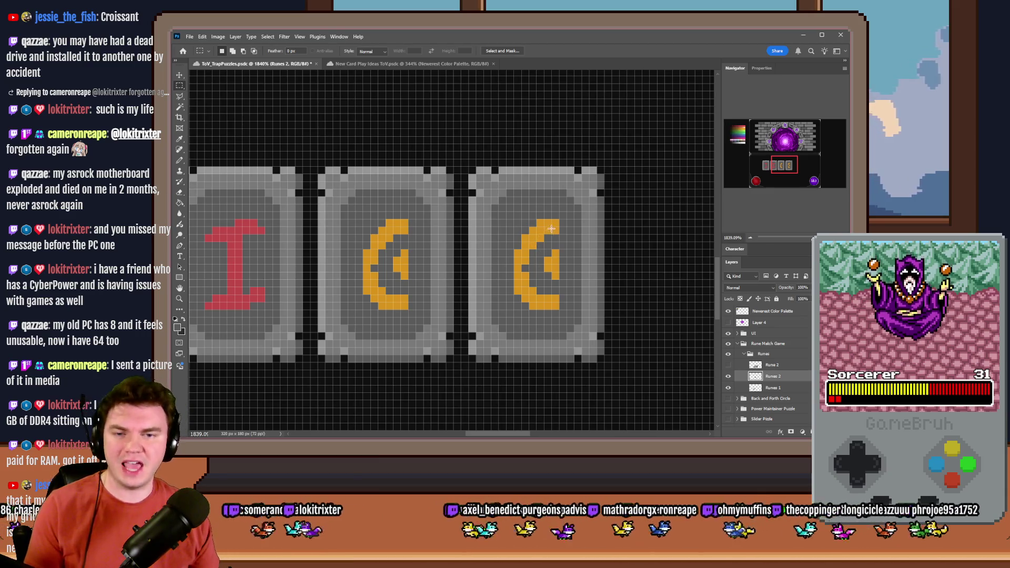
{"action": "left_click", "coordinate": [179, 160]}
{"action": "mouse_move", "coordinate": [531, 210]}
{"action": "left_mouse_down"}
{"action": "mouse_move", "coordinate": [556, 219]}
{"action": "mouse_move", "coordinate": [524, 253]}
{"action": "mouse_move", "coordinate": [534, 243]}
{"action": "mouse_move", "coordinate": [523, 294]}
{"action": "mouse_move", "coordinate": [547, 308]}
{"action": "mouse_move", "coordinate": [546, 290]}
{"action": "left_mouse_up"}
Delete the C rune's upper half and paste its lower half as a new layer.
{"action": "left_click", "coordinate": [179, 86]}
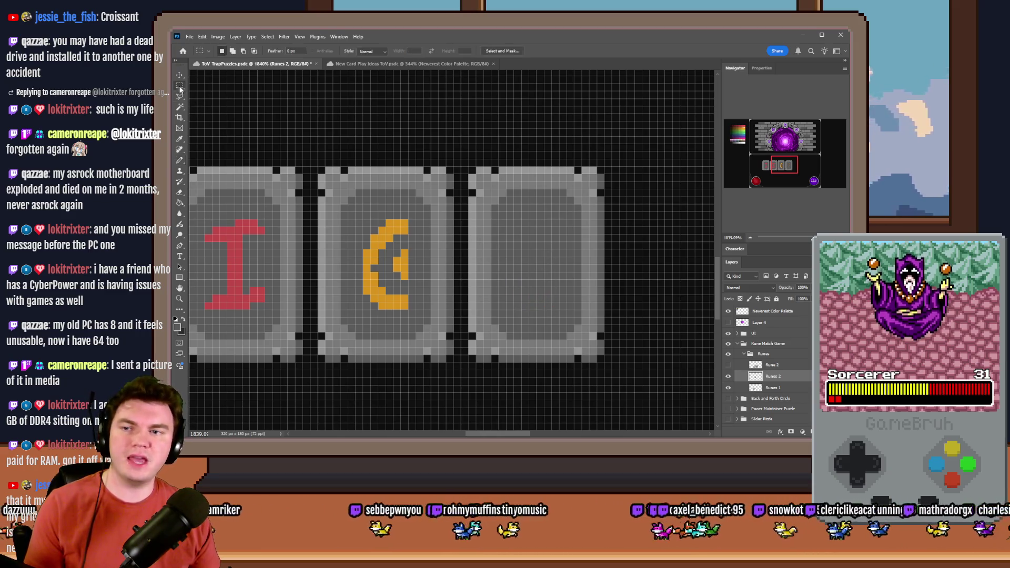
{"action": "scroll", "coordinate": [470, 260], "scroll_direction": "down", "scroll_amount": 3}
{"action": "scroll", "coordinate": [471, 260], "scroll_direction": "up", "scroll_amount": 5}
{"action": "mouse_move", "coordinate": [462, 292]}
{"action": "left_mouse_down"}
{"action": "mouse_move", "coordinate": [412, 225]}
{"action": "mouse_move", "coordinate": [397, 229]}
{"action": "left_mouse_up"}
{"action": "mouse_move", "coordinate": [398, 165]}
{"action": "left_mouse_down"}
{"action": "mouse_move", "coordinate": [468, 207]}
{"action": "mouse_move", "coordinate": [461, 228]}
{"action": "left_mouse_up"}
{"action": "left_click", "coordinate": [180, 203]}
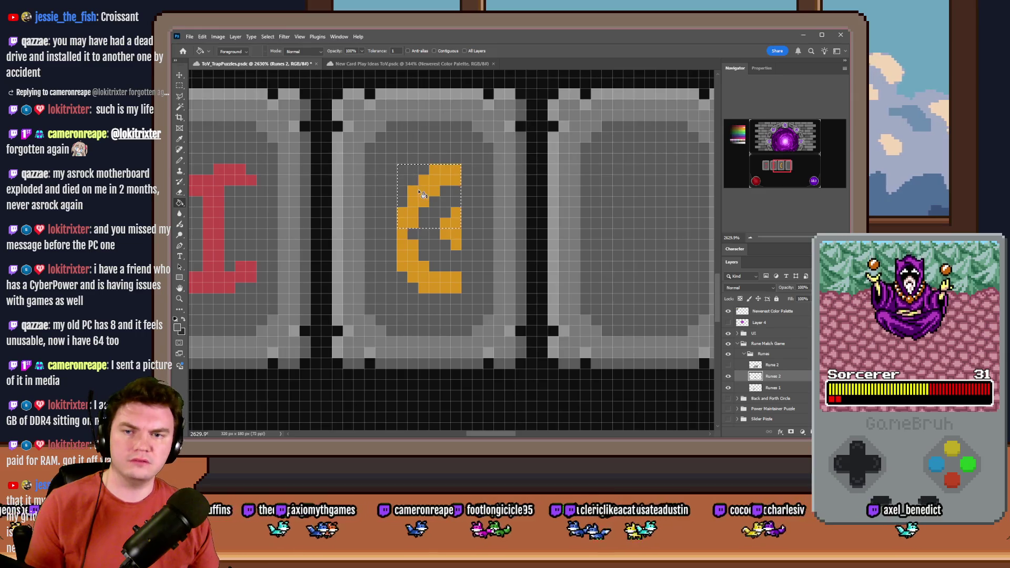
{"action": "key", "text": "Delete"}
{"action": "left_click", "coordinate": [179, 86]}
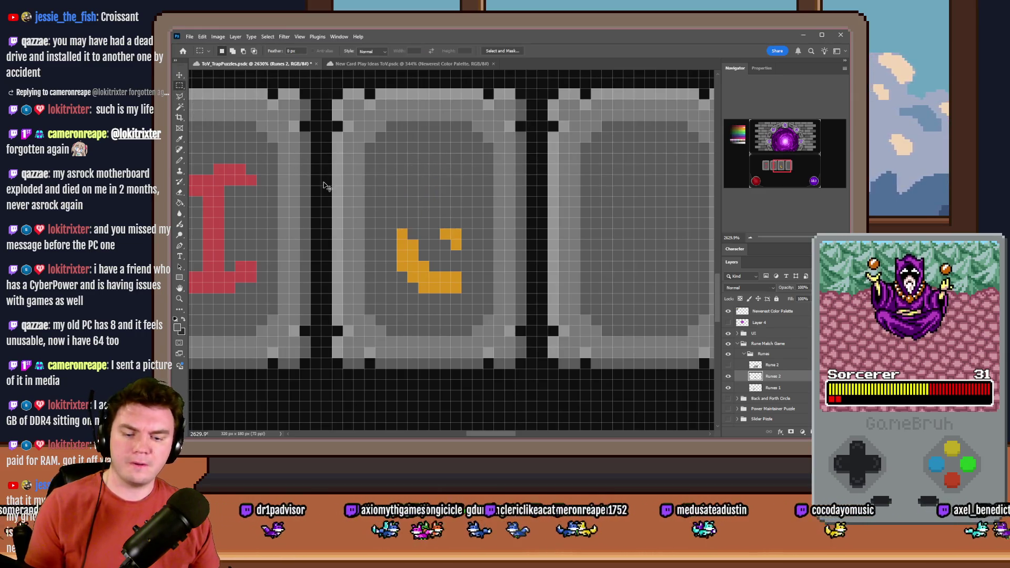
{"action": "key", "text": "ctrl+v"}
Flip the pasted half vertically, move it to the C's top, and merge it down.
{"action": "right_click", "coordinate": [440, 249]}
{"action": "left_click", "coordinate": [467, 327]}
{"action": "right_click", "coordinate": [461, 248]}
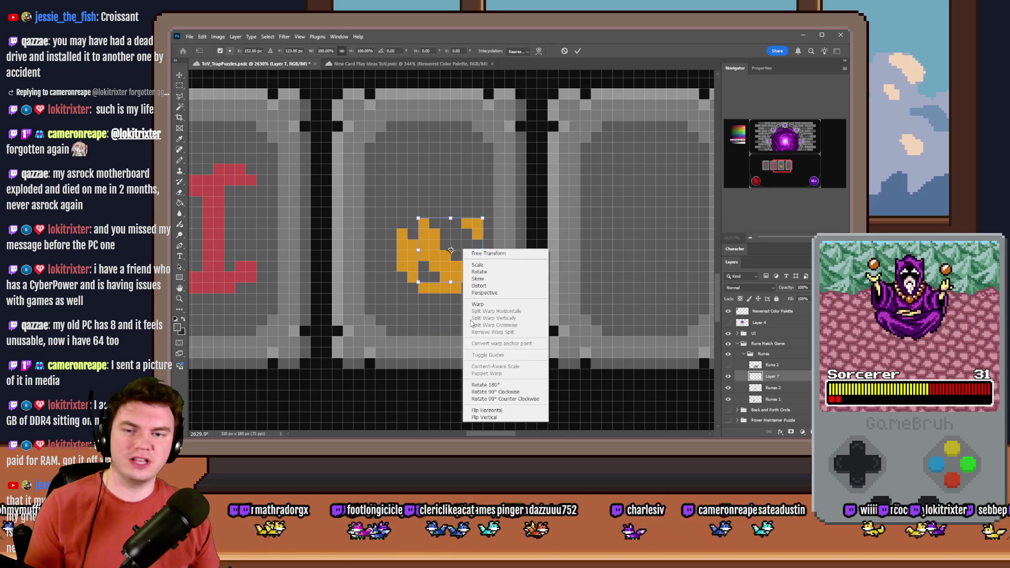
{"action": "left_click", "coordinate": [476, 414]}
{"action": "left_click", "coordinate": [179, 86]}
{"action": "mouse_move", "coordinate": [444, 224]}
{"action": "left_mouse_down"}
{"action": "mouse_move", "coordinate": [422, 130]}
{"action": "mouse_move", "coordinate": [423, 159]}
{"action": "left_mouse_up"}
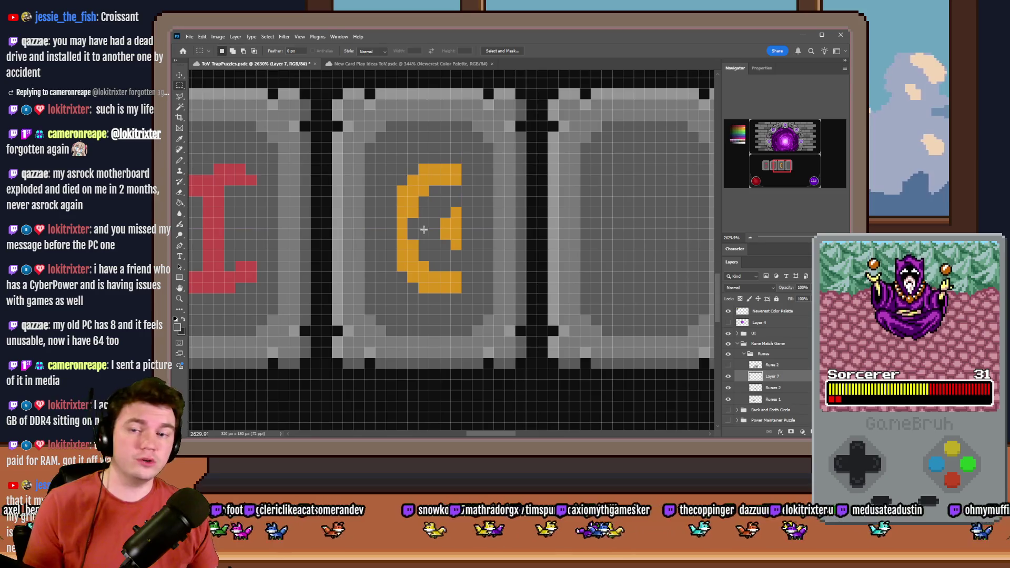
{"action": "key", "text": "ctrl+e"}
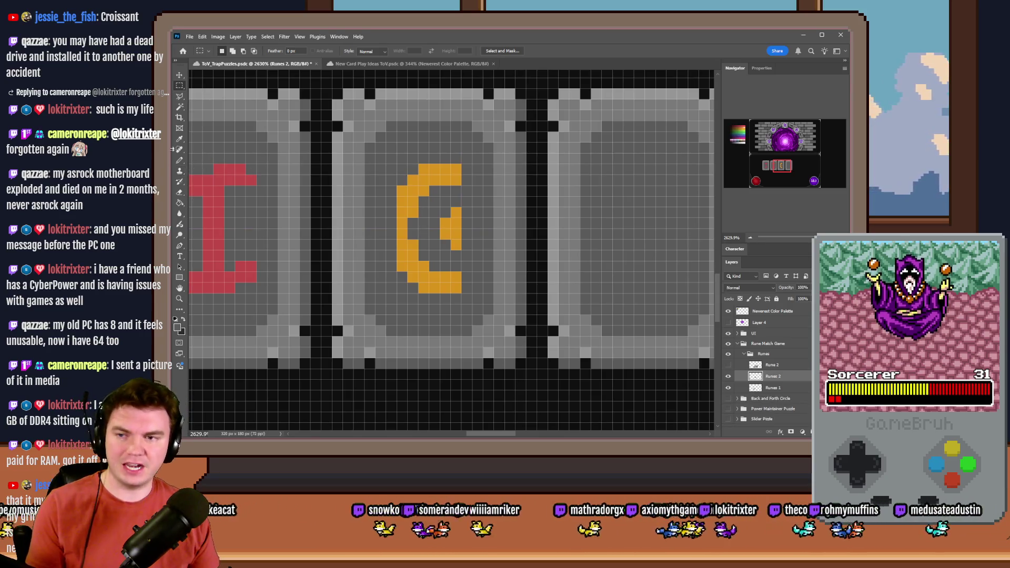
Touch up the C's inner edge with its own sampled orange using the Pencil.
{"action": "left_click", "coordinate": [179, 159]}
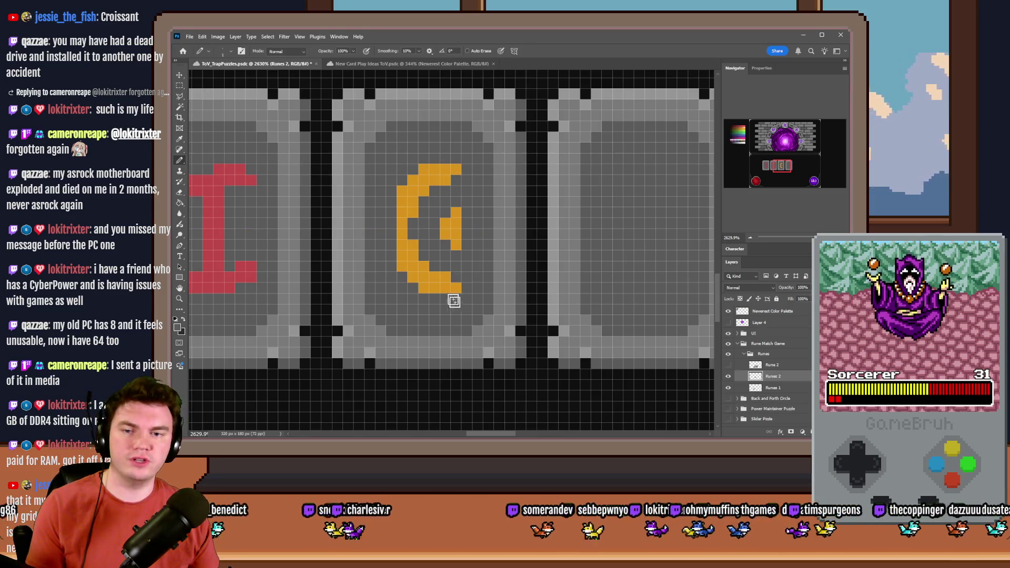
{"action": "left_click", "coordinate": [452, 232], "text": "alt"}
{"action": "mouse_move", "coordinate": [440, 223]}
{"action": "left_mouse_down"}
{"action": "mouse_move", "coordinate": [458, 254]}
{"action": "mouse_move", "coordinate": [452, 203]}
{"action": "left_mouse_up"}
{"action": "scroll", "coordinate": [425, 319], "scroll_direction": "down", "scroll_amount": 5}
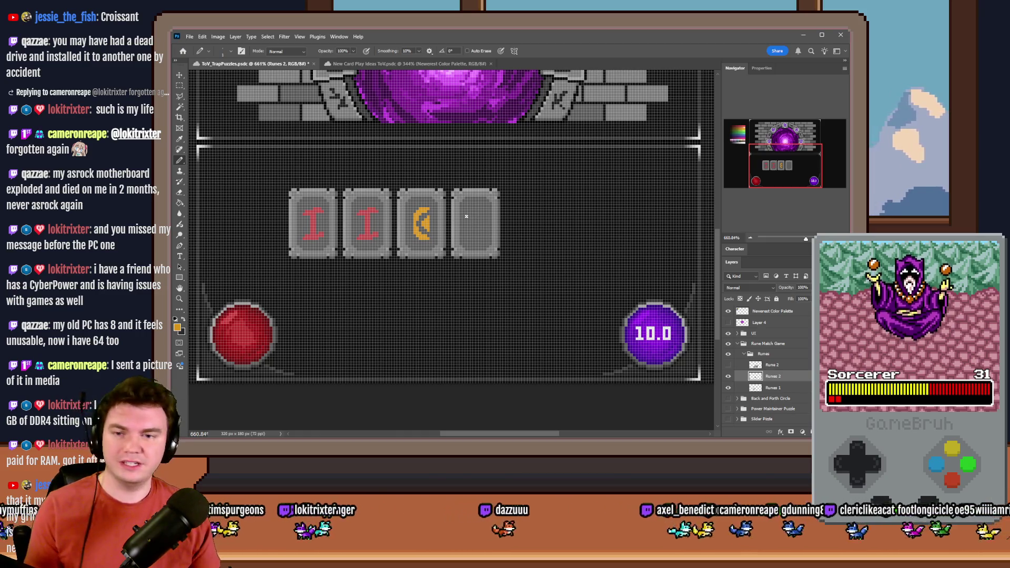
Copy the orange C rune into the next tile and merge it into the Runes 2 layer.
{"action": "scroll", "coordinate": [416, 223], "scroll_direction": "up", "scroll_amount": 5}
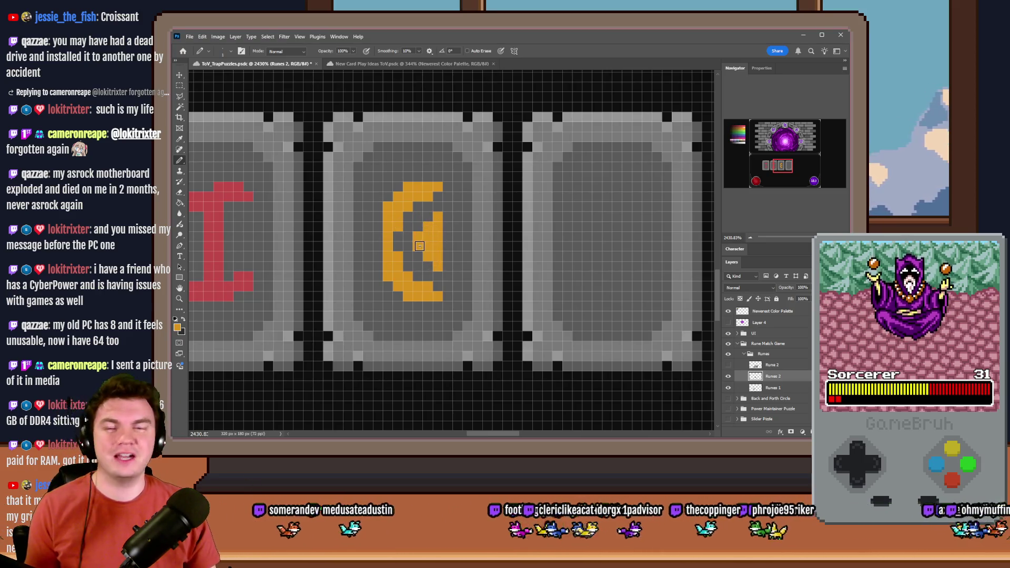
{"action": "scroll", "coordinate": [439, 221], "scroll_direction": "down", "scroll_amount": 1}
{"action": "left_click", "coordinate": [179, 85]}
{"action": "left_click_drag", "start_coordinate": [443, 186], "coordinate": [395, 290]}
{"action": "key", "text": "ctrl+j"}
{"action": "mouse_move", "coordinate": [428, 231]}
{"action": "left_mouse_down"}
{"action": "mouse_move", "coordinate": [613, 223]}
{"action": "mouse_move", "coordinate": [598, 243]}
{"action": "left_mouse_up"}
{"action": "key", "text": "ctrl+e"}
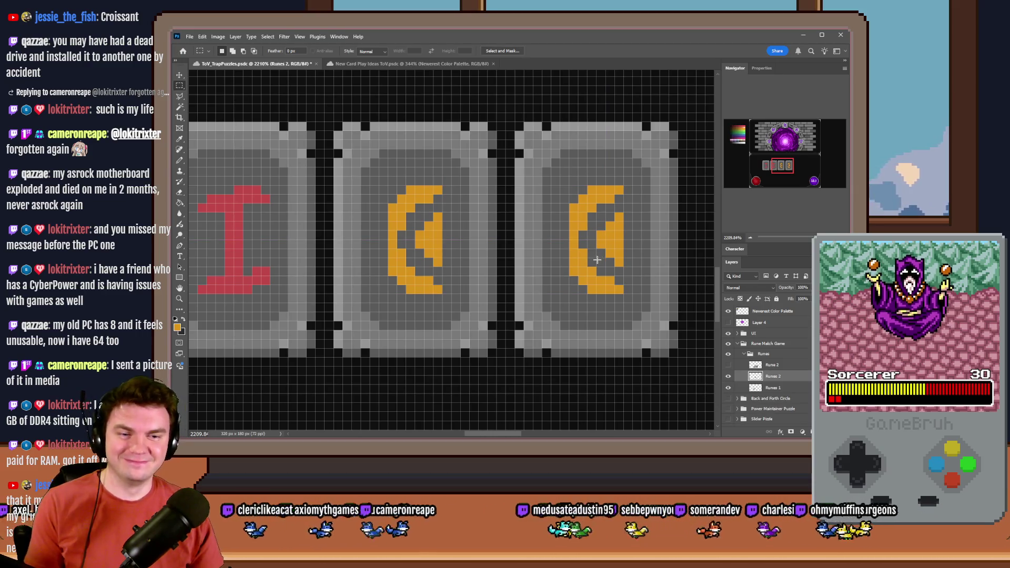
Duplicate Runes 2, shift the copy two tiles right, and fill its two C runes grey.
{"action": "scroll", "coordinate": [479, 271], "scroll_direction": "down", "scroll_amount": 10}
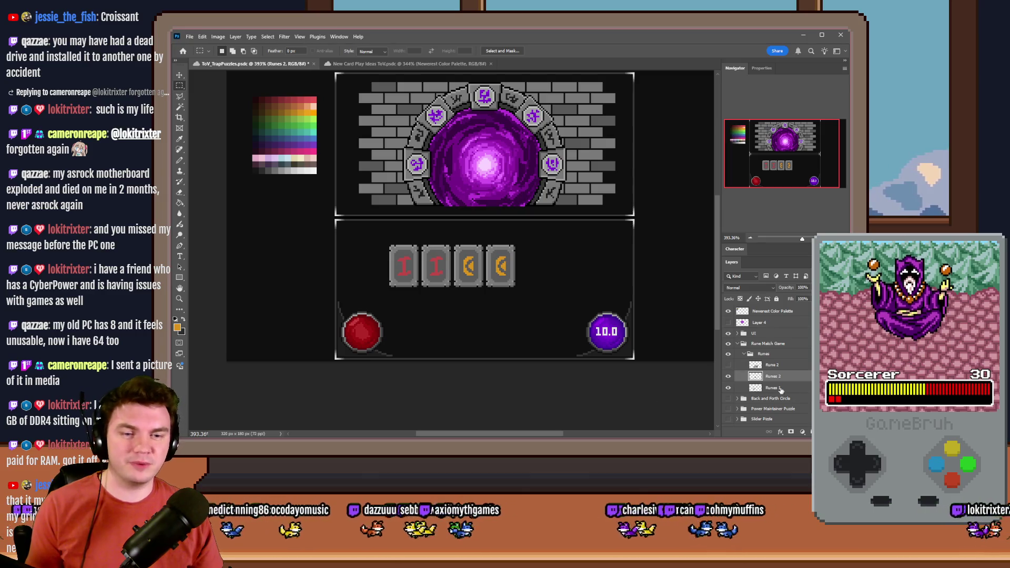
{"action": "key", "text": "ctrl+j"}
{"action": "scroll", "coordinate": [463, 265], "scroll_direction": "up", "scroll_amount": 5}
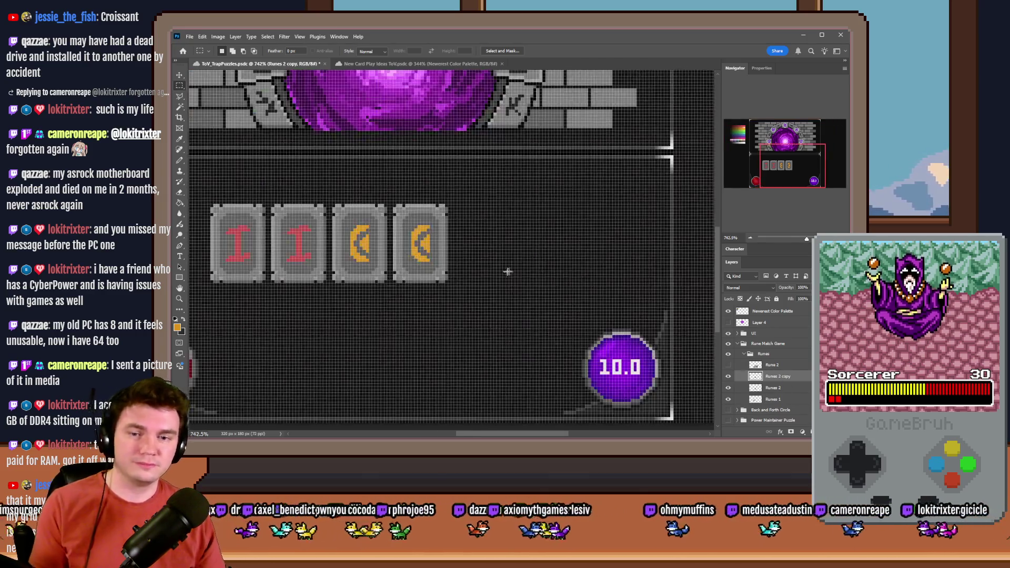
{"action": "left_click_drag", "start_coordinate": [342, 245], "coordinate": [465, 244]}
{"action": "scroll", "coordinate": [597, 272], "scroll_direction": "down", "scroll_amount": 4}
{"action": "left_click", "coordinate": [180, 203]}
{"action": "scroll", "coordinate": [526, 251], "scroll_direction": "up", "scroll_amount": 5}
{"action": "left_click", "coordinate": [437, 201], "text": "alt"}
{"action": "left_click", "coordinate": [434, 235]}
Return to the Pencil tool and sample green from the palette as the drawing colour.
{"action": "left_click", "coordinate": [179, 160]}
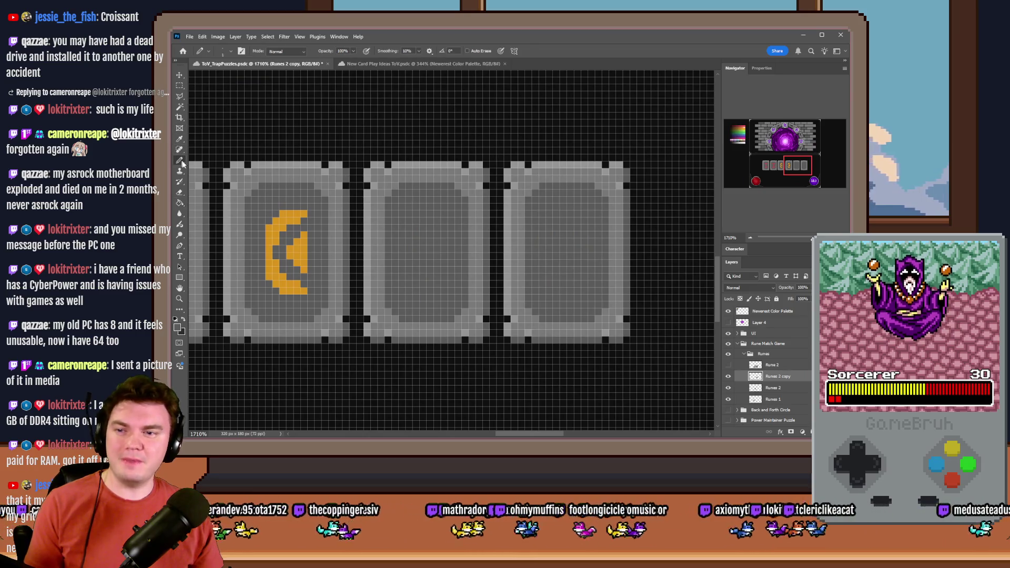
{"action": "scroll", "coordinate": [594, 250], "scroll_direction": "down", "scroll_amount": 6}
{"action": "scroll", "coordinate": [595, 250], "scroll_direction": "up", "scroll_amount": 2}
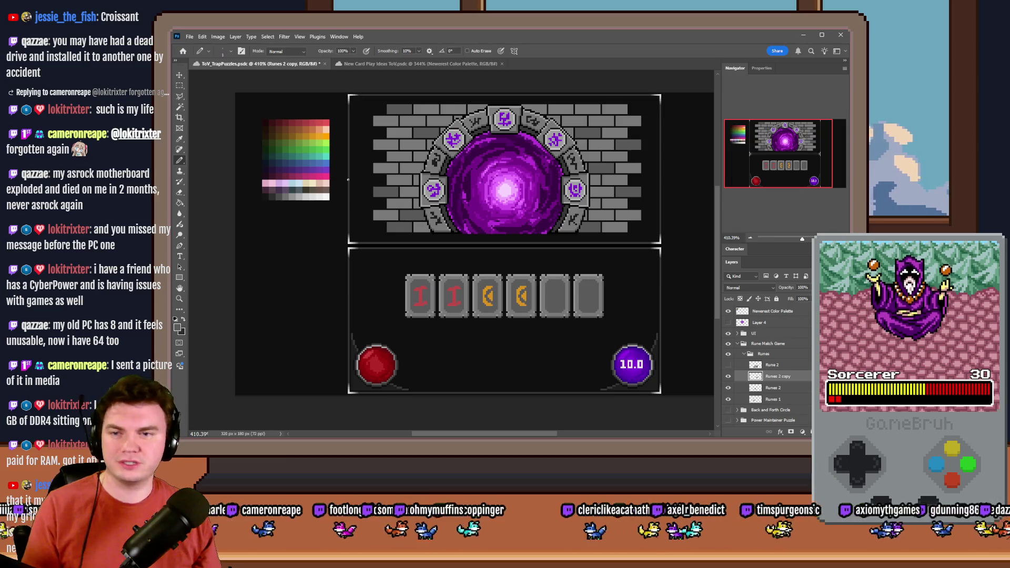
{"action": "scroll", "coordinate": [322, 144], "scroll_direction": "up", "scroll_amount": 4}
{"action": "left_click_drag", "start_coordinate": [313, 118], "coordinate": [316, 158], "text": "alt"}
{"action": "left_click_drag", "start_coordinate": [773, 173], "coordinate": [796, 167]}
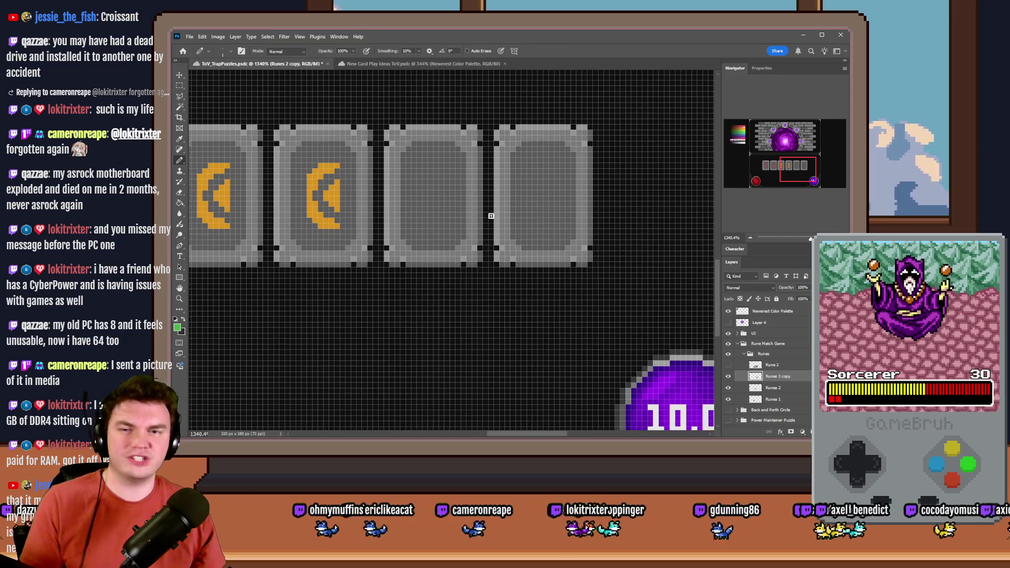
Rename the Runes 2 copy layer to 'Runes 3'.
{"action": "double_click", "coordinate": [778, 376]}
{"action": "left_click_drag", "start_coordinate": [777, 376], "coordinate": [800, 376]}
{"action": "type", "text": "3"}
{"action": "key", "text": "Return"}
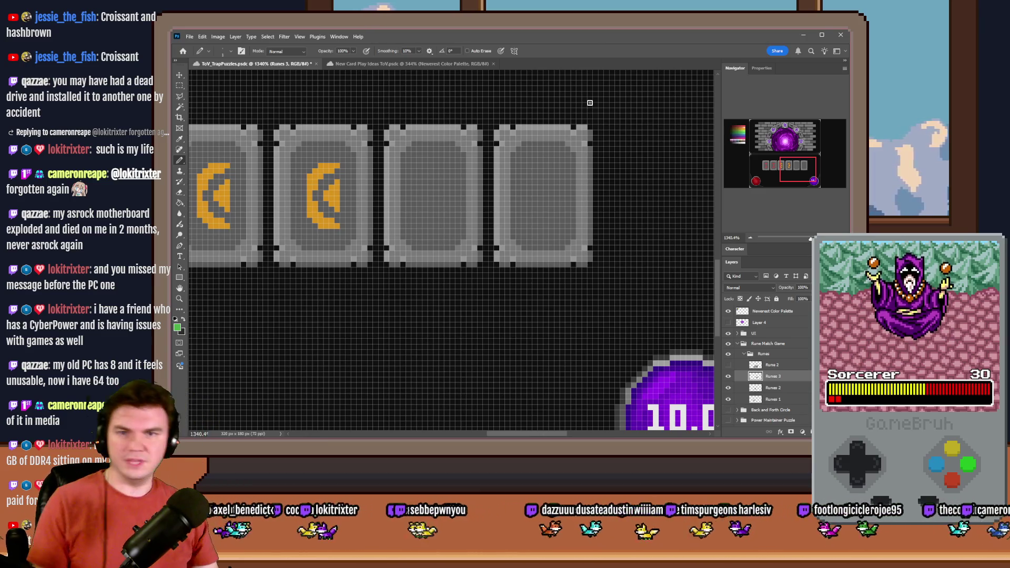
{"action": "scroll", "coordinate": [382, 157], "scroll_direction": "up", "scroll_amount": 3}
Pencil a green ring-shaped head in the empty third rune tile.
{"action": "left_click_drag", "start_coordinate": [503, 179], "coordinate": [518, 179]}
{"action": "left_click", "coordinate": [531, 179]}
{"action": "left_click", "coordinate": [546, 193]}
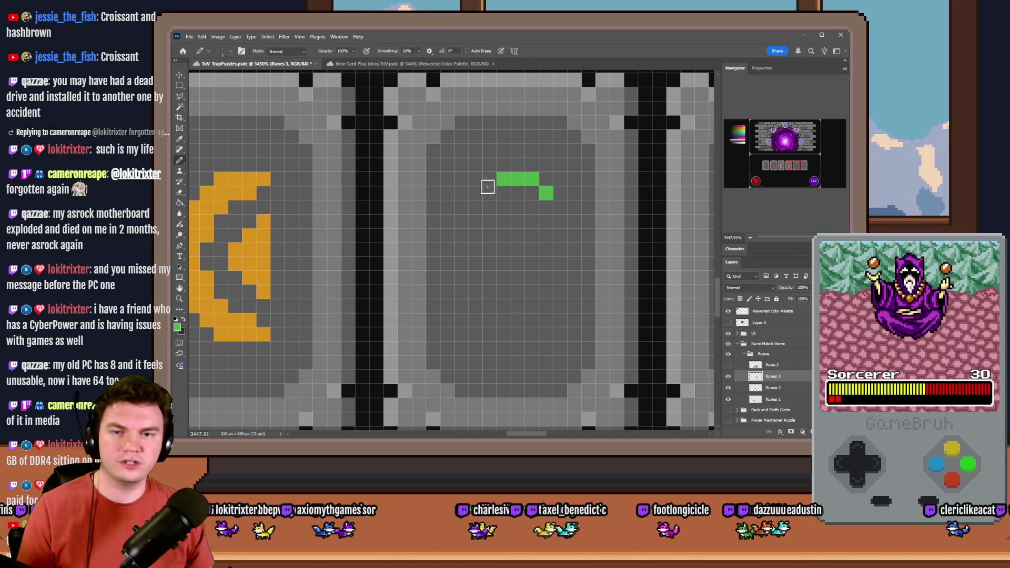
{"action": "left_click", "coordinate": [489, 181]}
{"action": "left_click", "coordinate": [475, 193]}
{"action": "left_click", "coordinate": [461, 207]}
{"action": "left_click", "coordinate": [461, 222]}
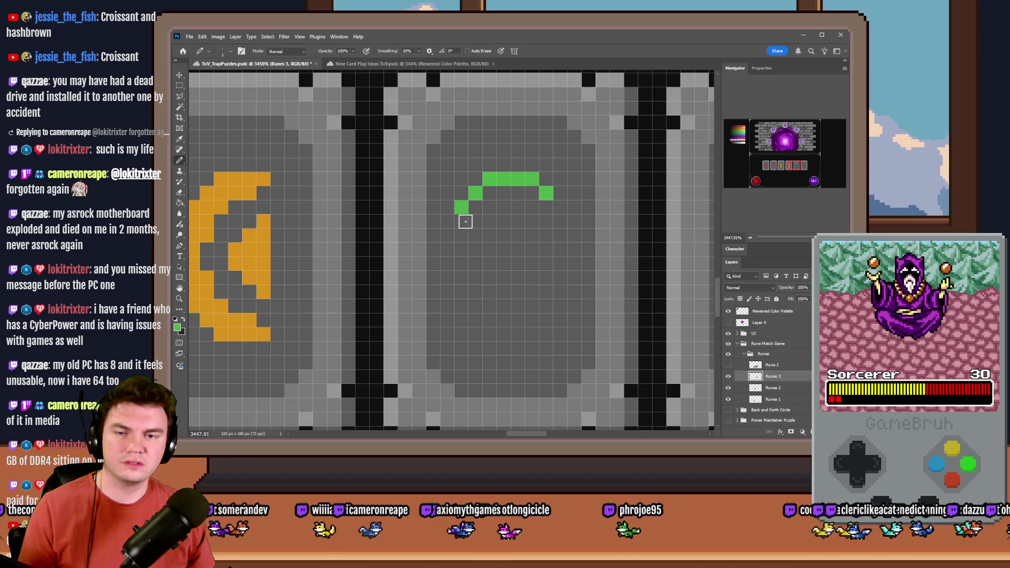
{"action": "left_click", "coordinate": [475, 221]}
{"action": "left_click_drag", "start_coordinate": [489, 235], "coordinate": [528, 232]}
{"action": "left_click", "coordinate": [546, 221]}
{"action": "left_click", "coordinate": [559, 212]}
{"action": "left_click", "coordinate": [553, 222]}
{"action": "left_click", "coordinate": [545, 221]}
Add two legs, a joining bottom bar and inner loop detail to the green rune.
{"action": "scroll", "coordinate": [531, 247], "scroll_direction": "down", "scroll_amount": 3}
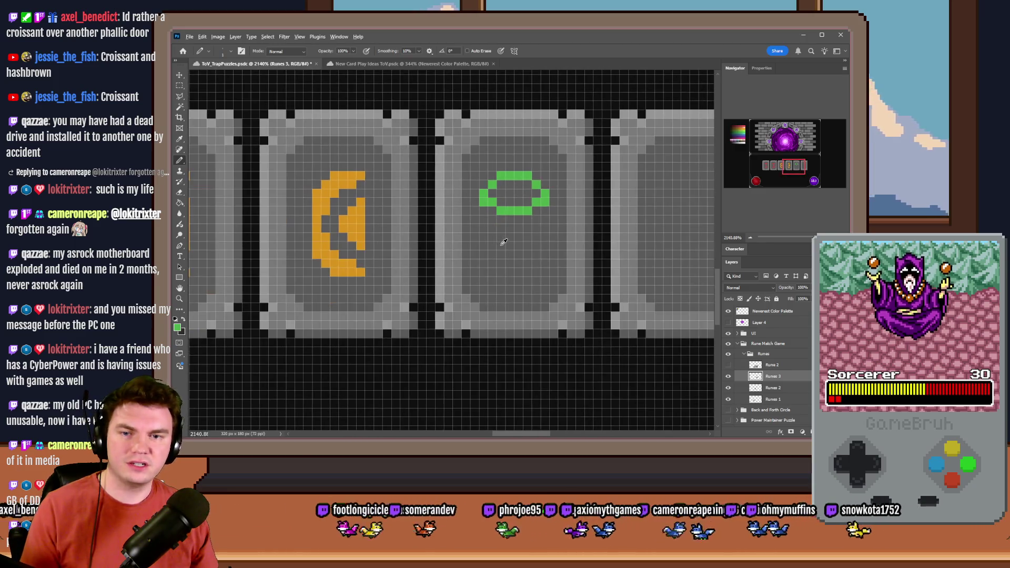
{"action": "scroll", "coordinate": [489, 227], "scroll_direction": "up", "scroll_amount": 2}
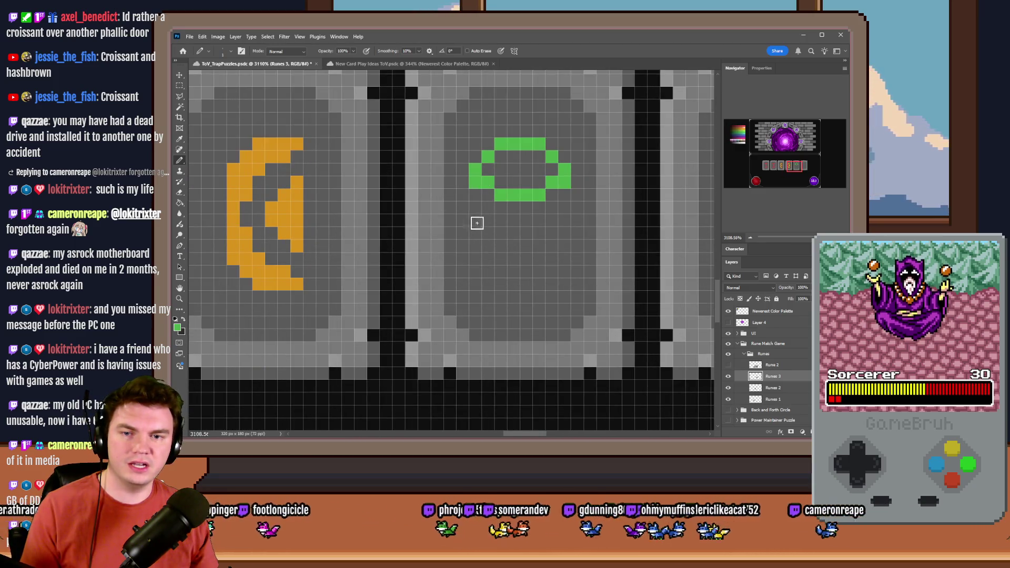
{"action": "left_click_drag", "start_coordinate": [475, 221], "coordinate": [476, 260]}
{"action": "mouse_move", "coordinate": [564, 217]}
{"action": "left_mouse_down"}
{"action": "mouse_move", "coordinate": [563, 258]}
{"action": "mouse_move", "coordinate": [552, 272]}
{"action": "left_mouse_up"}
{"action": "left_click_drag", "start_coordinate": [487, 259], "coordinate": [488, 272]}
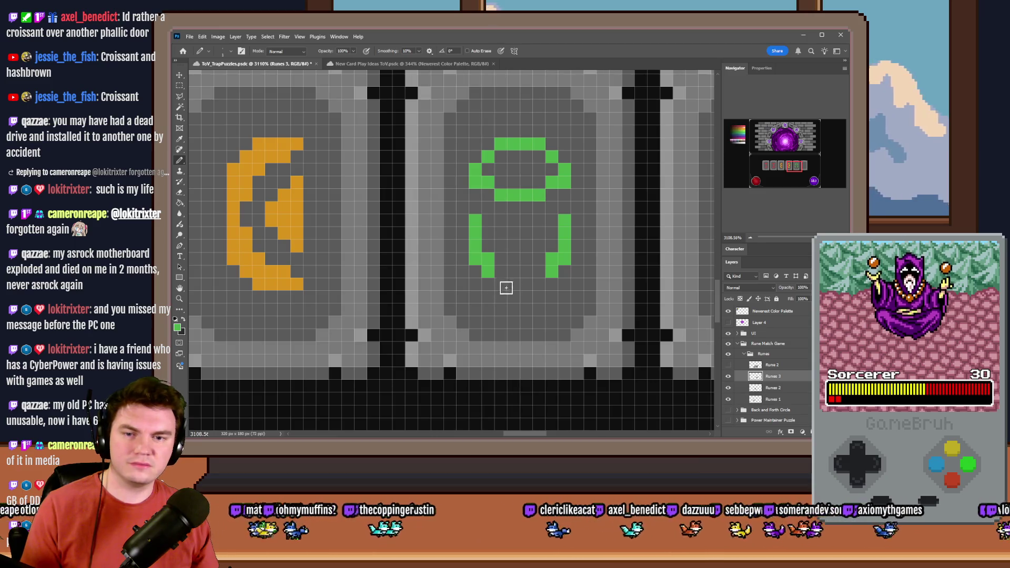
{"action": "left_click_drag", "start_coordinate": [502, 286], "coordinate": [551, 284]}
{"action": "left_click", "coordinate": [488, 284]}
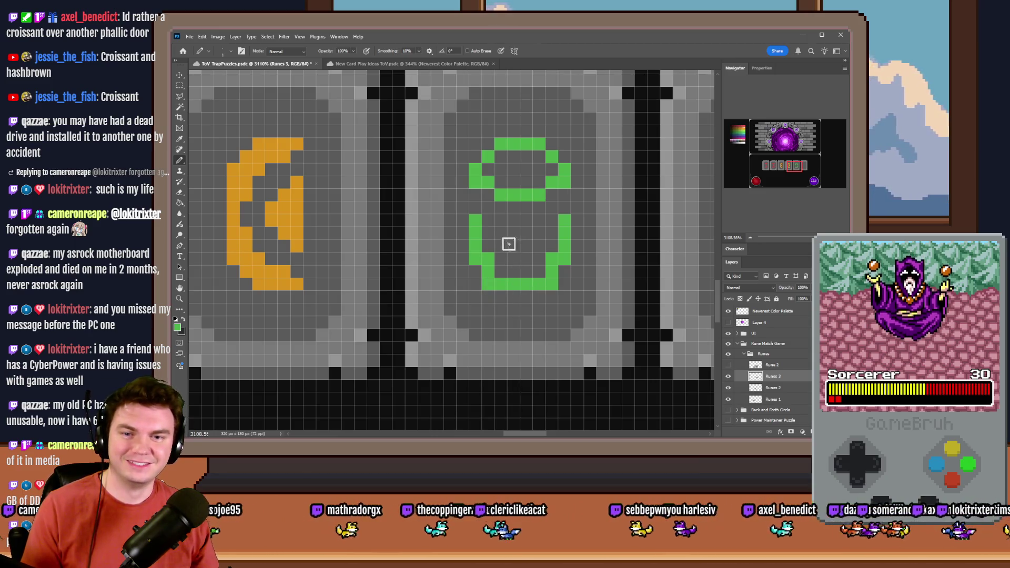
{"action": "mouse_move", "coordinate": [500, 233]}
{"action": "left_mouse_down"}
{"action": "mouse_move", "coordinate": [513, 245]}
{"action": "mouse_move", "coordinate": [535, 237]}
{"action": "mouse_move", "coordinate": [526, 258]}
{"action": "left_mouse_up"}
{"action": "left_click", "coordinate": [498, 243]}
{"action": "left_click", "coordinate": [516, 262]}
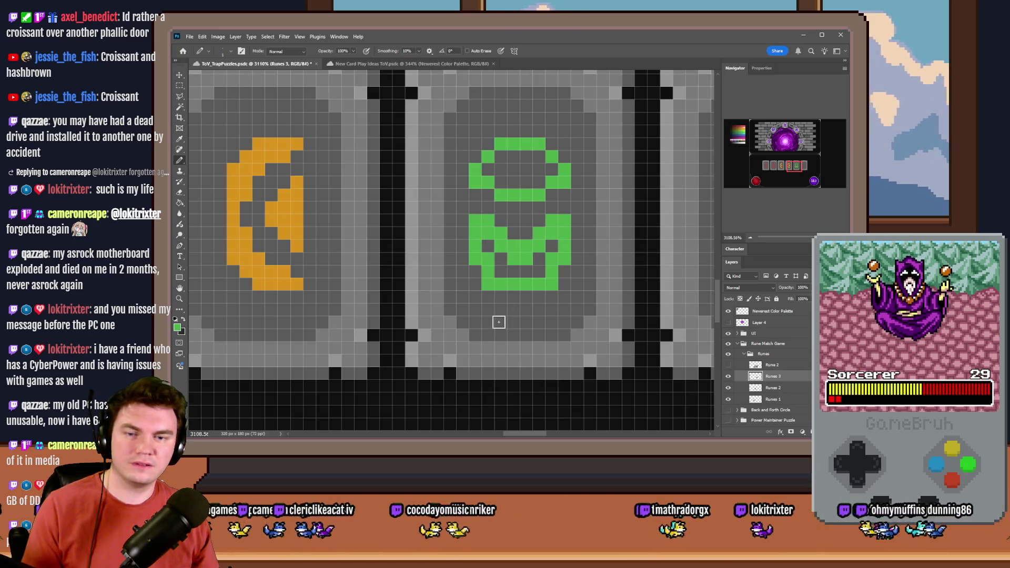
Sample the tile's grey and paint over the green rune, including its last pixel.
{"action": "scroll", "coordinate": [498, 322], "scroll_direction": "down", "scroll_amount": 5}
{"action": "scroll", "coordinate": [462, 208], "scroll_direction": "up", "scroll_amount": 5}
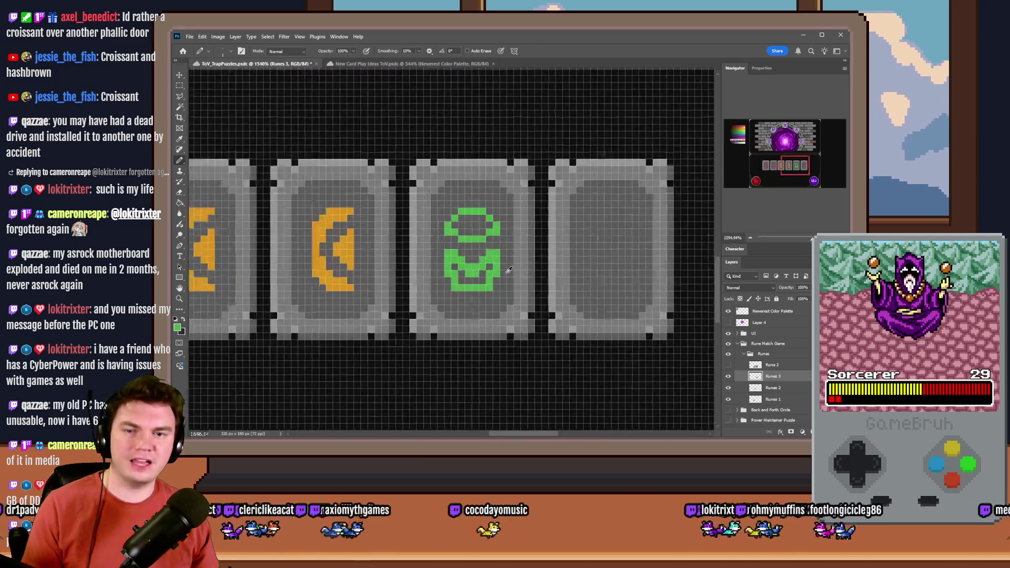
{"action": "left_click", "coordinate": [448, 153], "text": "alt"}
{"action": "mouse_move", "coordinate": [417, 203]}
{"action": "left_mouse_down"}
{"action": "mouse_move", "coordinate": [465, 171]}
{"action": "mouse_move", "coordinate": [396, 199]}
{"action": "mouse_move", "coordinate": [472, 277]}
{"action": "mouse_move", "coordinate": [387, 257]}
{"action": "mouse_move", "coordinate": [408, 277]}
{"action": "mouse_move", "coordinate": [468, 286]}
{"action": "mouse_move", "coordinate": [439, 299]}
{"action": "left_mouse_up"}
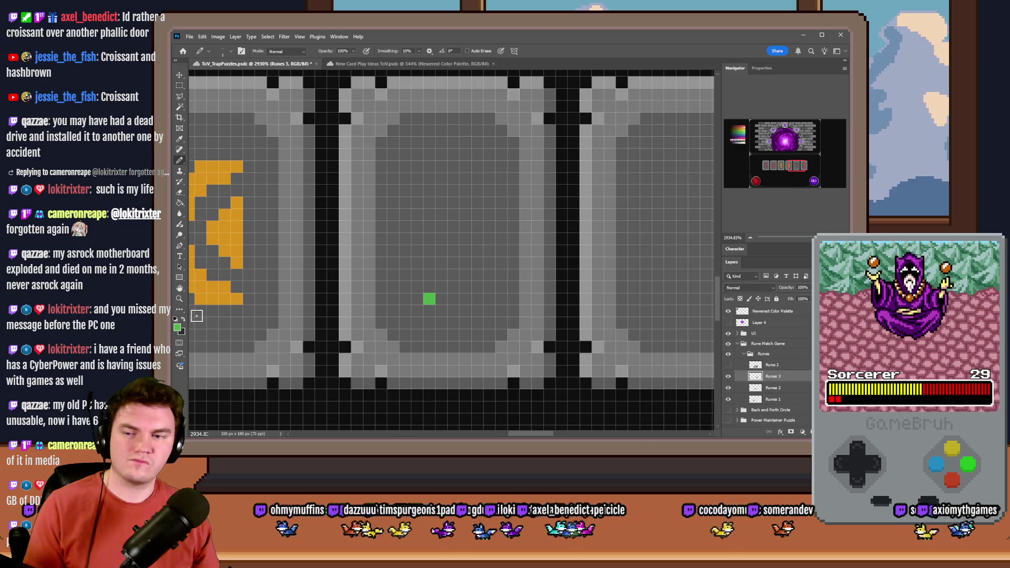
{"action": "left_click", "coordinate": [429, 299]}
Make green the drawing colour again and look over the blank rune tiles.
{"action": "left_click", "coordinate": [182, 319]}
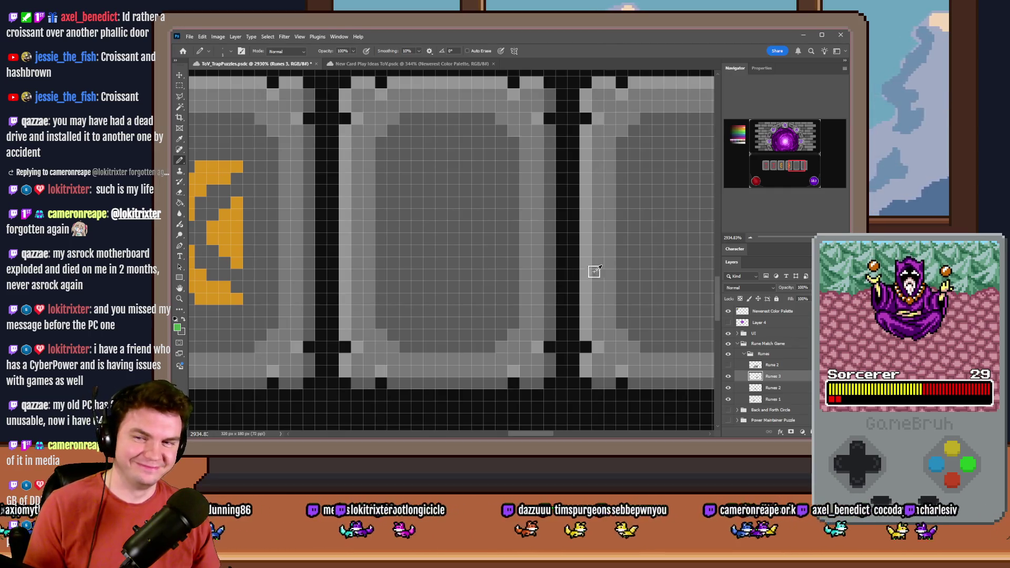
{"action": "scroll", "coordinate": [593, 271], "scroll_direction": "down", "scroll_amount": 2}
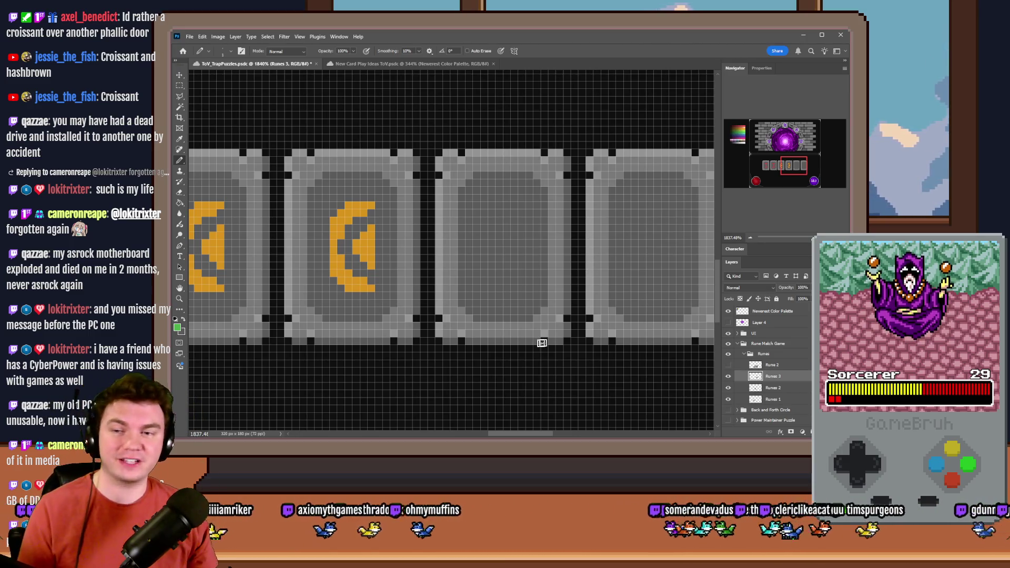
{"action": "scroll", "coordinate": [502, 230], "scroll_direction": "up", "scroll_amount": 2}
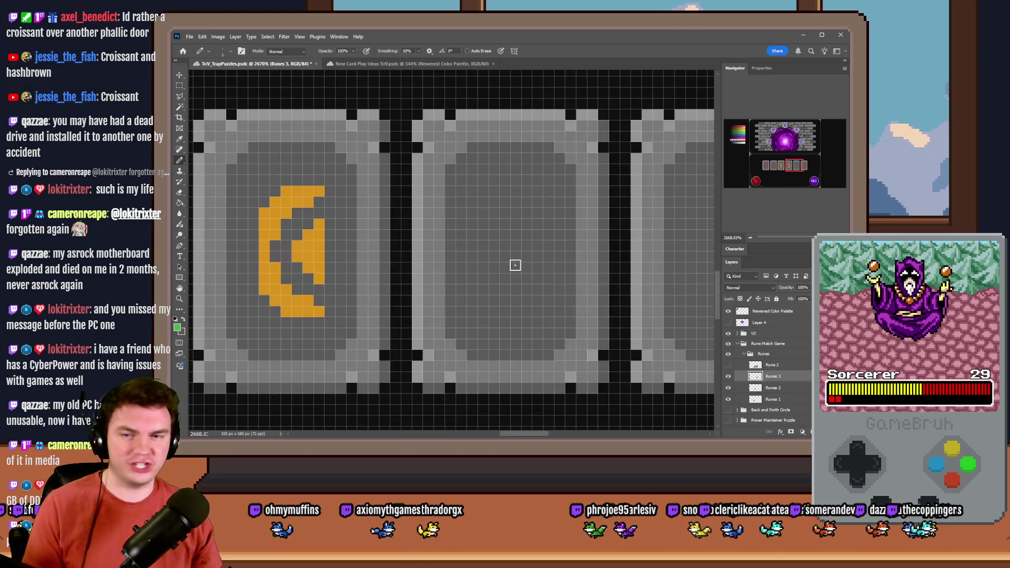
{"action": "scroll", "coordinate": [513, 273], "scroll_direction": "down", "scroll_amount": 2}
{"action": "scroll", "coordinate": [497, 290], "scroll_direction": "up", "scroll_amount": 3}
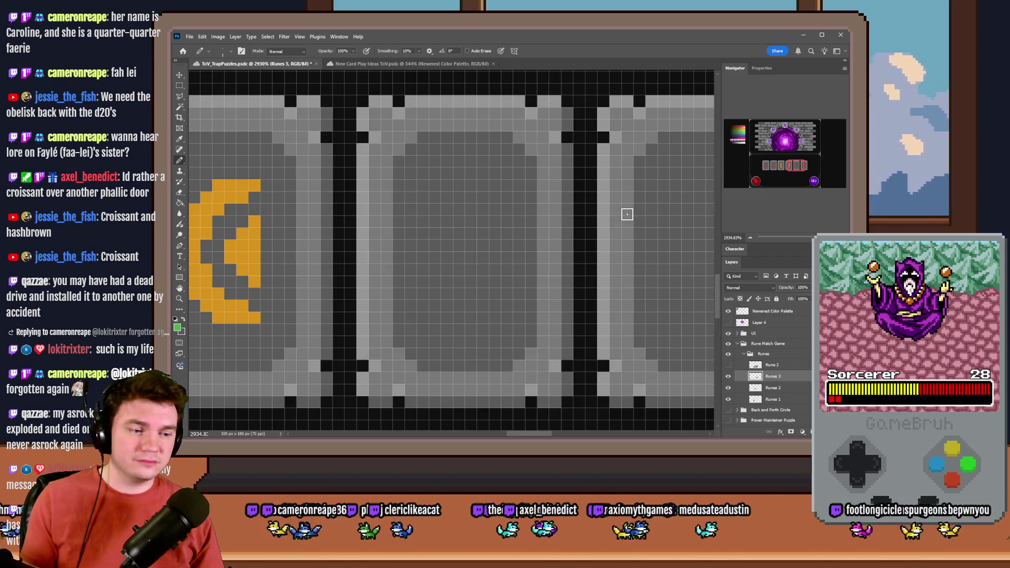
Draw the sides of a green diamond in the empty tile, undoing stray strokes and tails.
{"action": "key", "text": "h"}
{"action": "left_click_drag", "start_coordinate": [627, 214], "coordinate": [478, 239]}
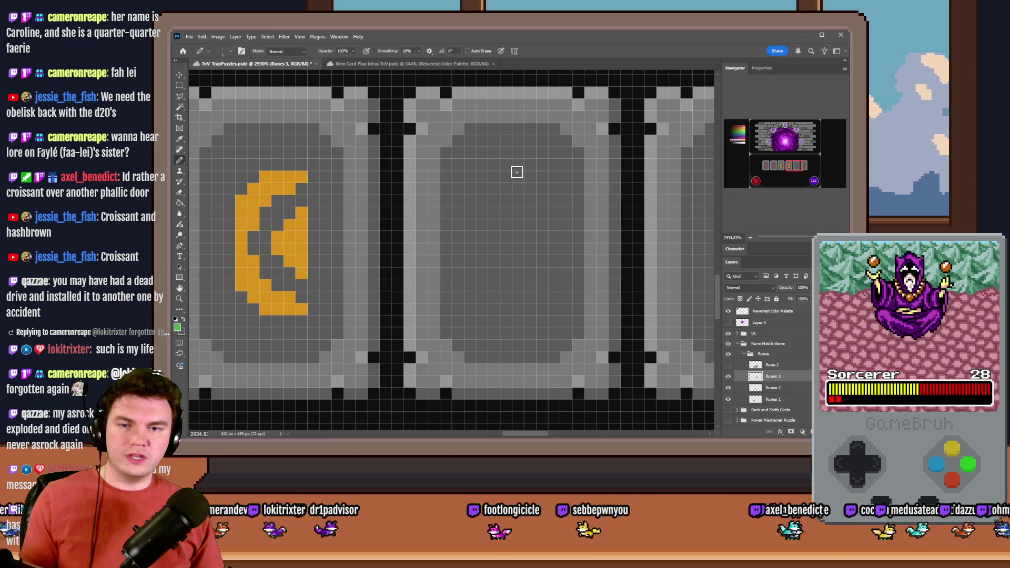
{"action": "left_click_drag", "start_coordinate": [517, 177], "coordinate": [496, 225]}
{"action": "mouse_move", "coordinate": [514, 178]}
{"action": "left_mouse_down"}
{"action": "mouse_move", "coordinate": [555, 248]}
{"action": "mouse_move", "coordinate": [505, 315]}
{"action": "left_mouse_up"}
{"action": "mouse_move", "coordinate": [487, 241]}
{"action": "left_mouse_down"}
{"action": "mouse_move", "coordinate": [510, 314]}
{"action": "mouse_move", "coordinate": [496, 226]}
{"action": "left_mouse_up"}
{"action": "key", "text": "ctrl+z"}
{"action": "left_click", "coordinate": [470, 249]}
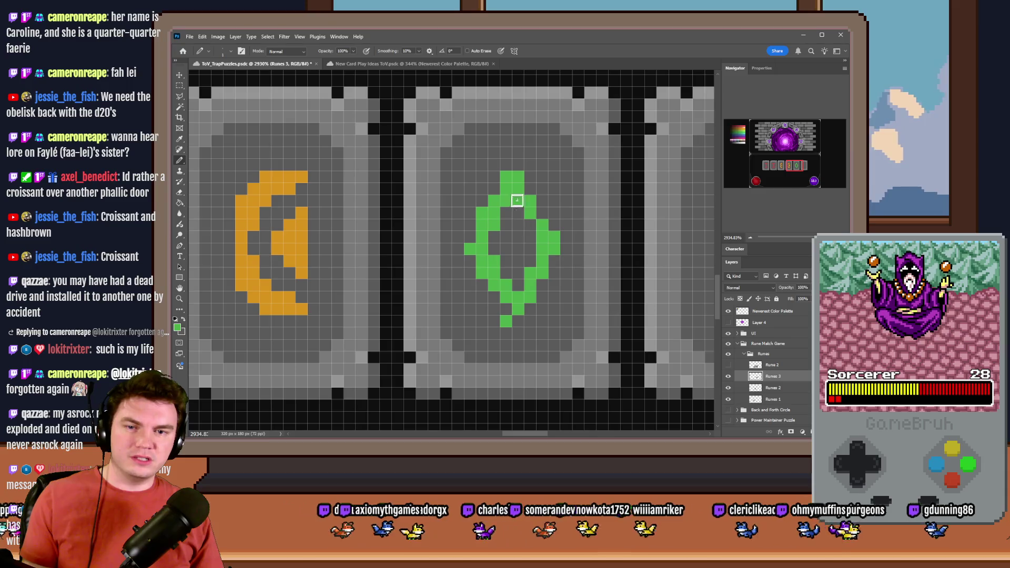
{"action": "mouse_move", "coordinate": [492, 344]}
{"action": "left_mouse_down"}
{"action": "mouse_move", "coordinate": [514, 320]}
{"action": "mouse_move", "coordinate": [470, 330]}
{"action": "left_mouse_up"}
{"action": "key", "text": "ctrl+z"}
{"action": "key", "text": "ctrl+z"}
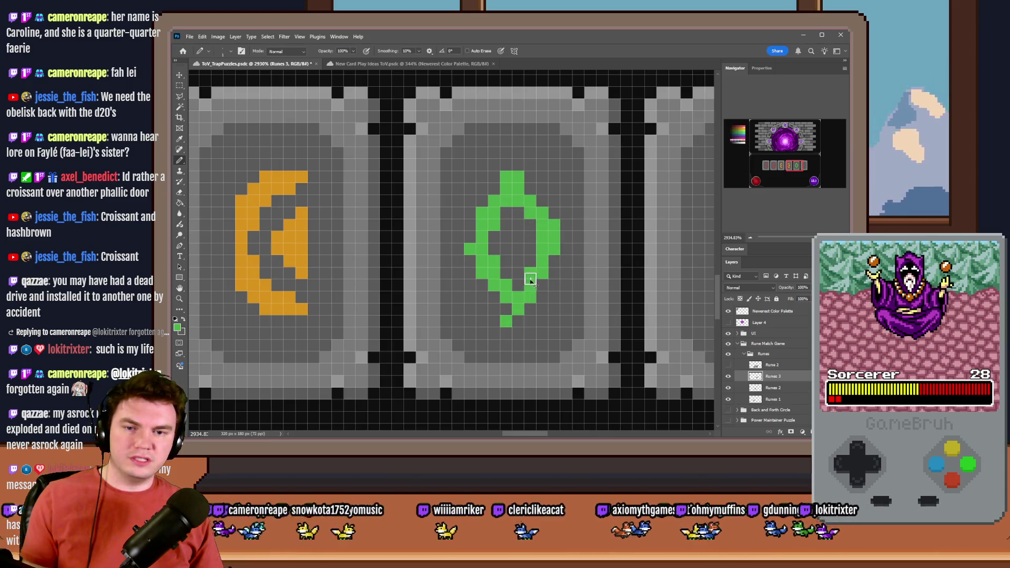
{"action": "key", "text": "ctrl+z"}
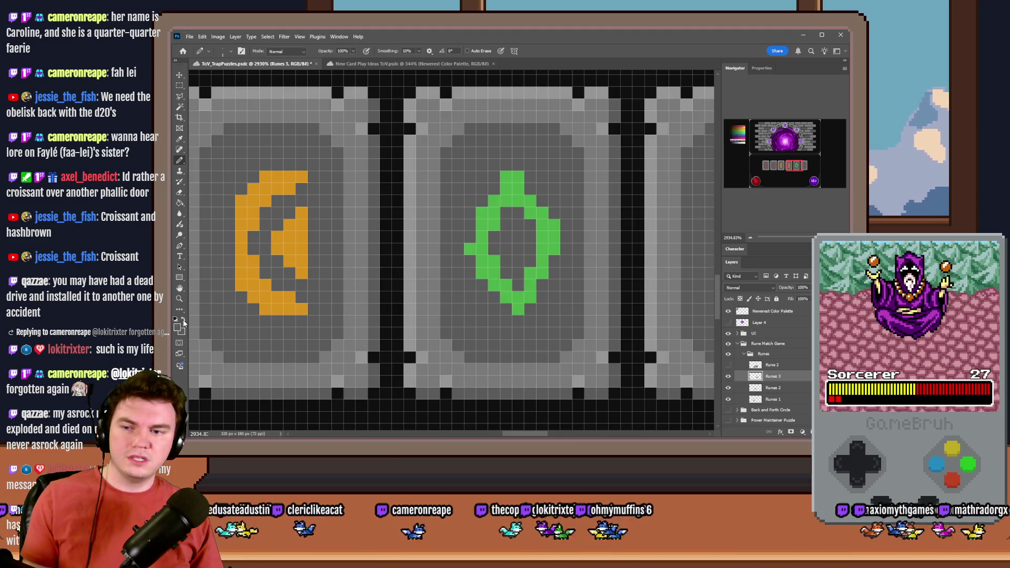
Rework the diamond's lower sides into a closed point and nudge the rune up one pixel.
{"action": "left_click", "coordinate": [498, 215], "text": "alt"}
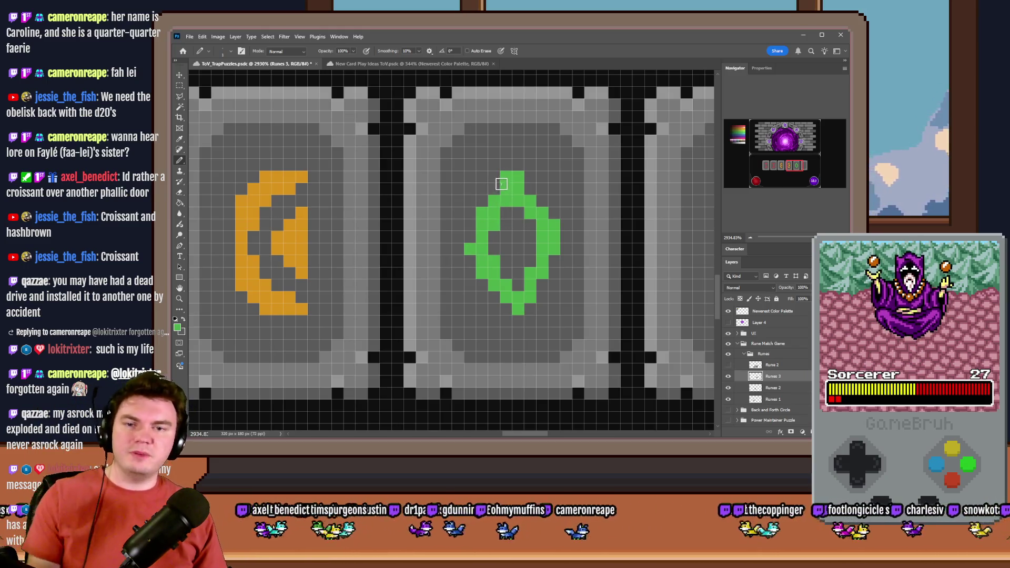
{"action": "mouse_move", "coordinate": [490, 169]}
{"action": "left_mouse_down"}
{"action": "mouse_move", "coordinate": [478, 262]}
{"action": "mouse_move", "coordinate": [513, 279]}
{"action": "mouse_move", "coordinate": [541, 275]}
{"action": "mouse_move", "coordinate": [532, 194]}
{"action": "mouse_move", "coordinate": [532, 291]}
{"action": "mouse_move", "coordinate": [517, 309]}
{"action": "left_mouse_up"}
{"action": "mouse_move", "coordinate": [497, 201]}
{"action": "left_mouse_down"}
{"action": "mouse_move", "coordinate": [522, 200]}
{"action": "mouse_move", "coordinate": [494, 213]}
{"action": "mouse_move", "coordinate": [530, 200]}
{"action": "mouse_move", "coordinate": [554, 262]}
{"action": "left_mouse_up"}
{"action": "mouse_move", "coordinate": [481, 236]}
{"action": "left_mouse_down"}
{"action": "mouse_move", "coordinate": [480, 228]}
{"action": "mouse_move", "coordinate": [479, 271]}
{"action": "mouse_move", "coordinate": [493, 308]}
{"action": "left_mouse_up"}
{"action": "left_click", "coordinate": [543, 273]}
{"action": "left_click_drag", "start_coordinate": [543, 282], "coordinate": [504, 330]}
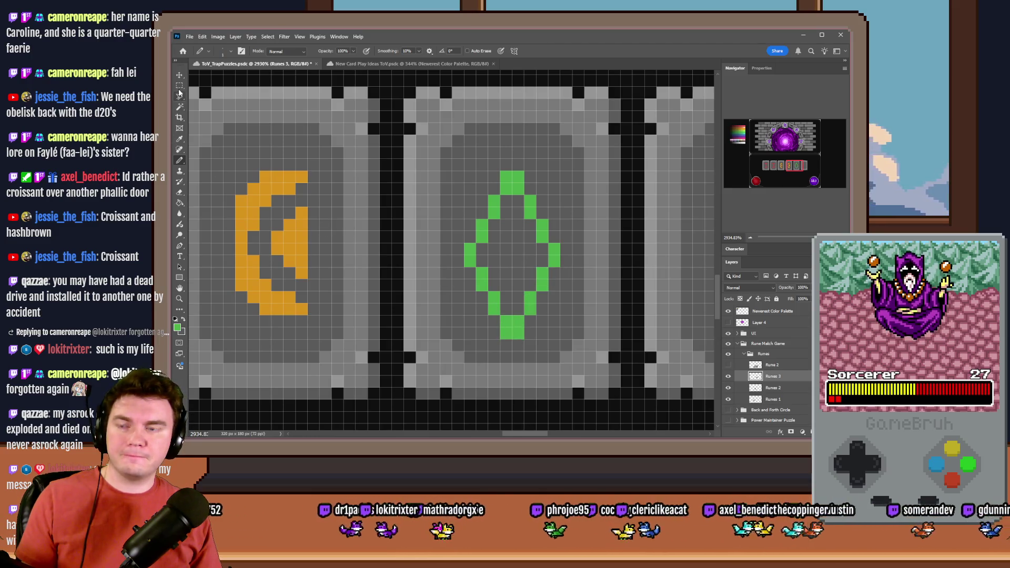
{"action": "key", "text": "ctrl+Up"}
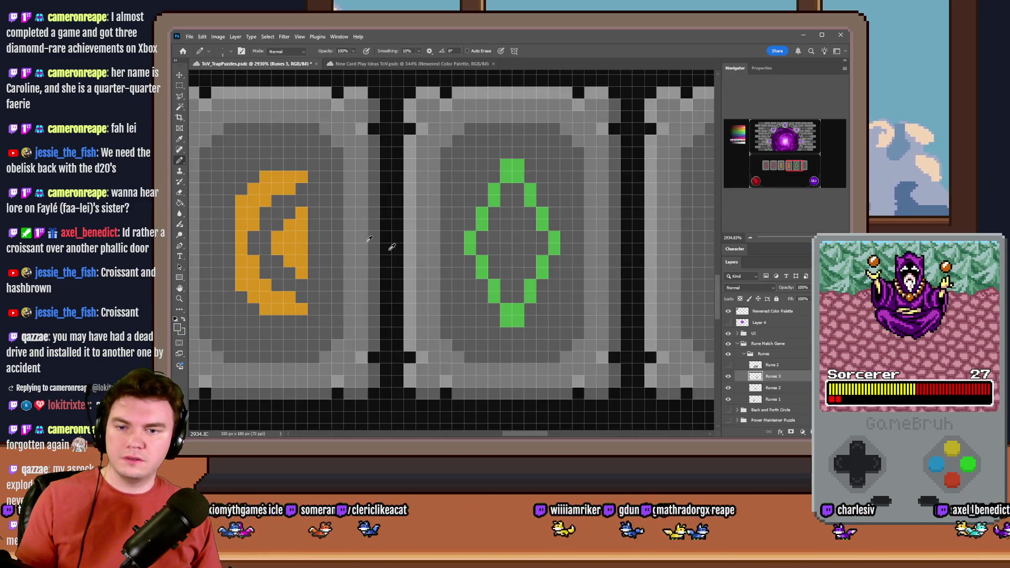
Add a horizontal green bar across the diamond, trimming its overshooting ends.
{"action": "left_click", "coordinate": [466, 245], "text": "alt"}
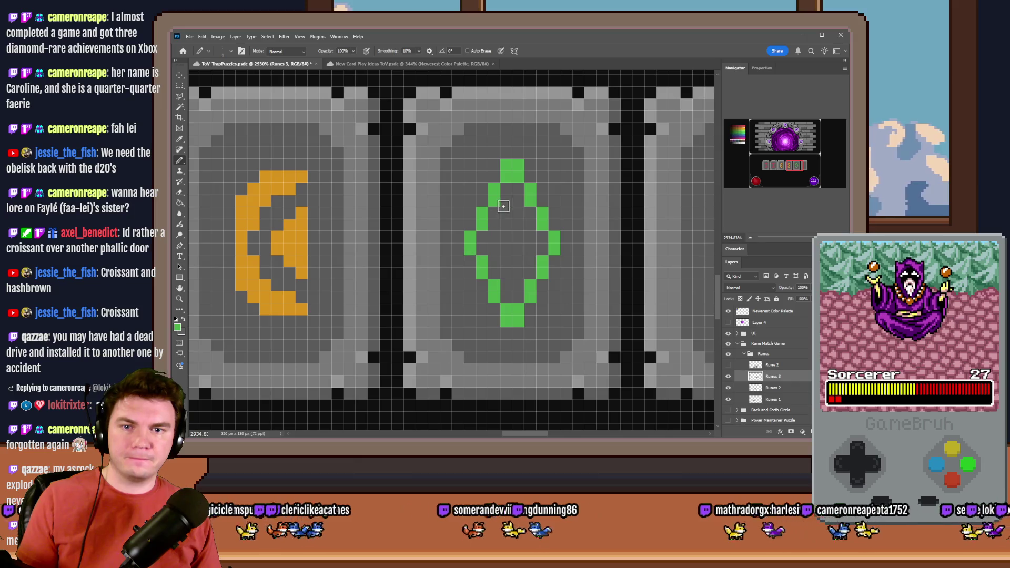
{"action": "left_click", "coordinate": [507, 191]}
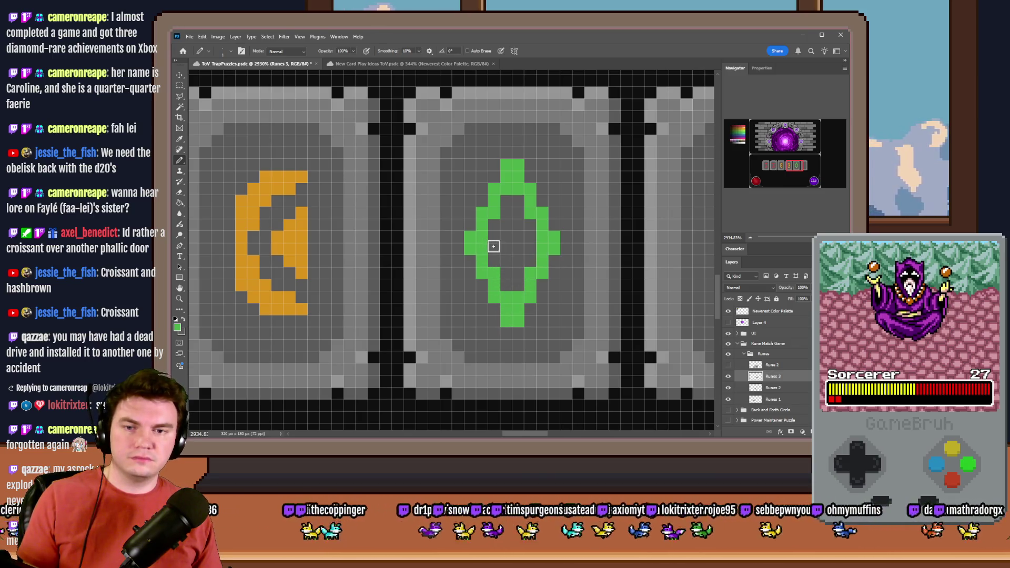
{"action": "mouse_move", "coordinate": [476, 239]}
{"action": "left_mouse_down"}
{"action": "mouse_move", "coordinate": [526, 236]}
{"action": "mouse_move", "coordinate": [433, 237]}
{"action": "mouse_move", "coordinate": [498, 261]}
{"action": "mouse_move", "coordinate": [554, 250]}
{"action": "left_mouse_up"}
{"action": "key", "text": "ctrl+z"}
{"action": "left_click_drag", "start_coordinate": [469, 248], "coordinate": [469, 237]}
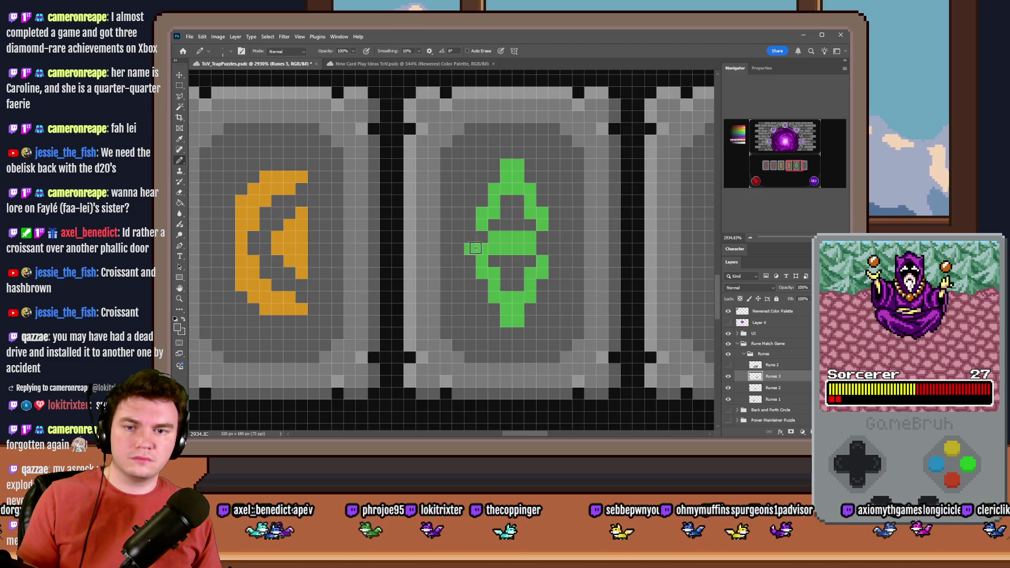
{"action": "left_click", "coordinate": [489, 242], "text": "alt"}
{"action": "left_click", "coordinate": [470, 236]}
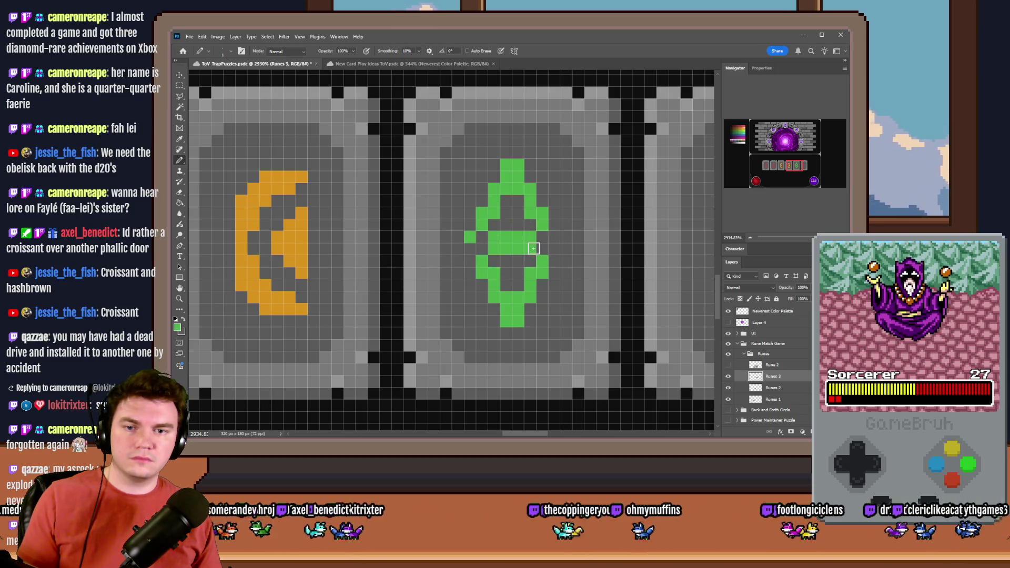
{"action": "scroll", "coordinate": [526, 257], "scroll_direction": "down", "scroll_amount": 10, "text": "alt"}
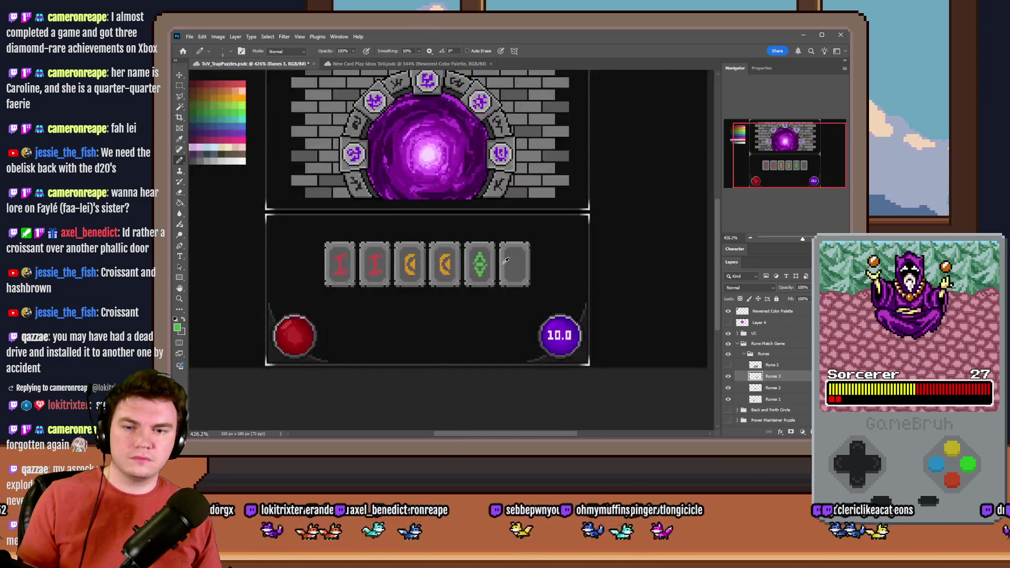
Undo recent rune edits and fill two gaps in the middle band with green.
{"action": "scroll", "coordinate": [498, 268], "scroll_direction": "up", "scroll_amount": 10, "text": "alt"}
{"action": "key", "text": "ctrl+z"}
{"action": "key", "text": "ctrl+shift+z"}
{"action": "key", "text": "ctrl+z"}
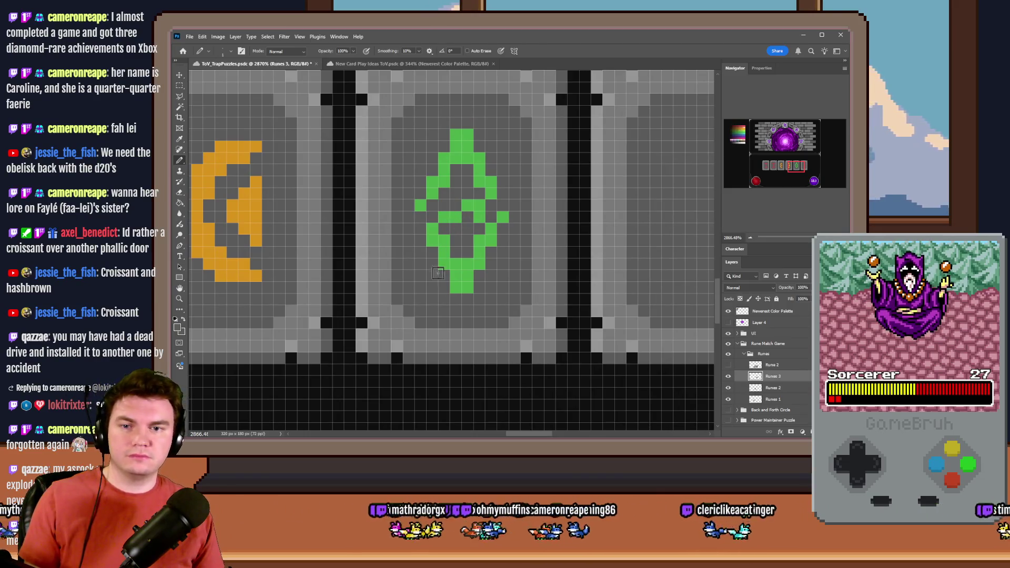
{"action": "key", "text": "ctrl+z"}
{"action": "key", "text": "ctrl+z"}
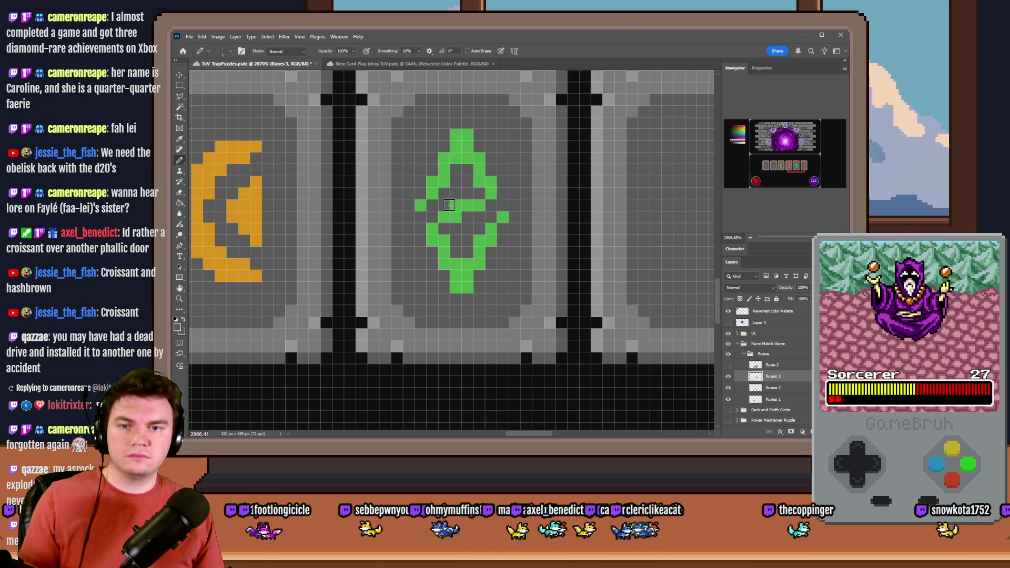
{"action": "left_click_drag", "start_coordinate": [456, 208], "coordinate": [468, 205]}
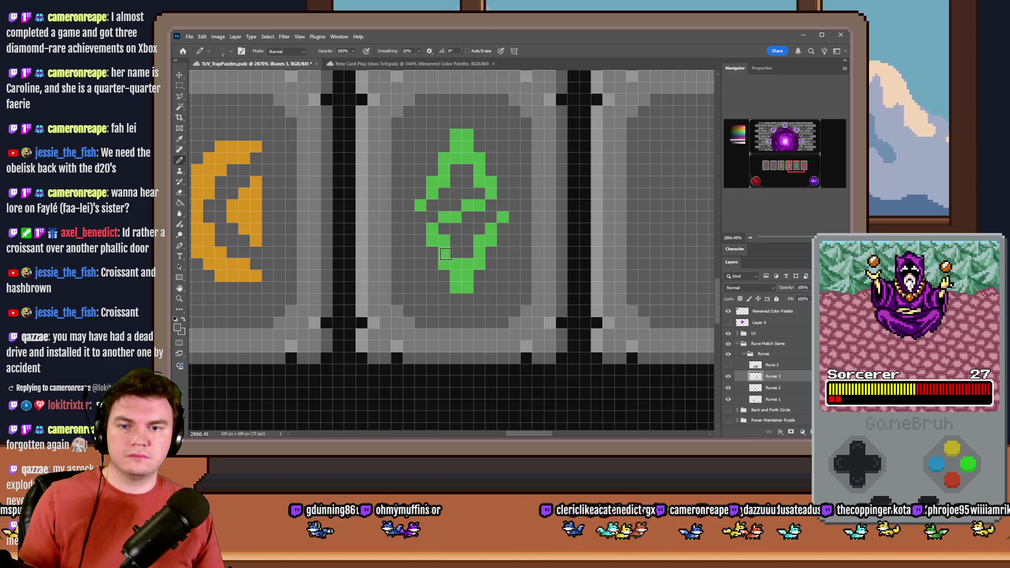
{"action": "scroll", "coordinate": [453, 251], "scroll_direction": "down", "scroll_amount": 3}
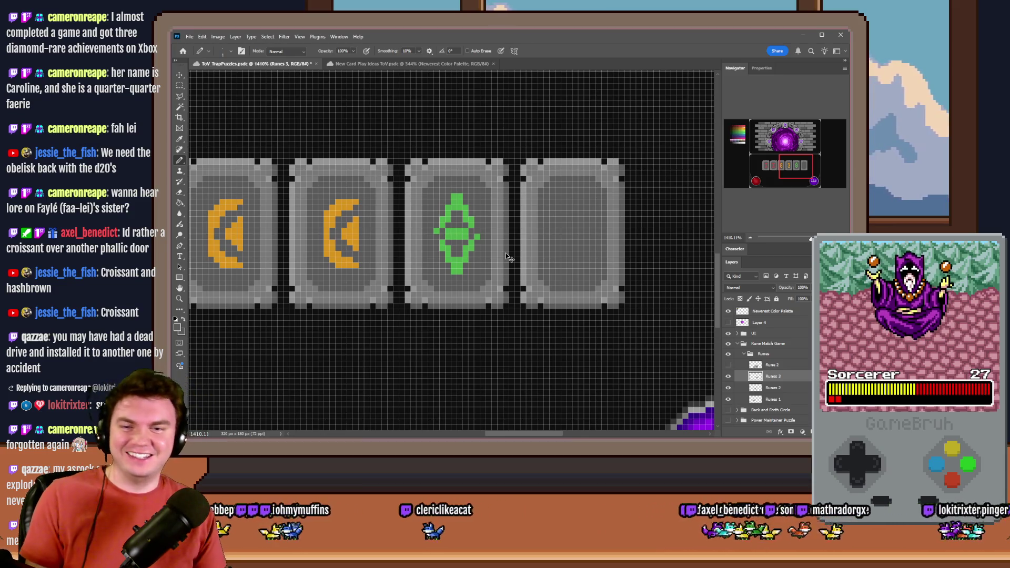
{"action": "scroll", "coordinate": [507, 256], "scroll_direction": "up", "scroll_amount": 5}
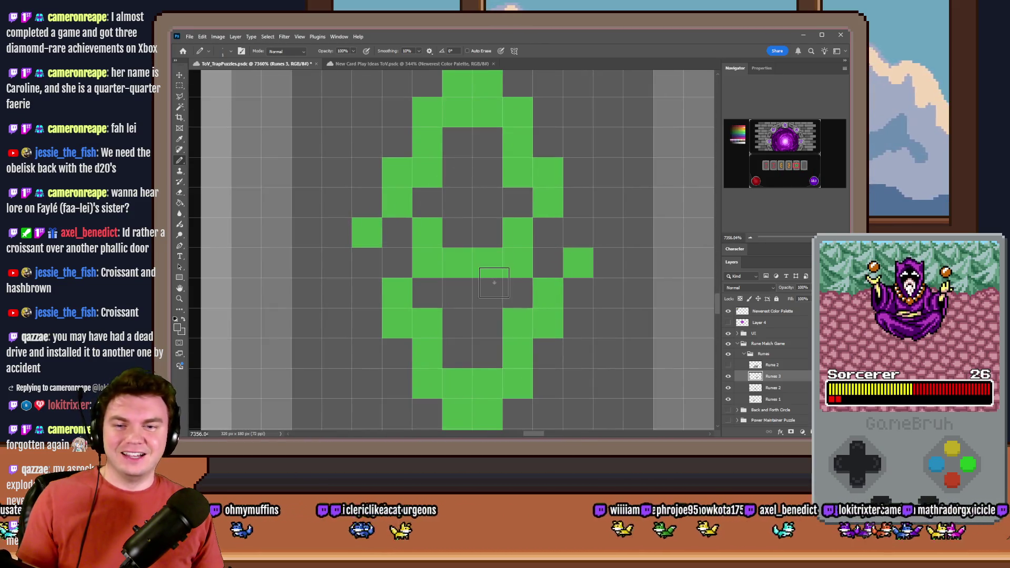
{"action": "scroll", "coordinate": [465, 271], "scroll_direction": "down", "scroll_amount": 6}
{"action": "scroll", "coordinate": [499, 241], "scroll_direction": "down", "scroll_amount": 2}
{"action": "scroll", "coordinate": [505, 243], "scroll_direction": "up", "scroll_amount": 5}
{"action": "scroll", "coordinate": [521, 244], "scroll_direction": "down", "scroll_amount": 5}
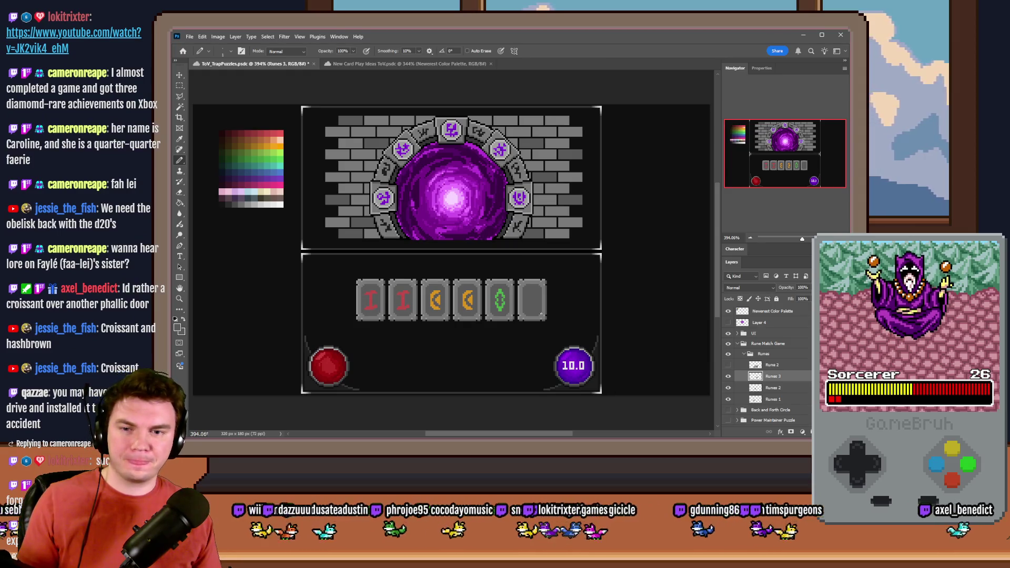
{"action": "scroll", "coordinate": [484, 272], "scroll_direction": "up", "scroll_amount": 5}
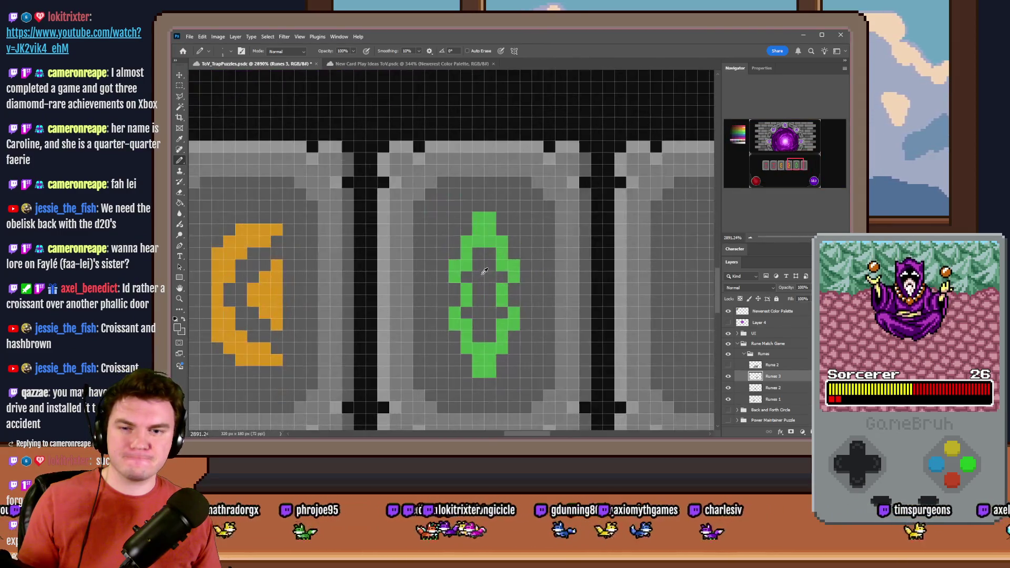
Add green pixels on both sides of the rune and a green bar across its middle.
{"action": "left_click", "coordinate": [773, 169]}
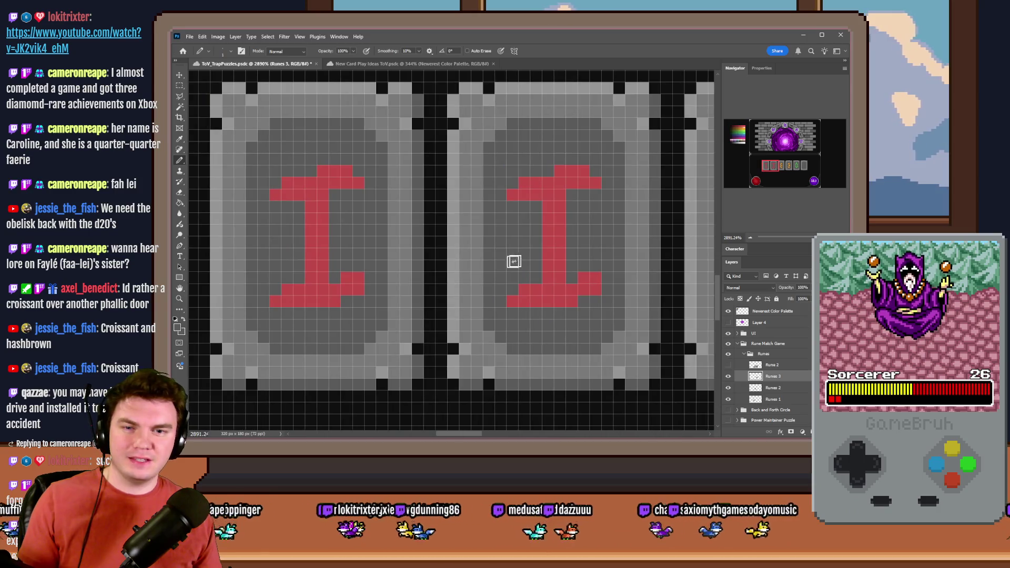
{"action": "left_click_drag", "start_coordinate": [770, 167], "coordinate": [795, 166]}
{"action": "left_click", "coordinate": [475, 190], "text": "alt"}
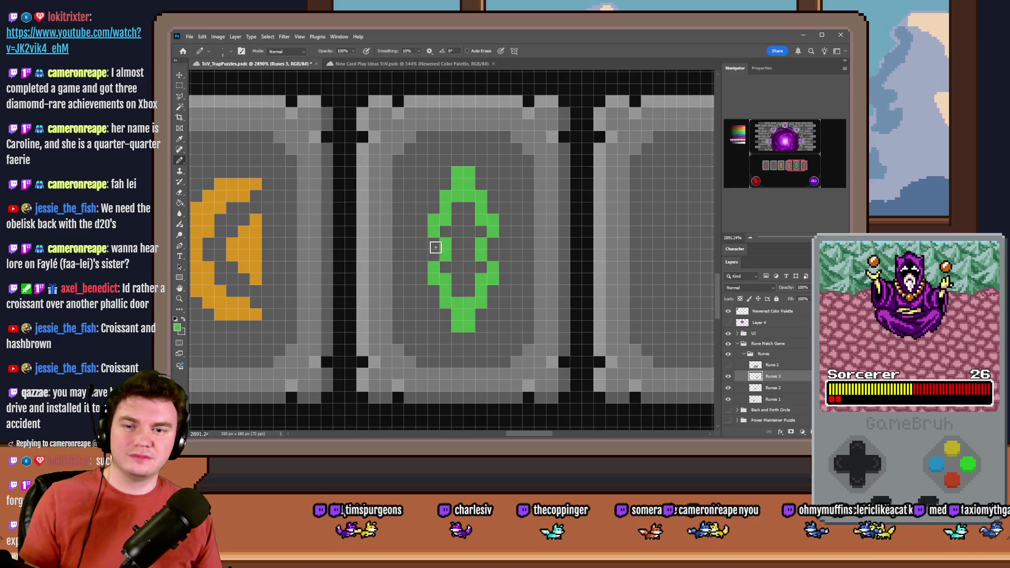
{"action": "left_click", "coordinate": [421, 243]}
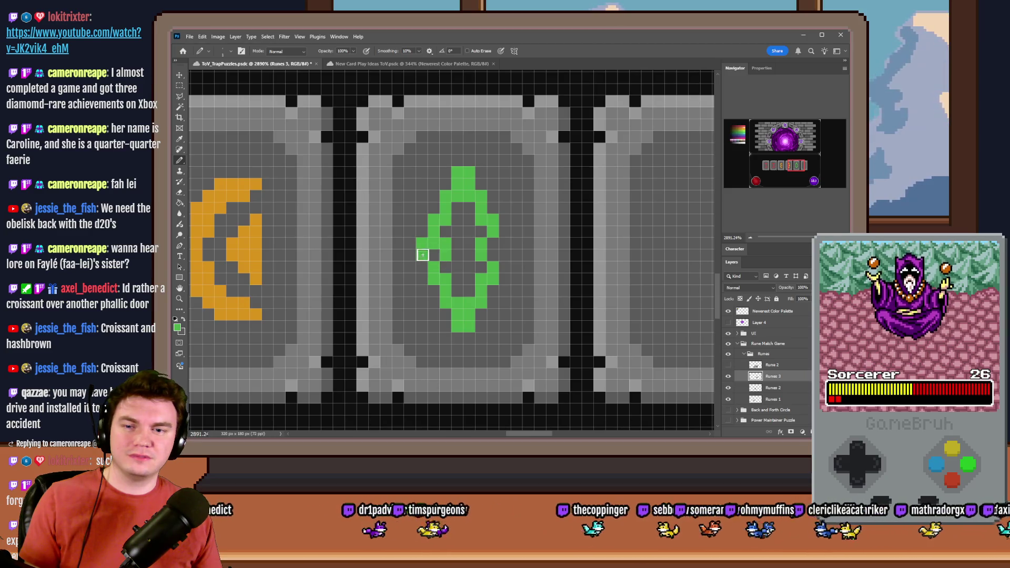
{"action": "left_click", "coordinate": [505, 249]}
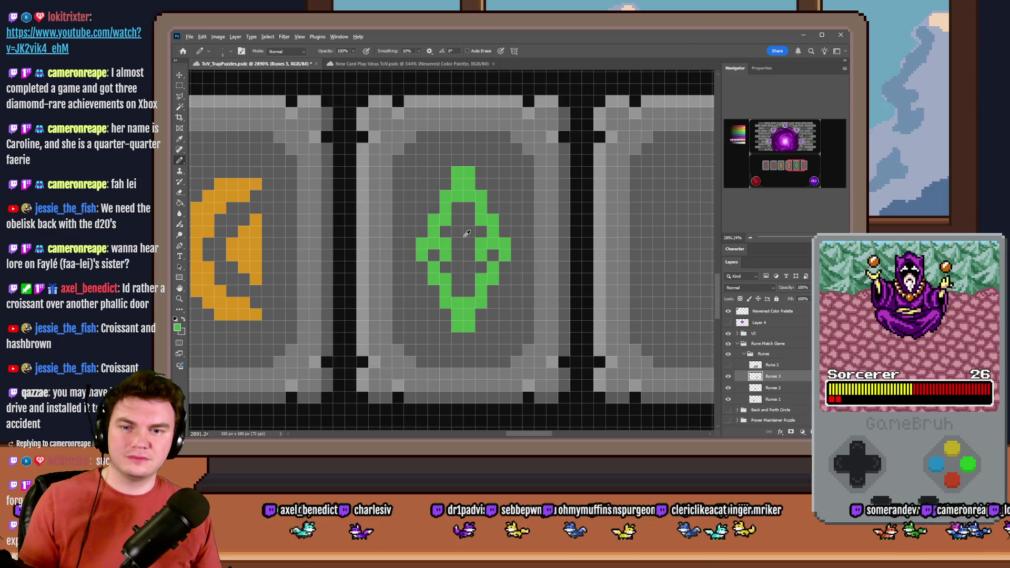
{"action": "left_click_drag", "start_coordinate": [448, 248], "coordinate": [471, 246]}
{"action": "scroll", "coordinate": [469, 275], "scroll_direction": "down", "scroll_amount": 5}
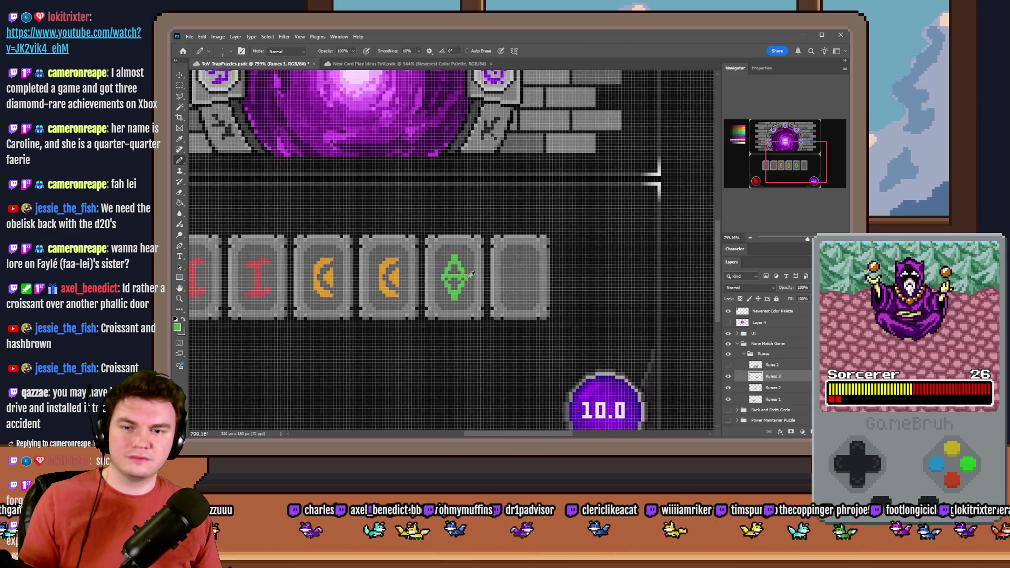
{"action": "scroll", "coordinate": [469, 278], "scroll_direction": "up", "scroll_amount": 3}
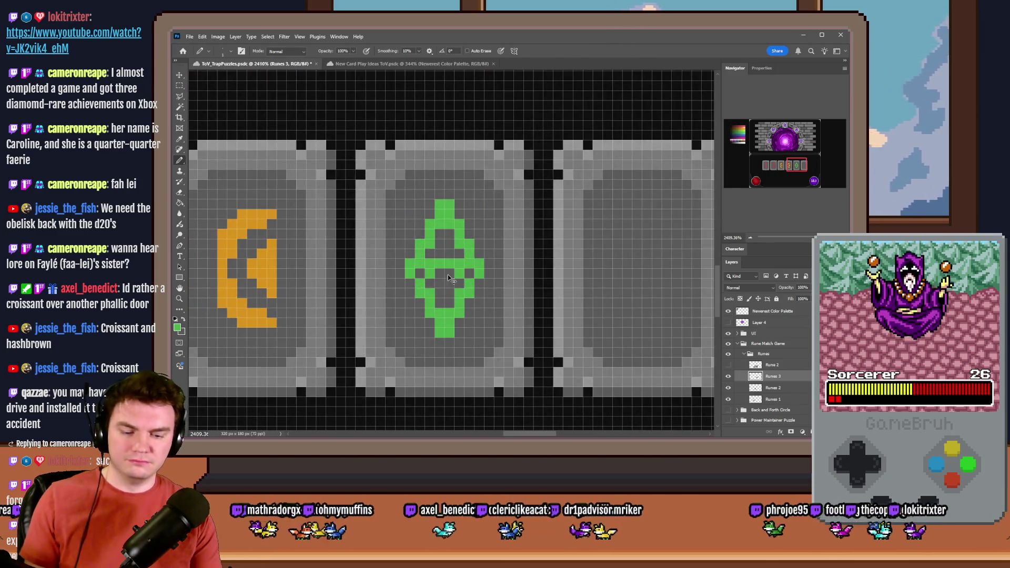
{"action": "scroll", "coordinate": [447, 274], "scroll_direction": "down", "scroll_amount": 5}
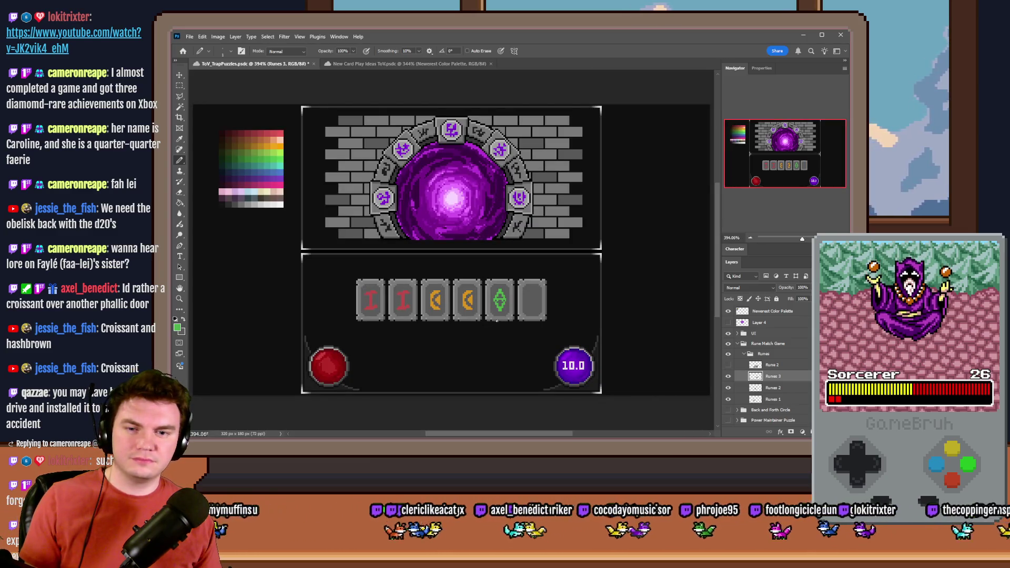
{"action": "scroll", "coordinate": [497, 321], "scroll_direction": "up", "scroll_amount": 5}
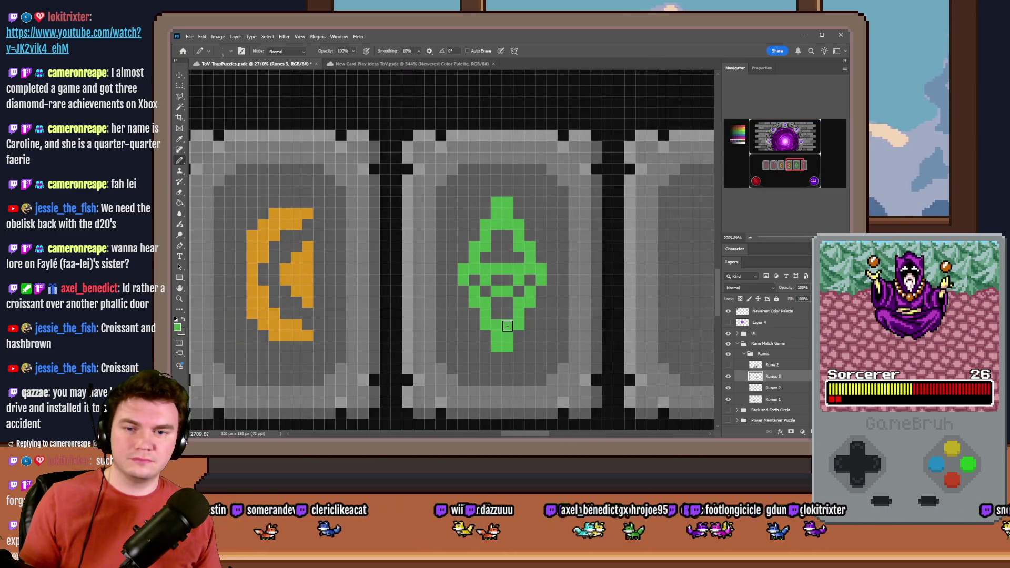
Copy the green diamond rune into the empty sixth tile and merge it into Runes 3.
{"action": "scroll", "coordinate": [497, 327], "scroll_direction": "down", "scroll_amount": 1}
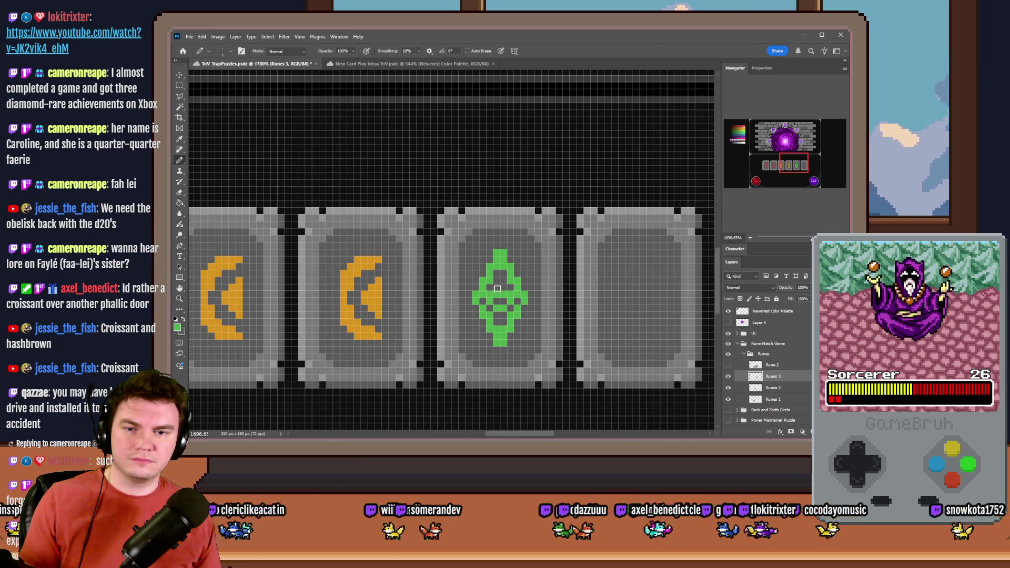
{"action": "scroll", "coordinate": [497, 338], "scroll_direction": "down", "scroll_amount": 3}
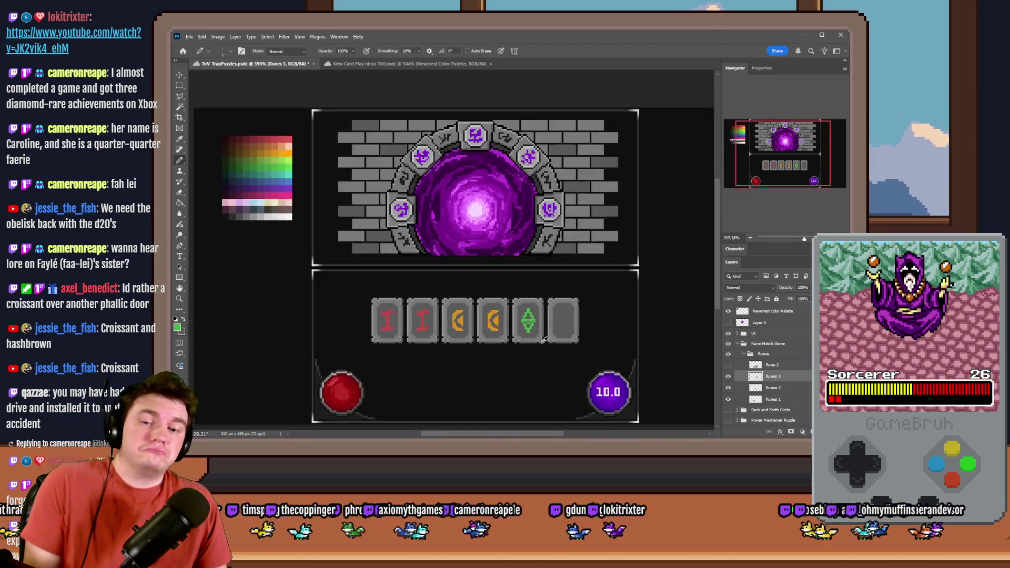
{"action": "scroll", "coordinate": [551, 317], "scroll_direction": "up", "scroll_amount": 4}
{"action": "key", "text": "m"}
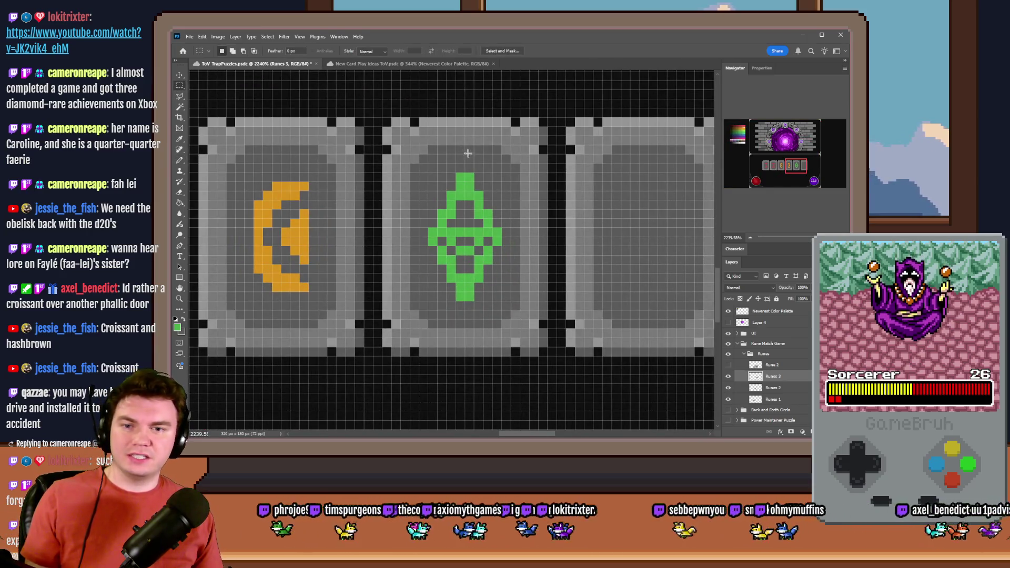
{"action": "key", "text": "ctrl+shift+alt+n"}
{"action": "left_click_drag", "start_coordinate": [458, 275], "coordinate": [642, 275]}
{"action": "key", "text": "ctrl+e"}
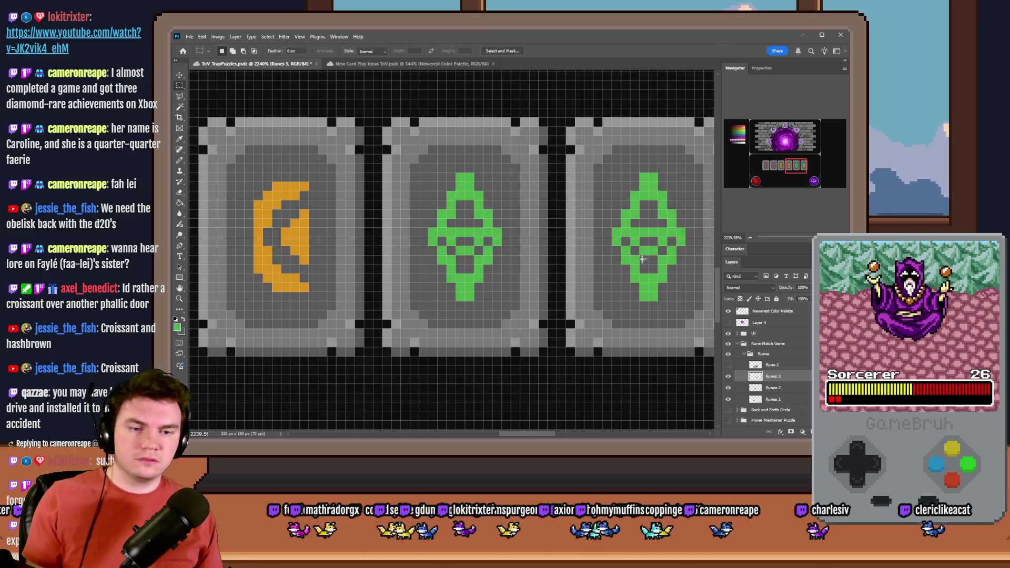
{"action": "scroll", "coordinate": [615, 277], "scroll_direction": "down", "scroll_amount": 2}
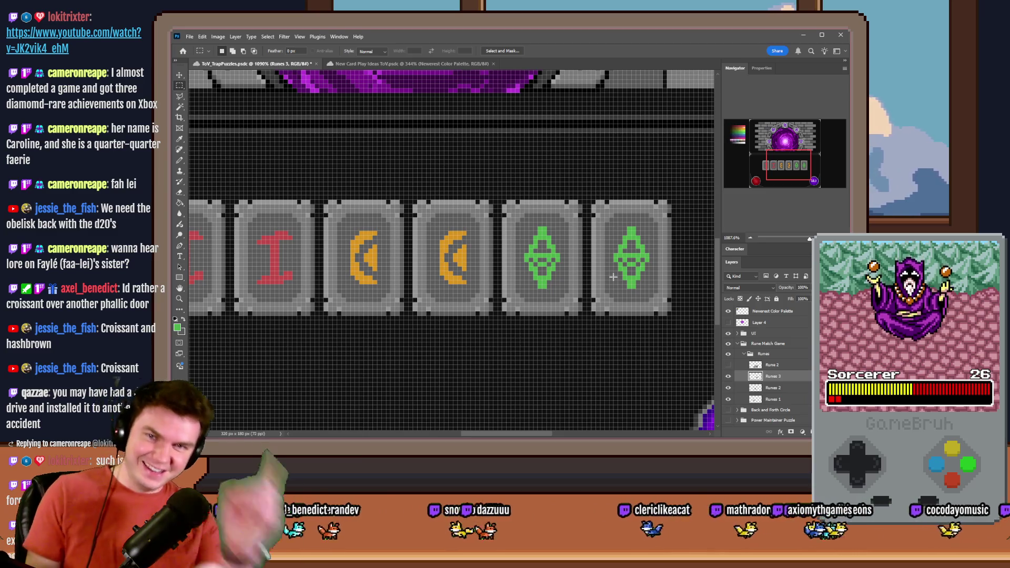
Duplicate the red runes layer with the Rectangular Marquee tool active.
{"action": "left_click", "coordinate": [180, 160]}
{"action": "left_click", "coordinate": [180, 86]}
{"action": "scroll", "coordinate": [495, 260], "scroll_direction": "down", "scroll_amount": 3}
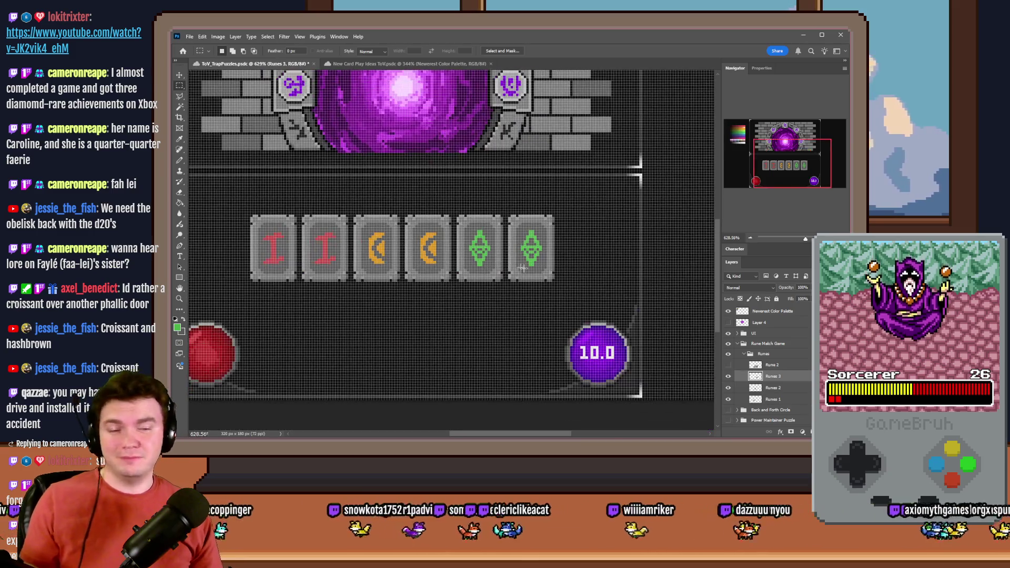
{"action": "left_click", "coordinate": [786, 400]}
{"action": "key", "text": "ctrl+j"}
Rename the copied layer Runes 4, move it into a second row, and fill over its red runes.
{"action": "left_click_drag", "start_coordinate": [786, 399], "coordinate": [790, 377]}
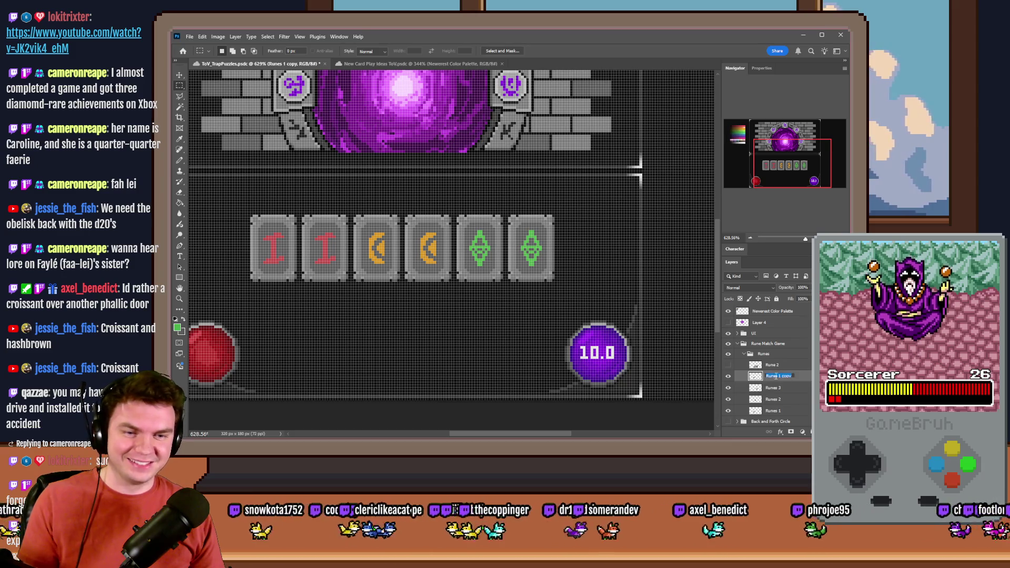
{"action": "key", "text": "Return"}
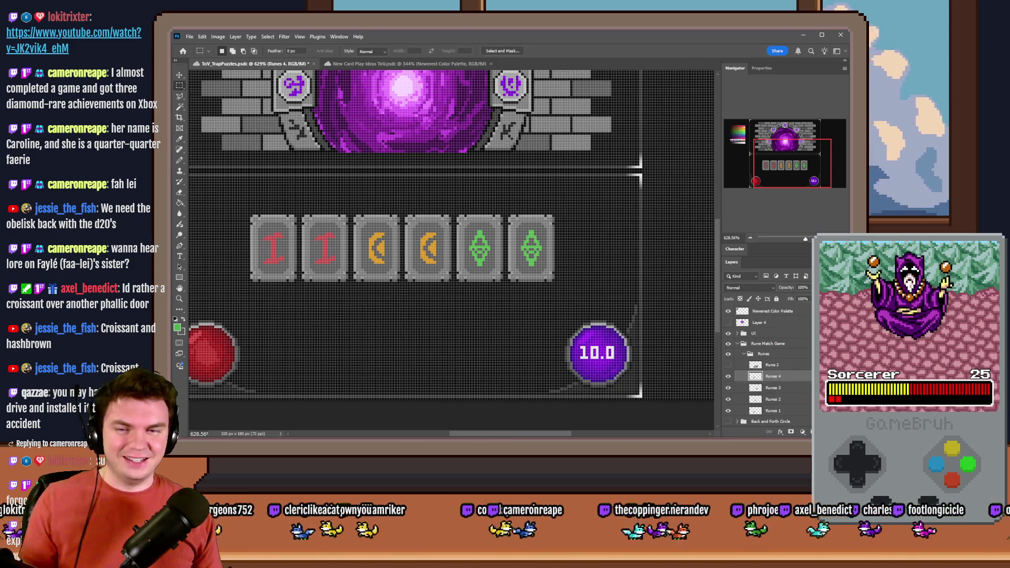
{"action": "left_click_drag", "start_coordinate": [373, 274], "coordinate": [387, 322]}
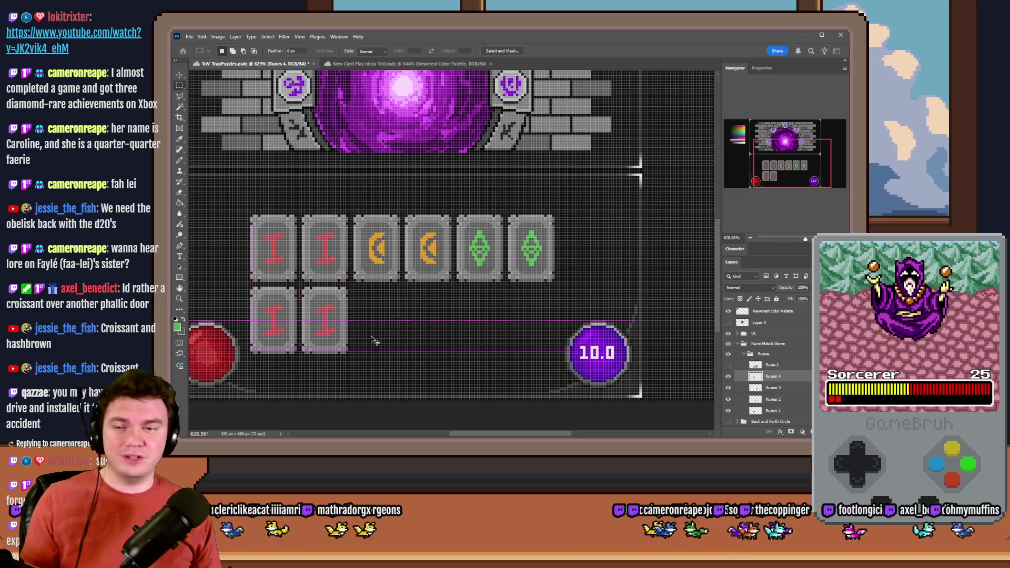
{"action": "scroll", "coordinate": [382, 323], "scroll_direction": "down", "scroll_amount": 1}
{"action": "scroll", "coordinate": [212, 214], "scroll_direction": "up", "scroll_amount": 5}
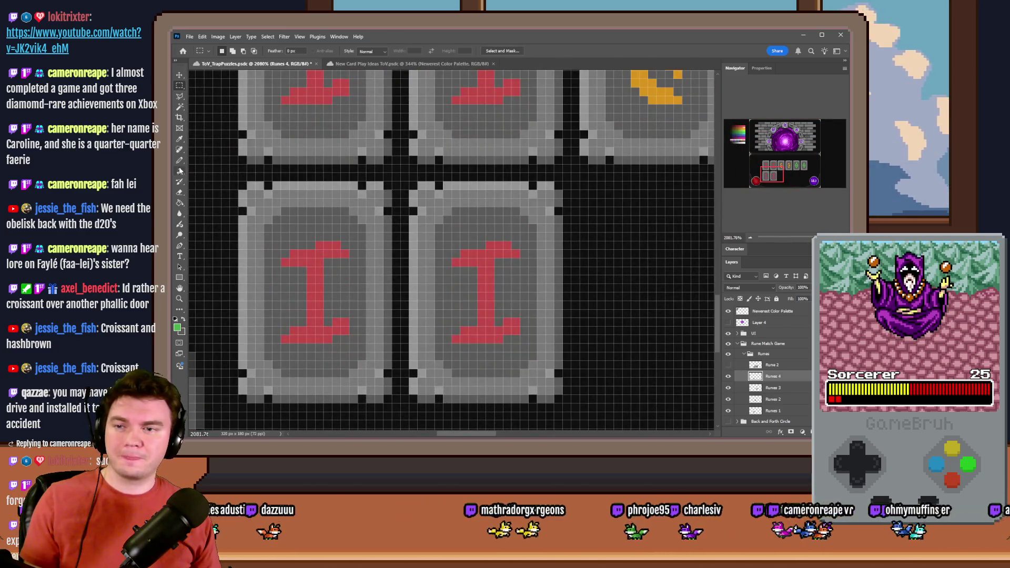
{"action": "left_click", "coordinate": [180, 161]}
{"action": "scroll", "coordinate": [287, 250], "scroll_direction": "up", "scroll_amount": 1}
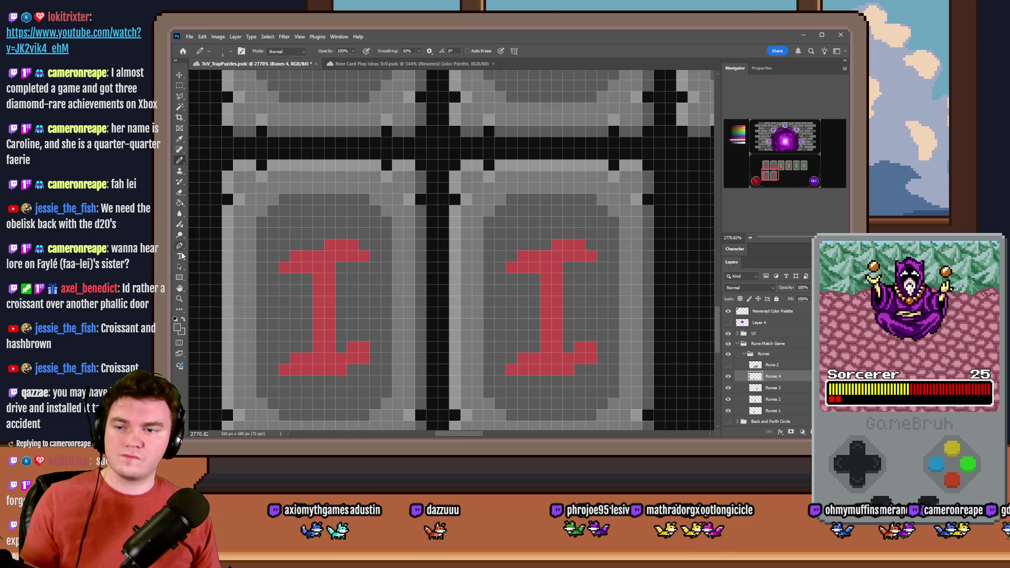
{"action": "left_click", "coordinate": [181, 205]}
{"action": "left_click", "coordinate": [322, 263]}
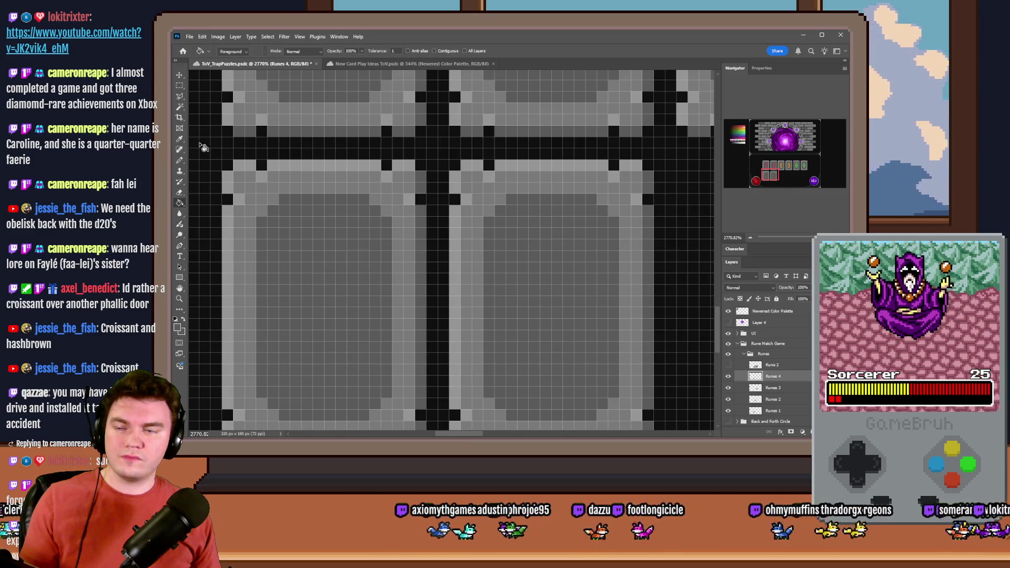
Pick teal from the palette for the Pencil, undoing a stray trial stroke.
{"action": "left_click", "coordinate": [179, 162]}
{"action": "left_click_drag", "start_coordinate": [743, 132], "coordinate": [740, 133]}
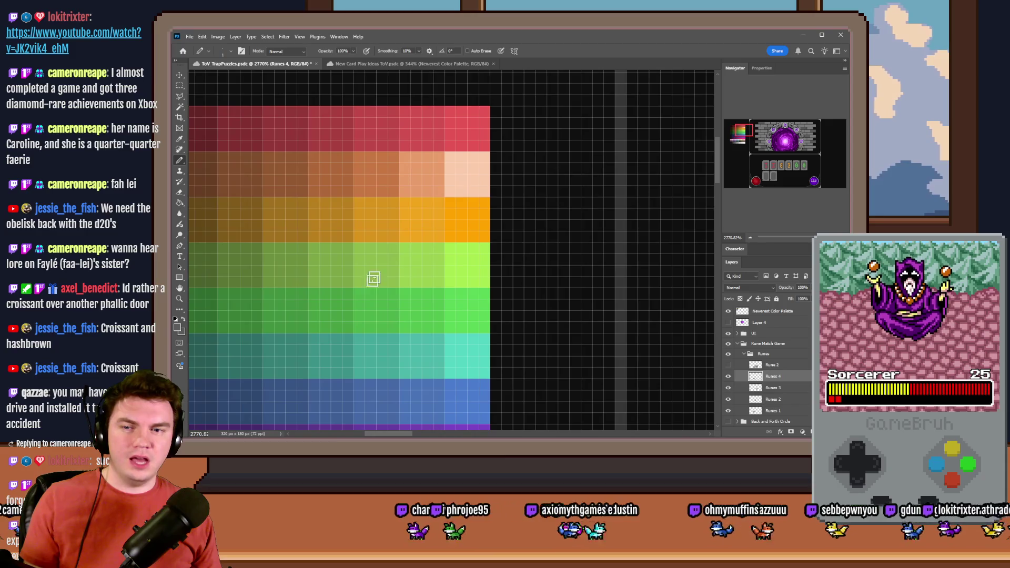
{"action": "scroll", "coordinate": [353, 242], "scroll_direction": "down", "scroll_amount": 2}
{"action": "scroll", "coordinate": [333, 217], "scroll_direction": "down", "scroll_amount": 3}
{"action": "left_click", "coordinate": [338, 234], "text": "alt"}
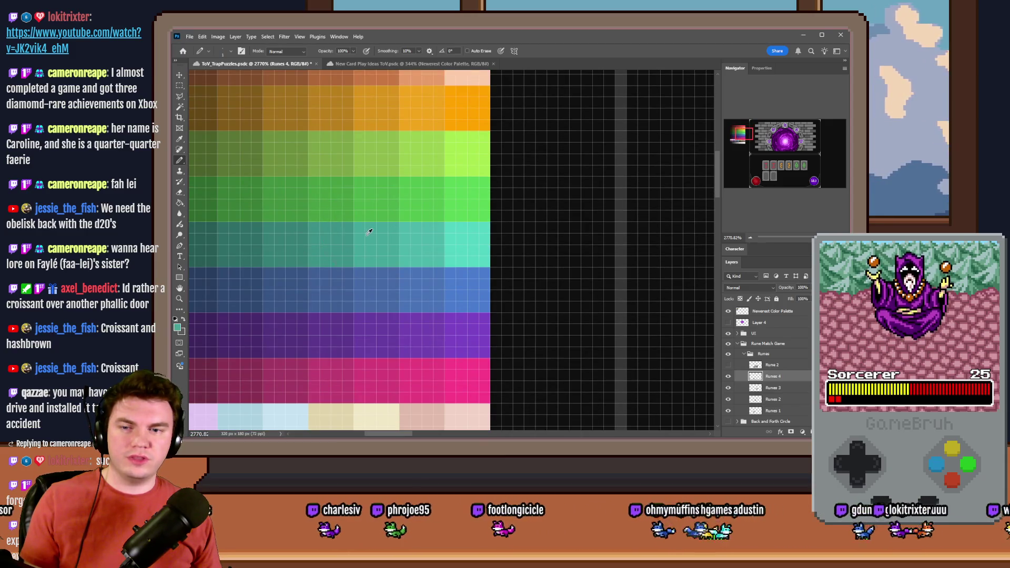
{"action": "left_click", "coordinate": [769, 176]}
{"action": "left_click_drag", "start_coordinate": [492, 240], "coordinate": [481, 200]}
{"action": "key", "text": "ctrl+z"}
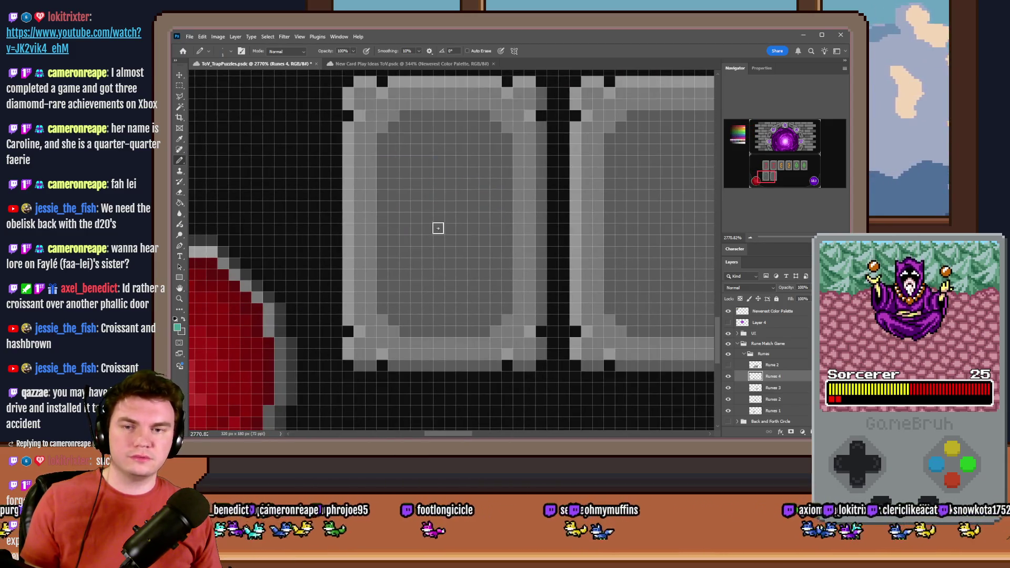
{"action": "scroll", "coordinate": [422, 207], "scroll_direction": "down", "scroll_amount": 1}
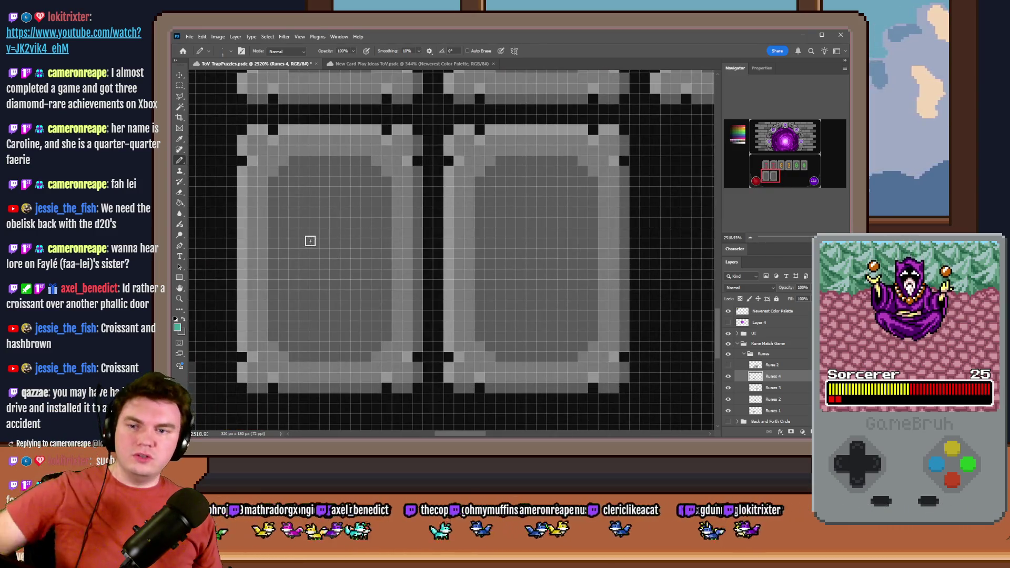
Draw a teal V rune with a thickened stem in the left tile.
{"action": "left_click_drag", "start_coordinate": [292, 213], "coordinate": [335, 294]}
{"action": "left_click", "coordinate": [370, 210], "text": "shift"}
{"action": "key", "text": "ctrl+z"}
{"action": "key", "text": "ctrl+z"}
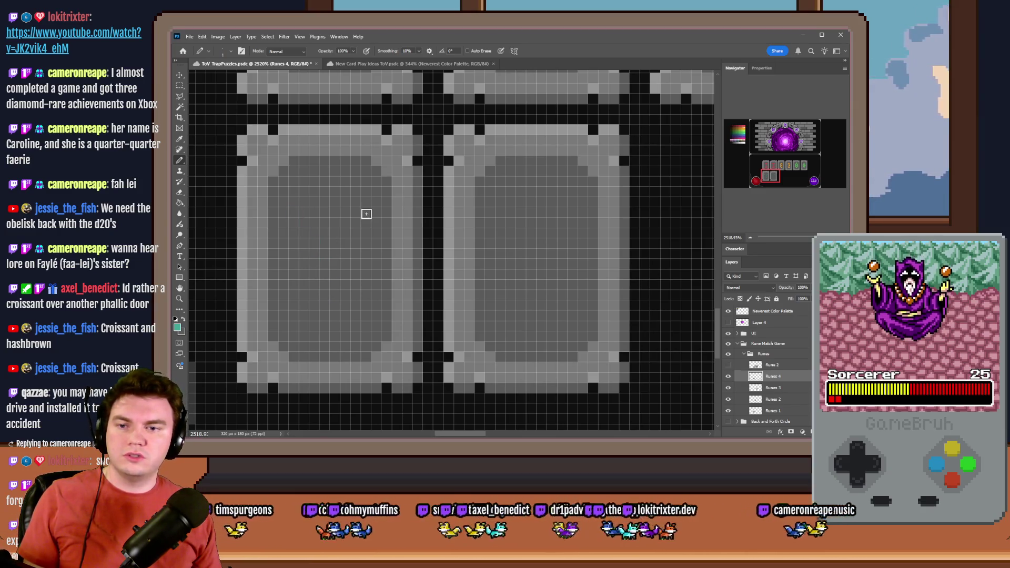
{"action": "left_click_drag", "start_coordinate": [366, 213], "coordinate": [330, 302]}
{"action": "left_click_drag", "start_coordinate": [293, 213], "coordinate": [322, 273]}
{"action": "mouse_move", "coordinate": [299, 216]}
{"action": "left_mouse_down"}
{"action": "mouse_move", "coordinate": [327, 286]}
{"action": "mouse_move", "coordinate": [363, 213]}
{"action": "mouse_move", "coordinate": [315, 316]}
{"action": "left_mouse_up"}
{"action": "left_click_drag", "start_coordinate": [303, 259], "coordinate": [303, 278]}
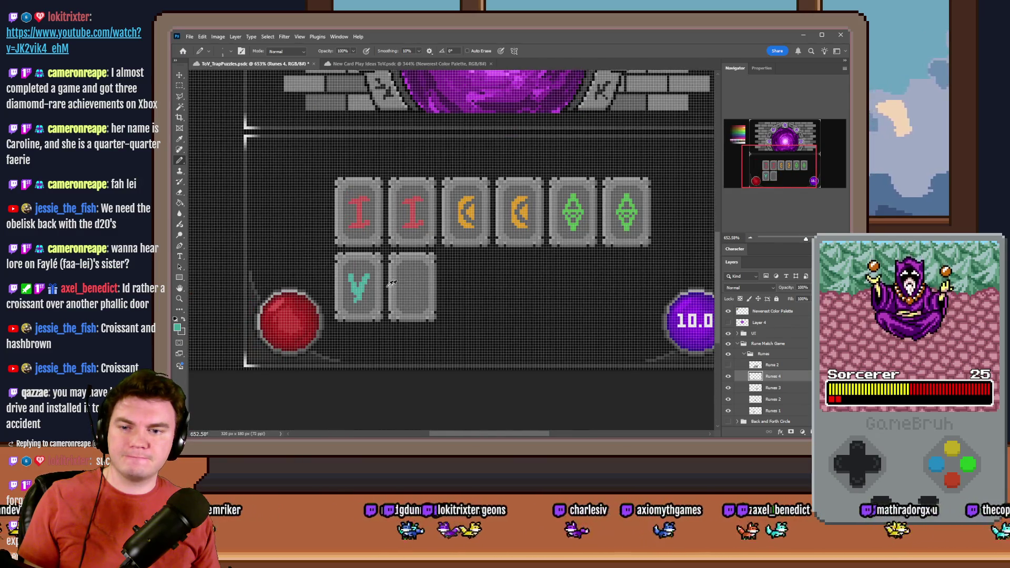
Copy the teal rune into the right tile and merge the copy into Runes 4.
{"action": "scroll", "coordinate": [398, 282], "scroll_direction": "up", "scroll_amount": 5}
{"action": "left_click", "coordinate": [179, 85]}
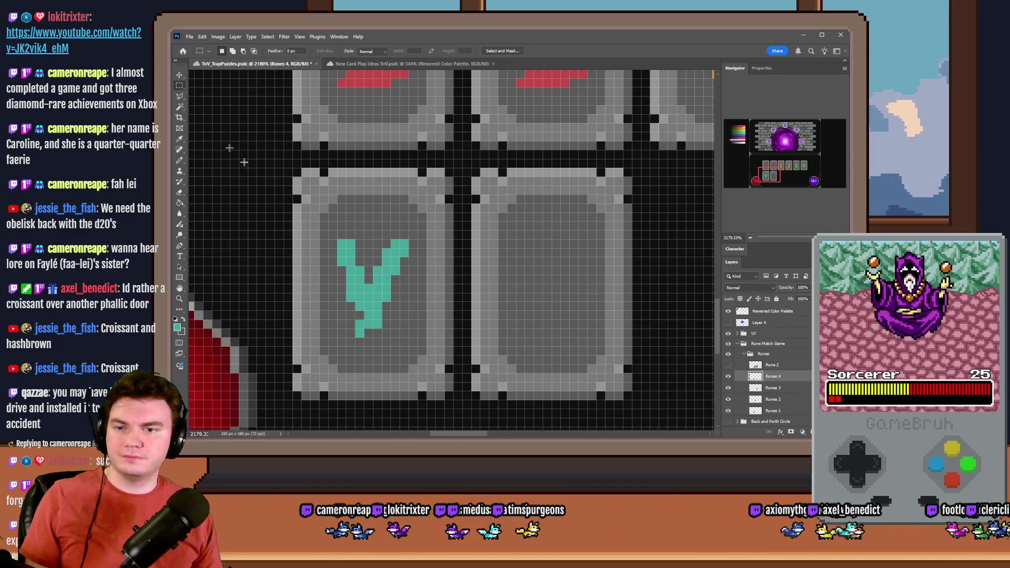
{"action": "mouse_move", "coordinate": [338, 239]}
{"action": "left_mouse_down"}
{"action": "mouse_move", "coordinate": [368, 202]}
{"action": "mouse_move", "coordinate": [381, 311]}
{"action": "mouse_move", "coordinate": [378, 334]}
{"action": "mouse_move", "coordinate": [363, 329]}
{"action": "left_mouse_up"}
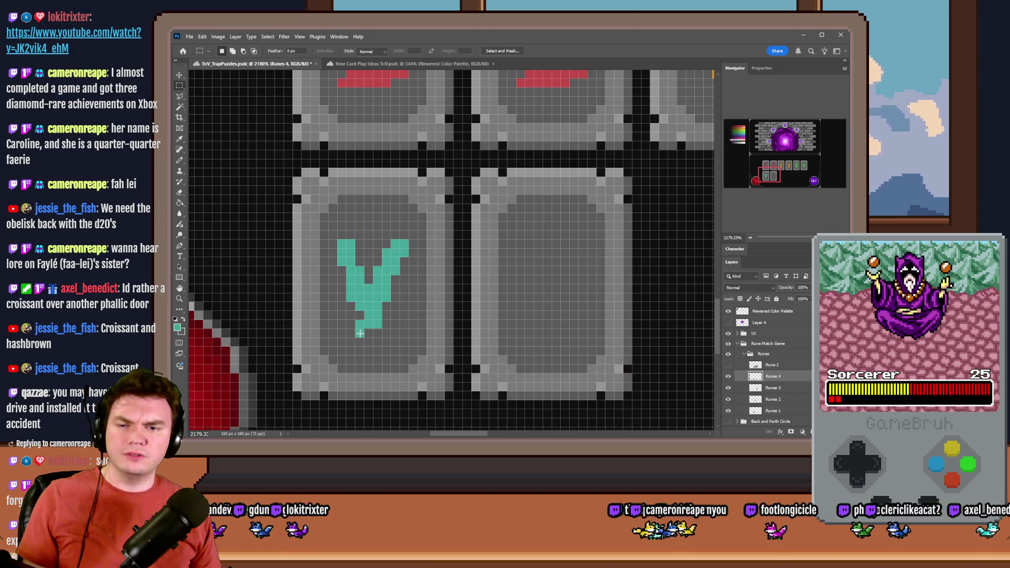
{"action": "mouse_move", "coordinate": [338, 240]}
{"action": "left_mouse_down"}
{"action": "mouse_move", "coordinate": [402, 311]}
{"action": "mouse_move", "coordinate": [400, 328]}
{"action": "left_mouse_up"}
{"action": "key", "text": "ctrl+j"}
{"action": "left_click_drag", "start_coordinate": [373, 293], "coordinate": [552, 293]}
{"action": "key", "text": "ctrl+e"}
{"action": "scroll", "coordinate": [440, 299], "scroll_direction": "down", "scroll_amount": 3}
{"action": "scroll", "coordinate": [440, 300], "scroll_direction": "down", "scroll_amount": 3}
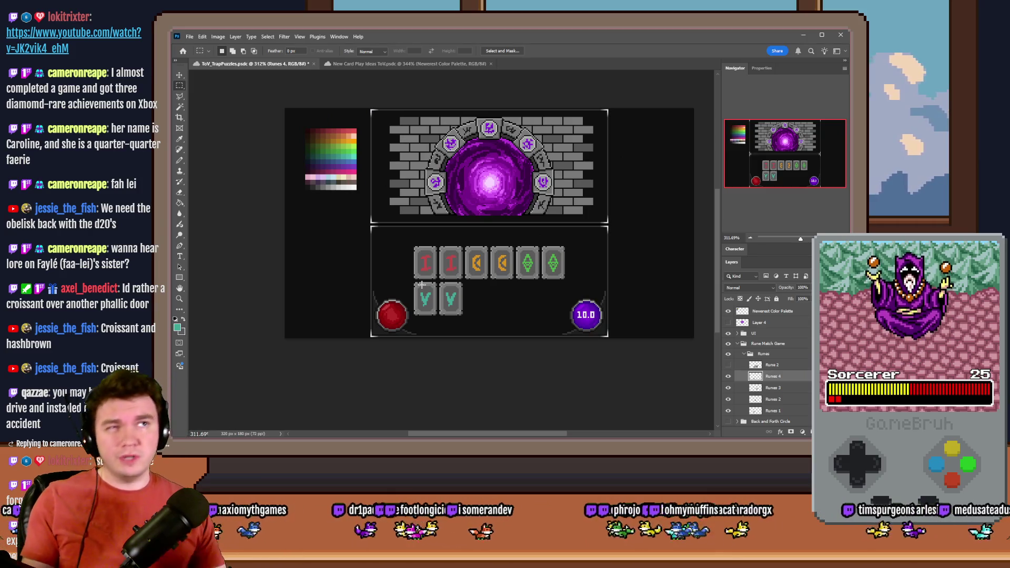
{"action": "scroll", "coordinate": [423, 324], "scroll_direction": "up", "scroll_amount": 4}
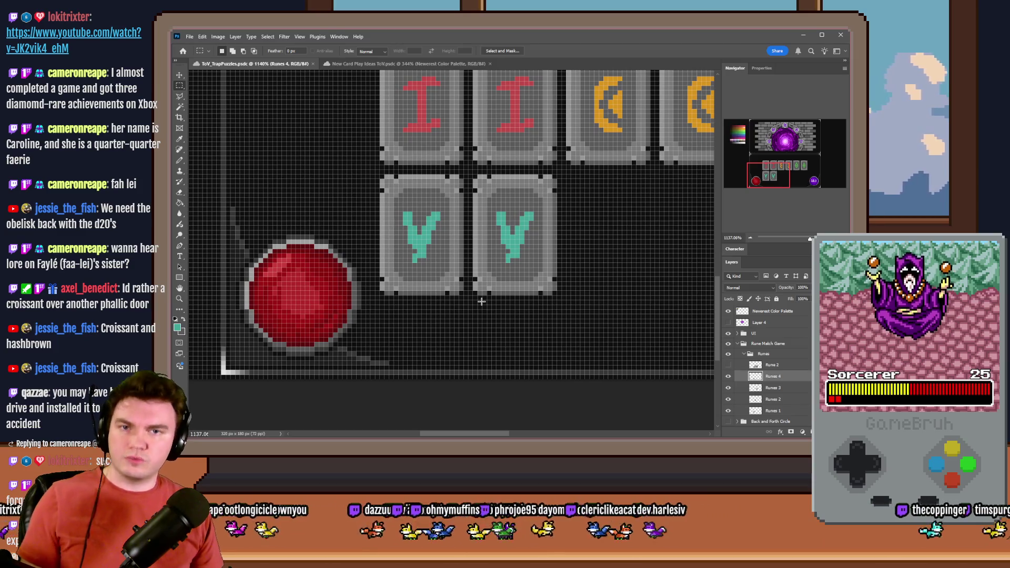
{"action": "scroll", "coordinate": [475, 295], "scroll_direction": "down", "scroll_amount": 2}
{"action": "scroll", "coordinate": [463, 284], "scroll_direction": "up", "scroll_amount": 4}
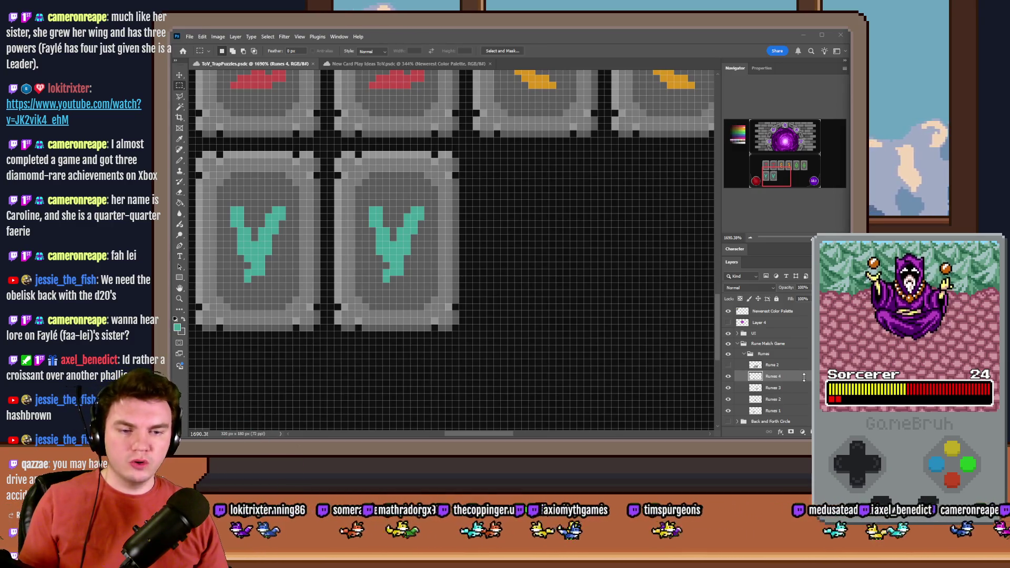
Duplicate the rune tiles layer as Runes 5 and shift it 30 px right.
{"action": "key", "text": "ctrl+j"}
{"action": "double_click", "coordinate": [783, 376]}
{"action": "type", "text": "Runes 5"}
{"action": "key", "text": "Return"}
{"action": "left_click_drag", "start_coordinate": [263, 284], "coordinate": [541, 302]}
Pick blue and fill over the teal runes so both copied tiles are blank.
{"action": "left_click", "coordinate": [180, 160]}
{"action": "left_click_drag", "start_coordinate": [776, 171], "coordinate": [740, 135]}
{"action": "left_click", "coordinate": [442, 222], "text": "alt"}
{"action": "left_click_drag", "start_coordinate": [779, 167], "coordinate": [786, 177]}
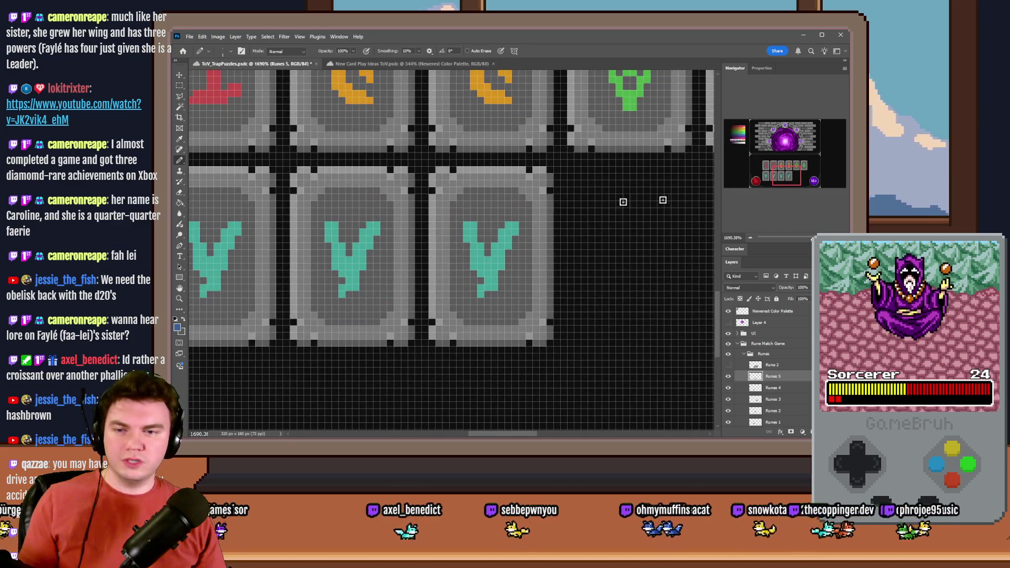
{"action": "scroll", "coordinate": [328, 242], "scroll_direction": "up", "scroll_amount": 2}
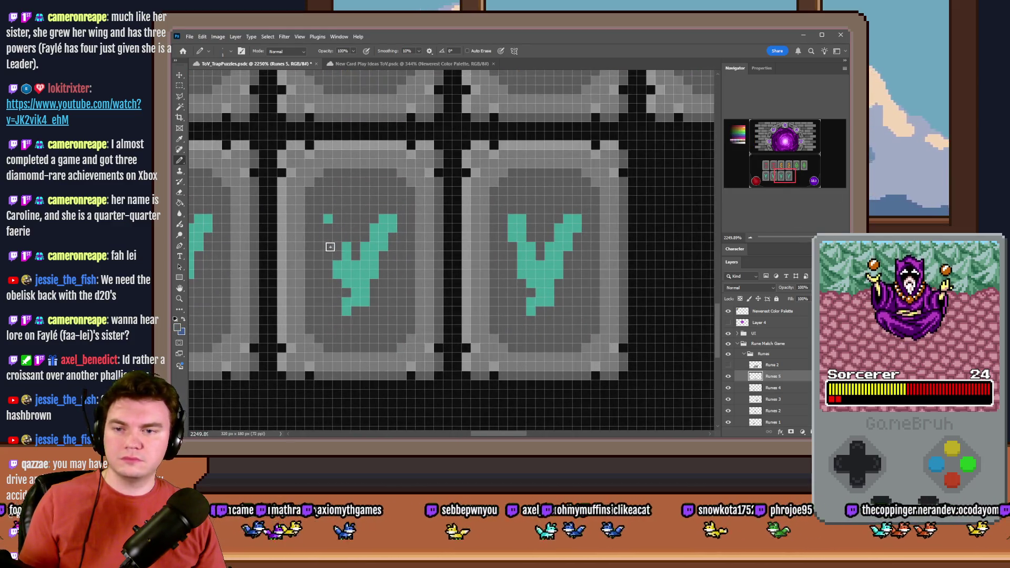
{"action": "left_click", "coordinate": [179, 202]}
{"action": "left_click", "coordinate": [342, 223]}
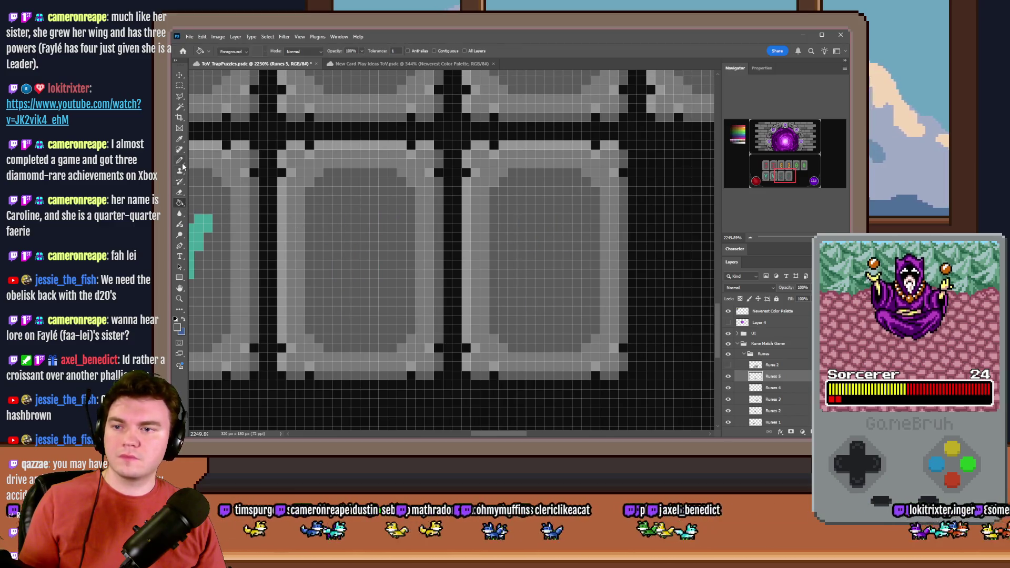
{"action": "left_click", "coordinate": [179, 161]}
{"action": "scroll", "coordinate": [395, 222], "scroll_direction": "down", "scroll_amount": 2}
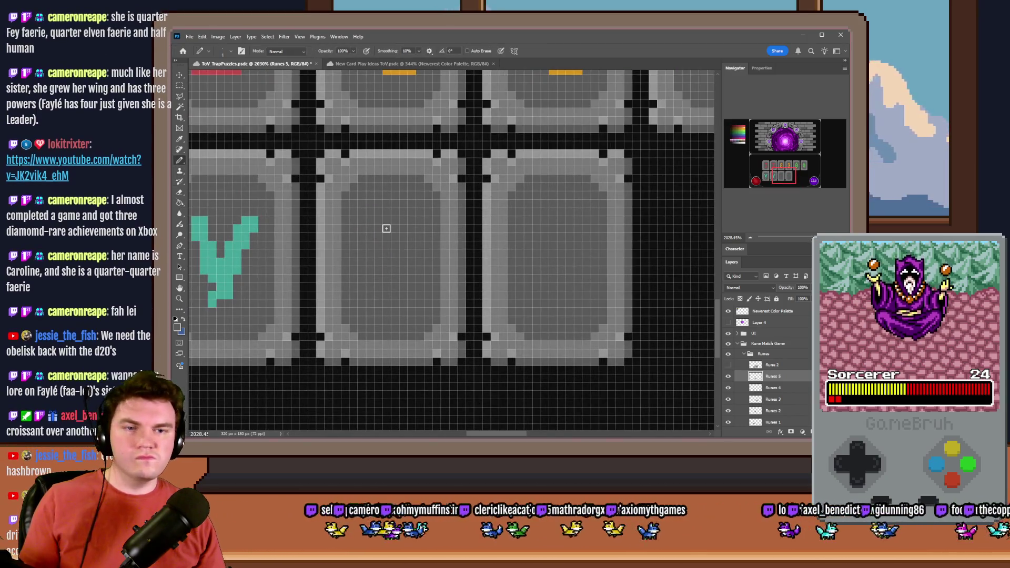
{"action": "scroll", "coordinate": [409, 297], "scroll_direction": "down", "scroll_amount": 3}
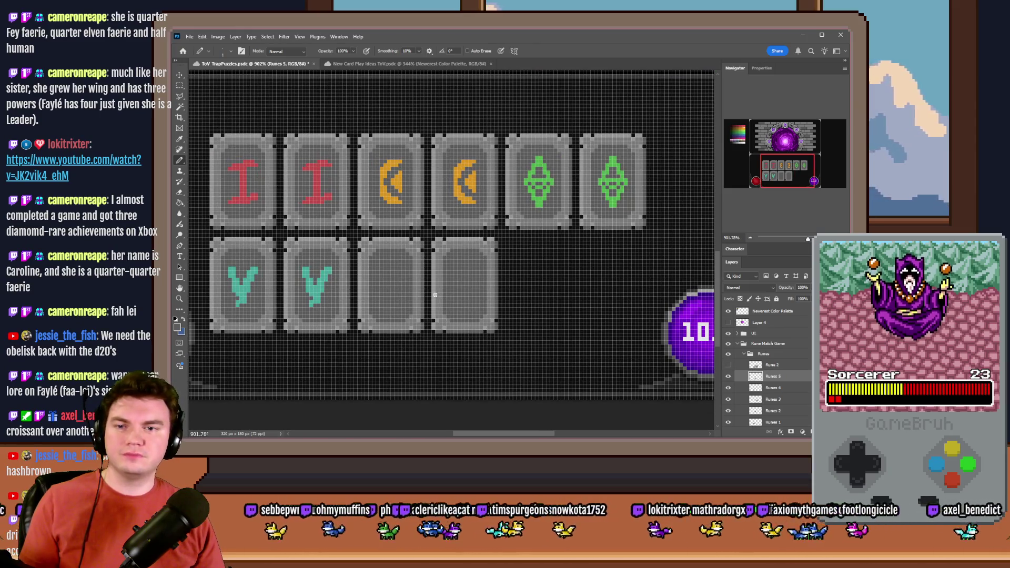
{"action": "scroll", "coordinate": [368, 292], "scroll_direction": "up", "scroll_amount": 4}
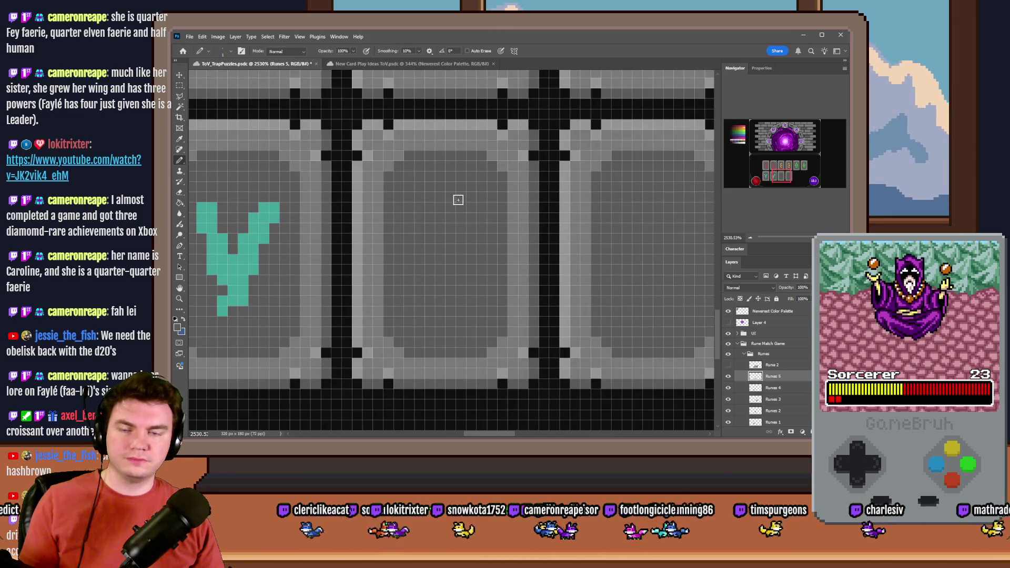
Sketch a blue U-shaped rune with a central stem and lower legs in the empty tile.
{"action": "mouse_move", "coordinate": [444, 196]}
{"action": "left_mouse_down"}
{"action": "mouse_move", "coordinate": [415, 227]}
{"action": "mouse_move", "coordinate": [475, 273]}
{"action": "mouse_move", "coordinate": [460, 202]}
{"action": "mouse_move", "coordinate": [453, 266]}
{"action": "mouse_move", "coordinate": [462, 242]}
{"action": "left_mouse_up"}
{"action": "key", "text": "ctrl+z"}
{"action": "key", "text": "ctrl+z"}
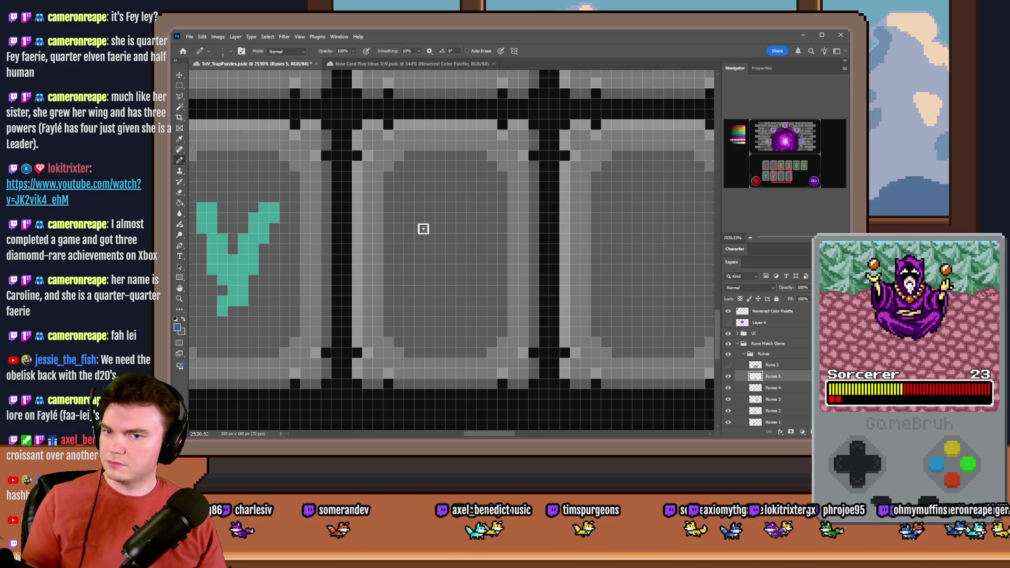
{"action": "mouse_move", "coordinate": [409, 205]}
{"action": "left_mouse_down"}
{"action": "mouse_move", "coordinate": [415, 232]}
{"action": "mouse_move", "coordinate": [482, 205]}
{"action": "mouse_move", "coordinate": [438, 253]}
{"action": "left_mouse_up"}
{"action": "left_click_drag", "start_coordinate": [451, 216], "coordinate": [449, 238]}
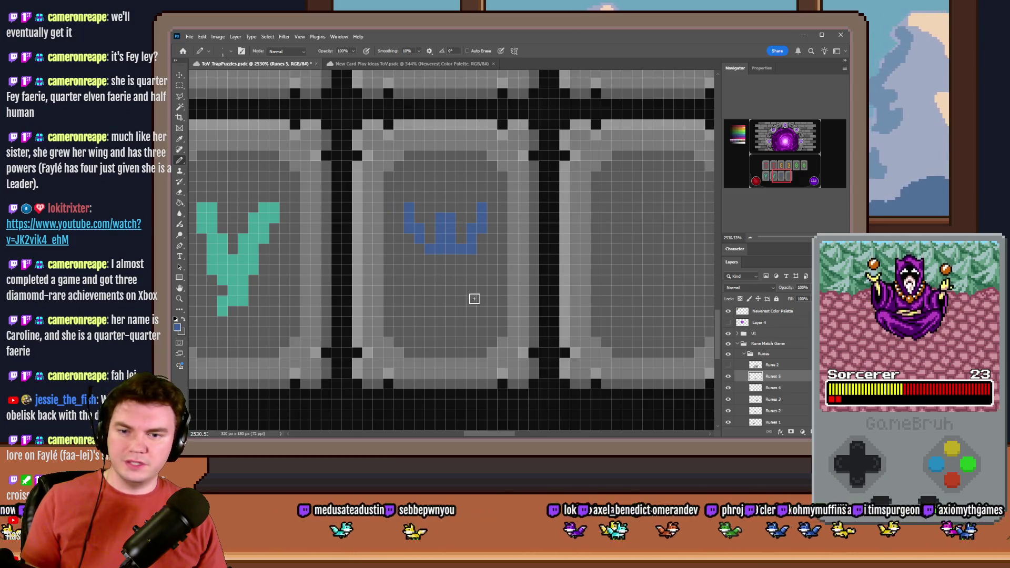
{"action": "mouse_move", "coordinate": [481, 306]}
{"action": "left_mouse_down"}
{"action": "mouse_move", "coordinate": [446, 273]}
{"action": "mouse_move", "coordinate": [410, 309]}
{"action": "mouse_move", "coordinate": [446, 295]}
{"action": "mouse_move", "coordinate": [436, 300]}
{"action": "left_mouse_up"}
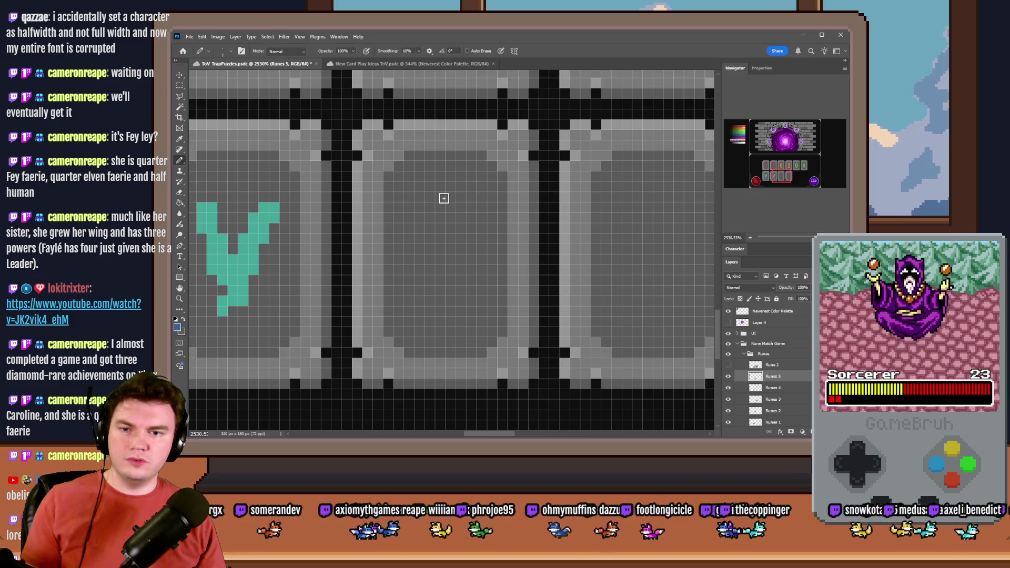
Redraw the rune as a blue ring with two legs, adding pixels at top and bottom-left.
{"action": "mouse_move", "coordinate": [442, 206]}
{"action": "left_mouse_down"}
{"action": "mouse_move", "coordinate": [439, 198]}
{"action": "mouse_move", "coordinate": [431, 207]}
{"action": "mouse_move", "coordinate": [439, 250]}
{"action": "left_mouse_up"}
{"action": "mouse_move", "coordinate": [446, 203]}
{"action": "left_mouse_down"}
{"action": "mouse_move", "coordinate": [468, 223]}
{"action": "mouse_move", "coordinate": [455, 256]}
{"action": "mouse_move", "coordinate": [476, 300]}
{"action": "left_mouse_up"}
{"action": "left_click_drag", "start_coordinate": [442, 260], "coordinate": [420, 292]}
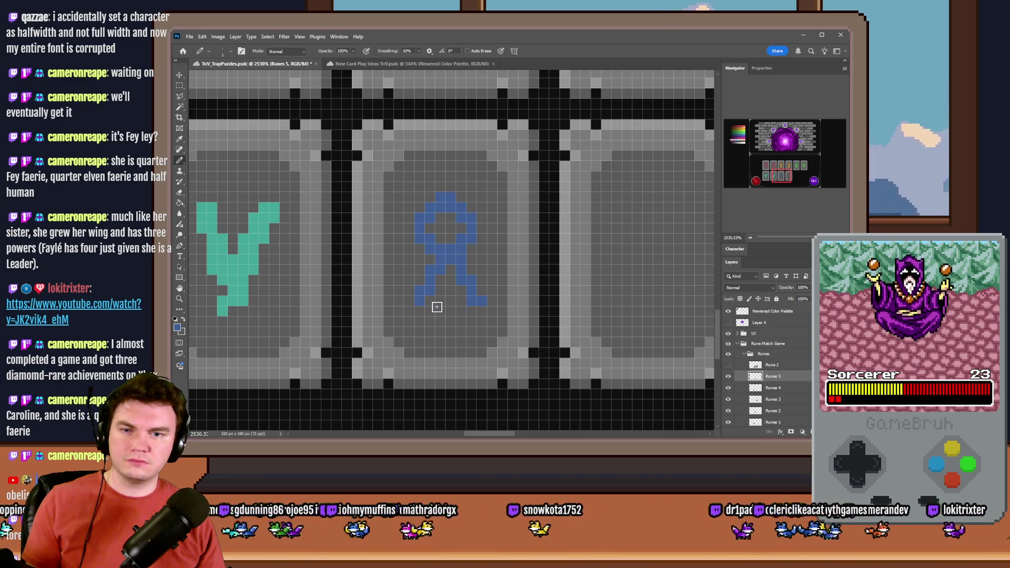
{"action": "left_click", "coordinate": [441, 188]}
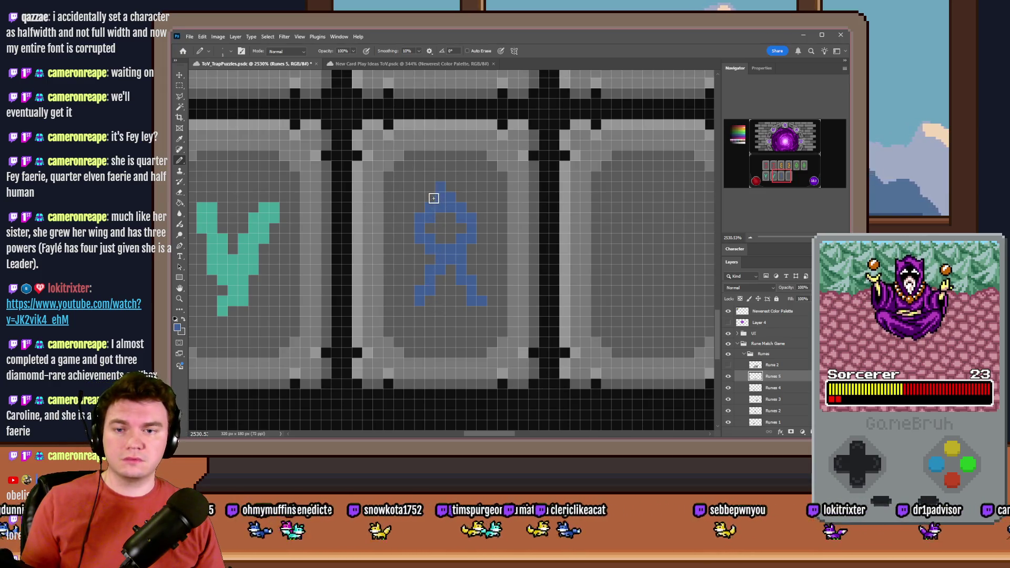
{"action": "left_click_drag", "start_coordinate": [410, 217], "coordinate": [412, 241]}
{"action": "left_click", "coordinate": [410, 301]}
{"action": "left_click", "coordinate": [419, 311]}
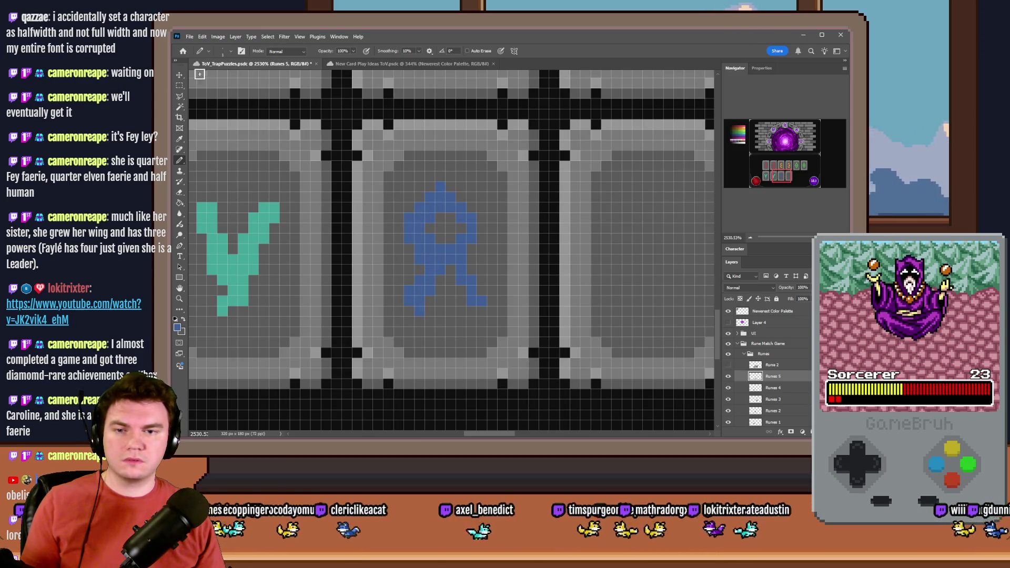
Cut the rune's right half, flip the pasted copy horizontally, shift it 2 px right, and merge down.
{"action": "left_click", "coordinate": [179, 86]}
{"action": "mouse_move", "coordinate": [404, 183]}
{"action": "left_mouse_down"}
{"action": "mouse_move", "coordinate": [452, 294]}
{"action": "mouse_move", "coordinate": [439, 312]}
{"action": "left_mouse_up"}
{"action": "left_click_drag", "start_coordinate": [446, 182], "coordinate": [480, 310]}
{"action": "key", "text": "ctrl+x"}
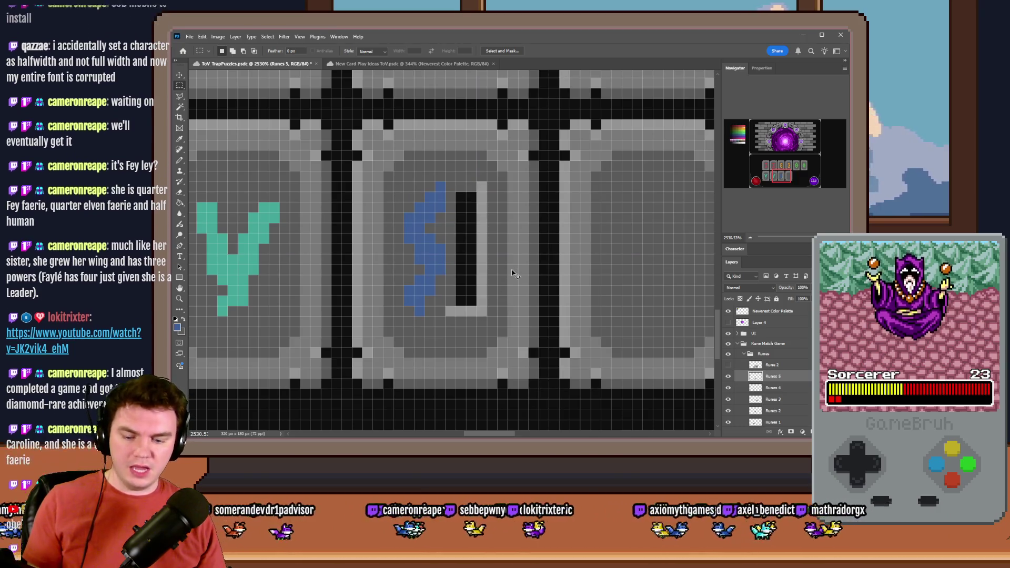
{"action": "key", "text": "ctrl+v"}
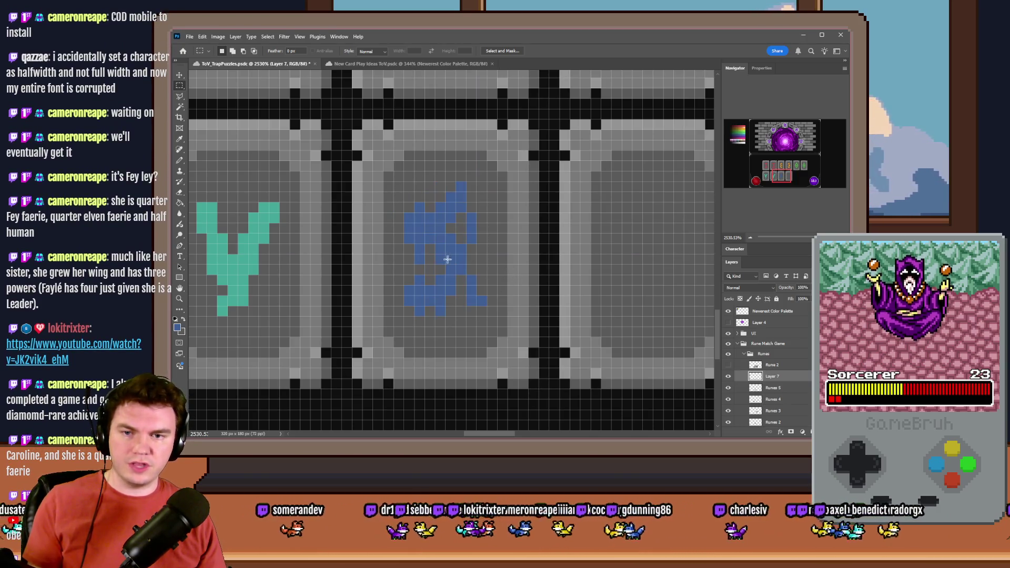
{"action": "right_click", "coordinate": [442, 261]}
{"action": "left_click", "coordinate": [466, 338]}
{"action": "right_click", "coordinate": [443, 276]}
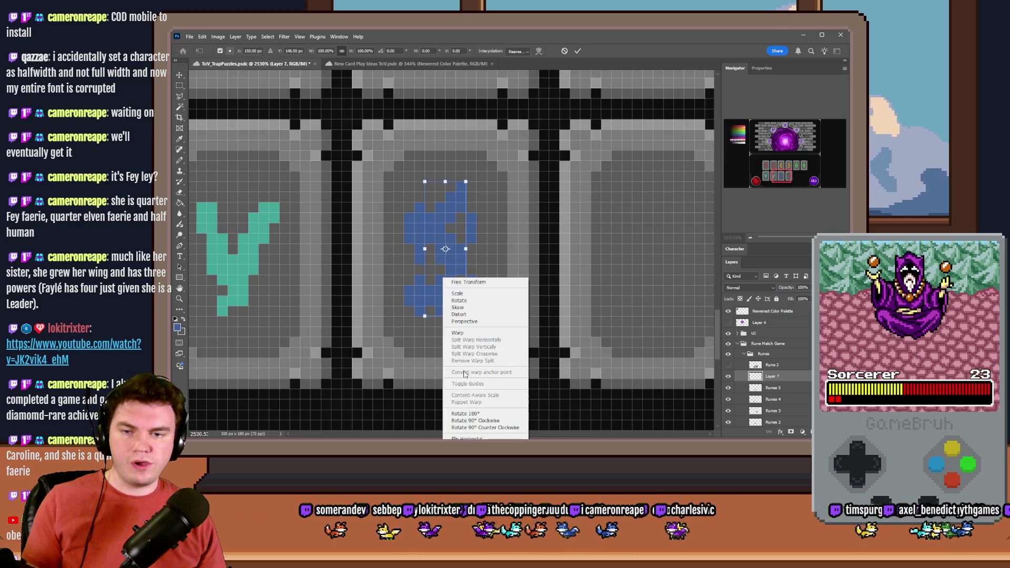
{"action": "left_click", "coordinate": [463, 427]}
{"action": "left_click", "coordinate": [179, 85]}
{"action": "left_click_drag", "start_coordinate": [435, 210], "coordinate": [456, 211]}
{"action": "key", "text": "ctrl+e"}
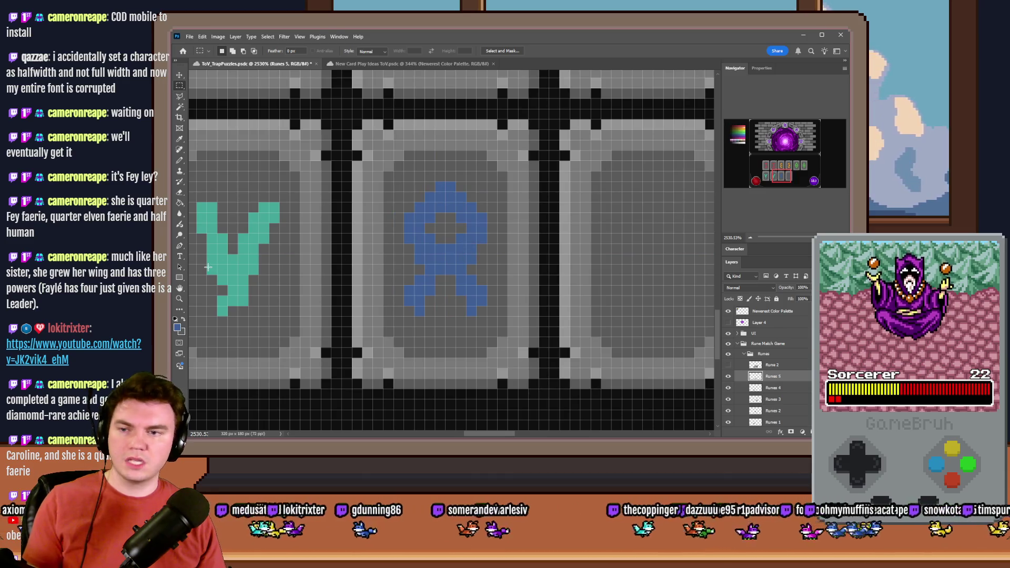
Paint Bucket the new rune blue.
{"action": "left_click", "coordinate": [179, 204]}
{"action": "left_click_drag", "start_coordinate": [770, 167], "coordinate": [741, 135]}
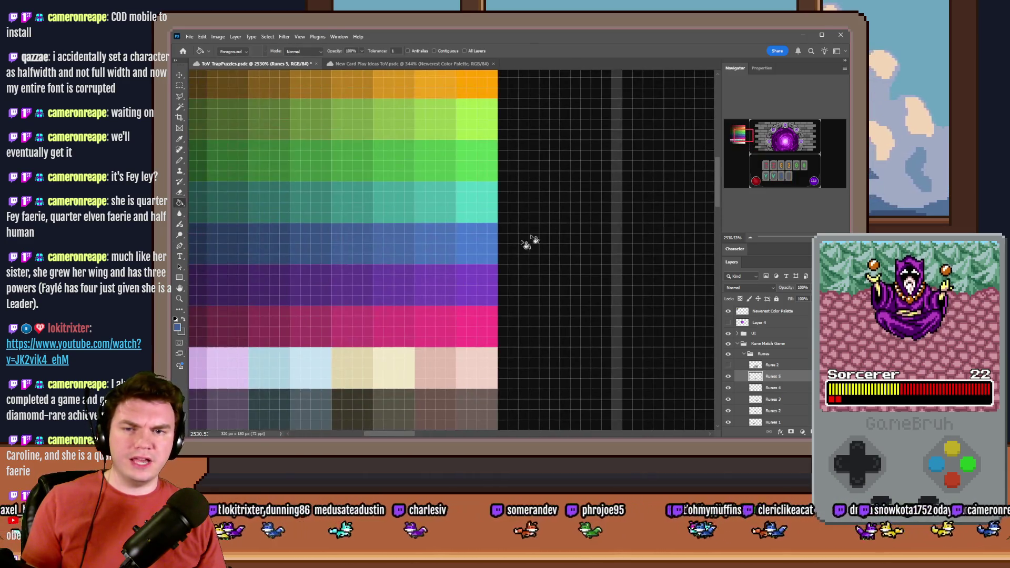
{"action": "left_click_drag", "start_coordinate": [790, 180], "coordinate": [781, 175]}
{"action": "left_click", "coordinate": [432, 224]}
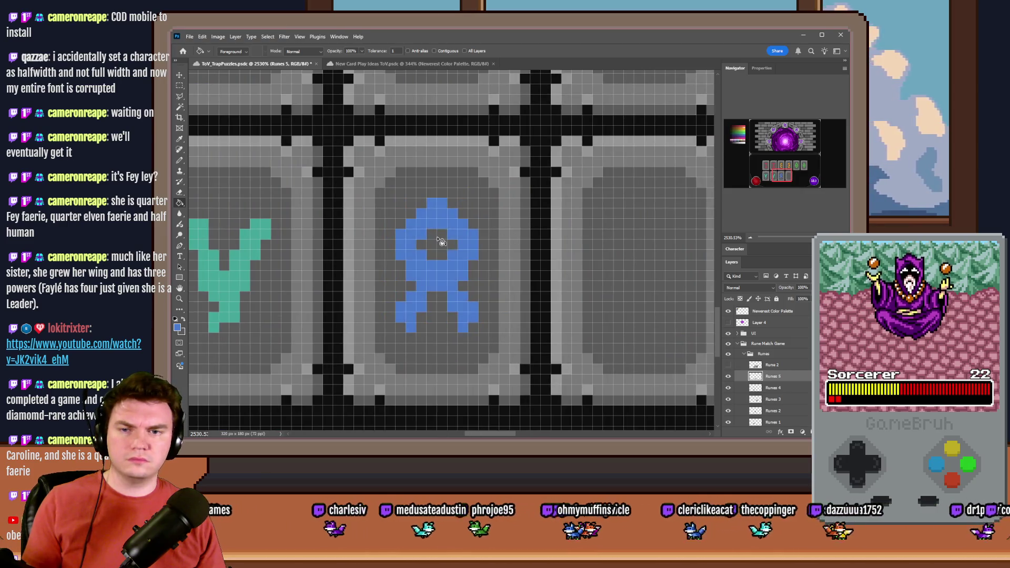
{"action": "scroll", "coordinate": [556, 225], "scroll_direction": "down", "scroll_amount": 10}
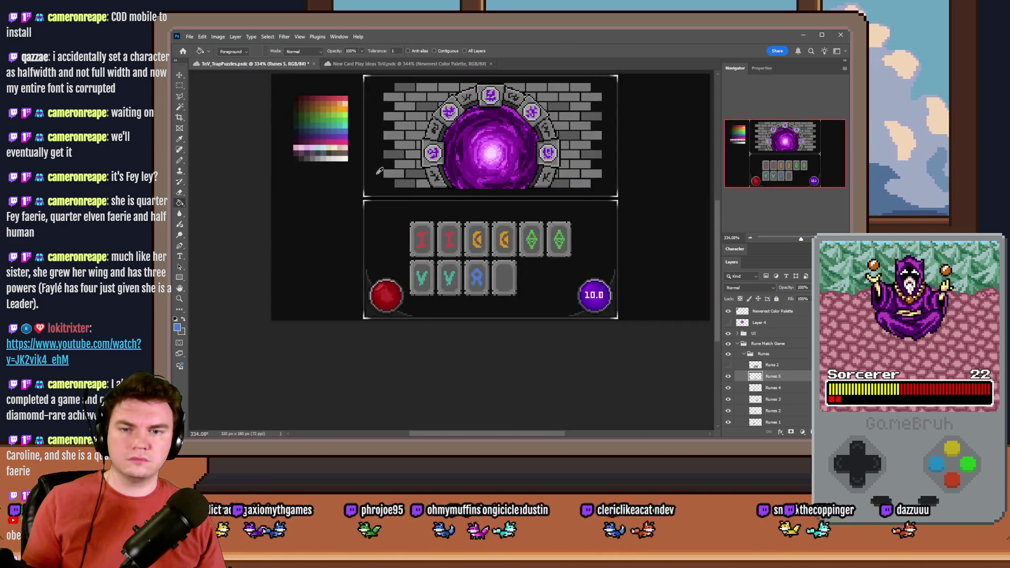
{"action": "scroll", "coordinate": [379, 171], "scroll_direction": "up", "scroll_amount": 1}
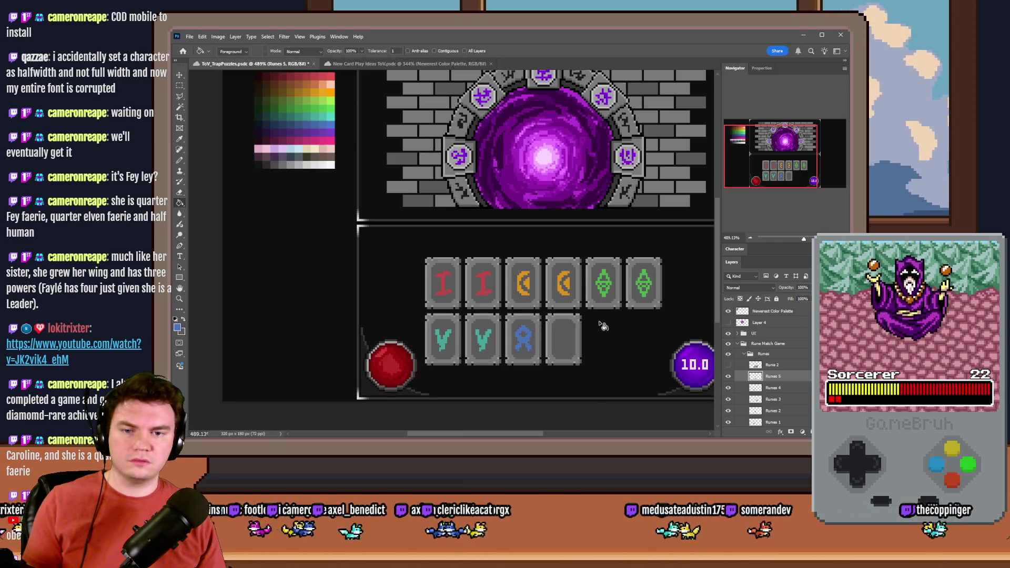
Make a rectangular selection above the blue rune, then clear it.
{"action": "left_click", "coordinate": [179, 85]}
{"action": "scroll", "coordinate": [566, 362], "scroll_direction": "up", "scroll_amount": 9}
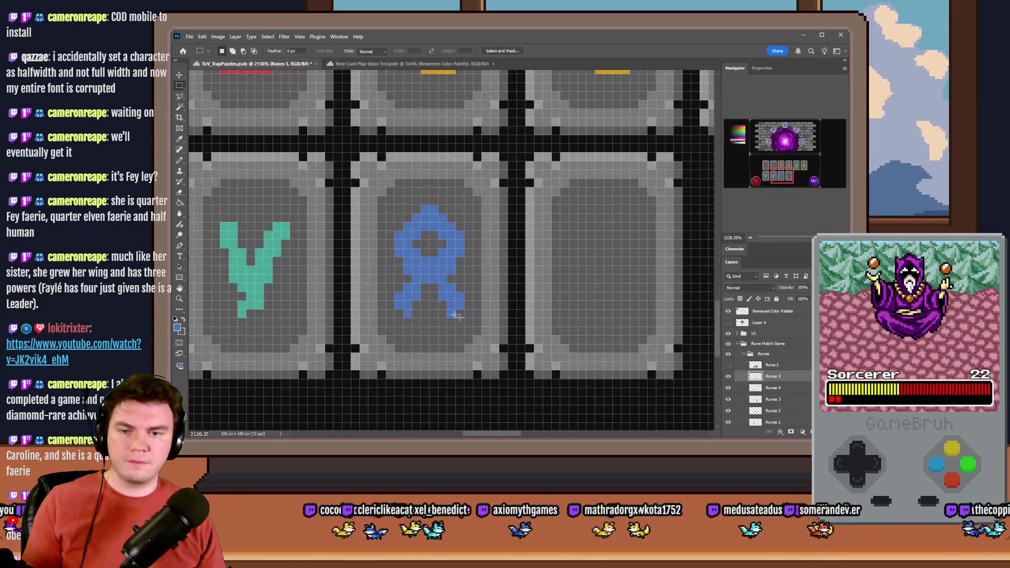
{"action": "mouse_move", "coordinate": [405, 319]}
{"action": "left_mouse_down"}
{"action": "mouse_move", "coordinate": [419, 343]}
{"action": "mouse_move", "coordinate": [427, 208]}
{"action": "left_mouse_up"}
{"action": "left_click", "coordinate": [407, 216]}
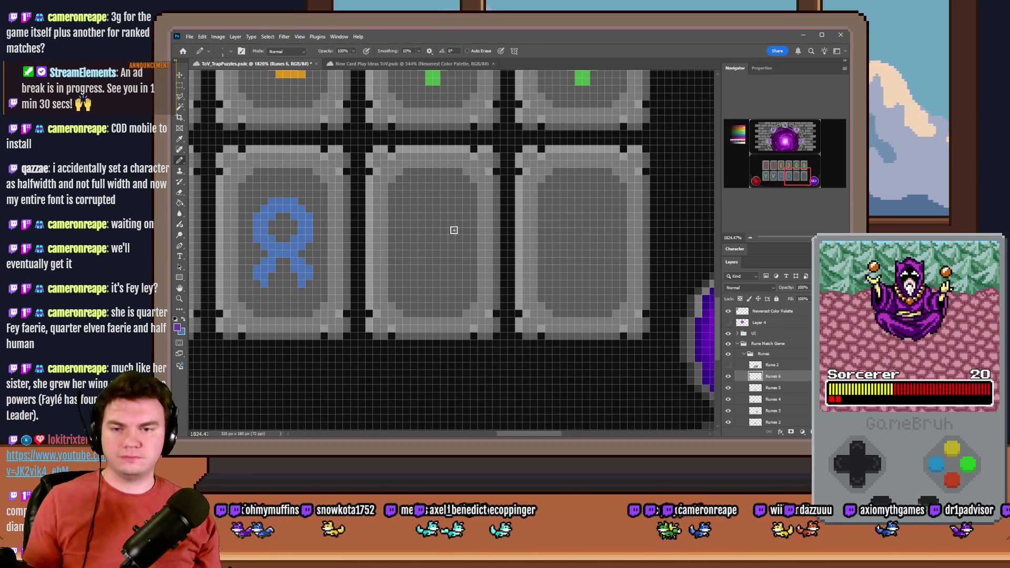
{"action": "scroll", "coordinate": [444, 250], "scroll_direction": "up", "scroll_amount": 3}
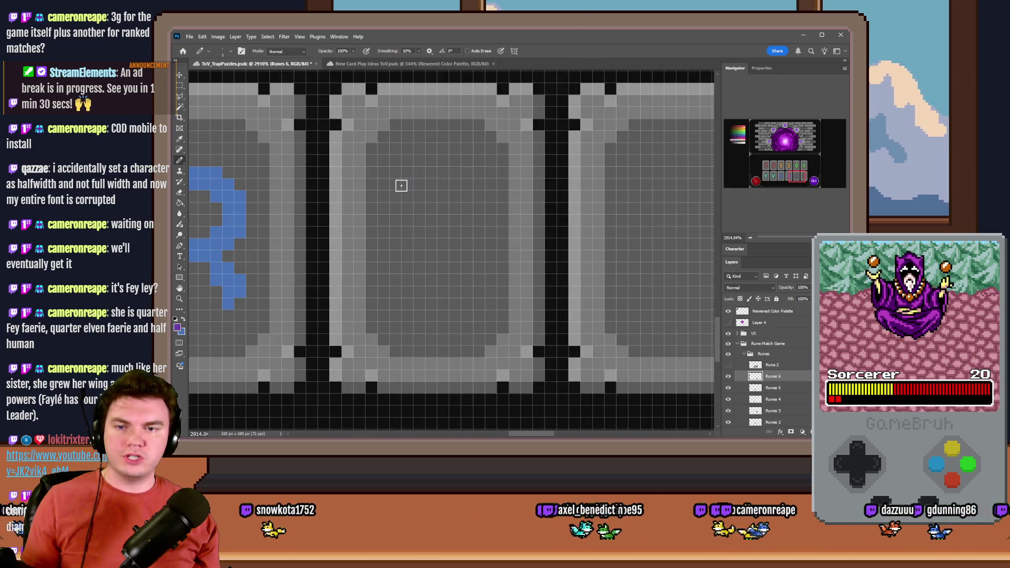
Try purple X and diagonal strokes in the next tile, undoing each attempt.
{"action": "left_click_drag", "start_coordinate": [393, 184], "coordinate": [455, 281]}
{"action": "left_click_drag", "start_coordinate": [479, 184], "coordinate": [402, 289]}
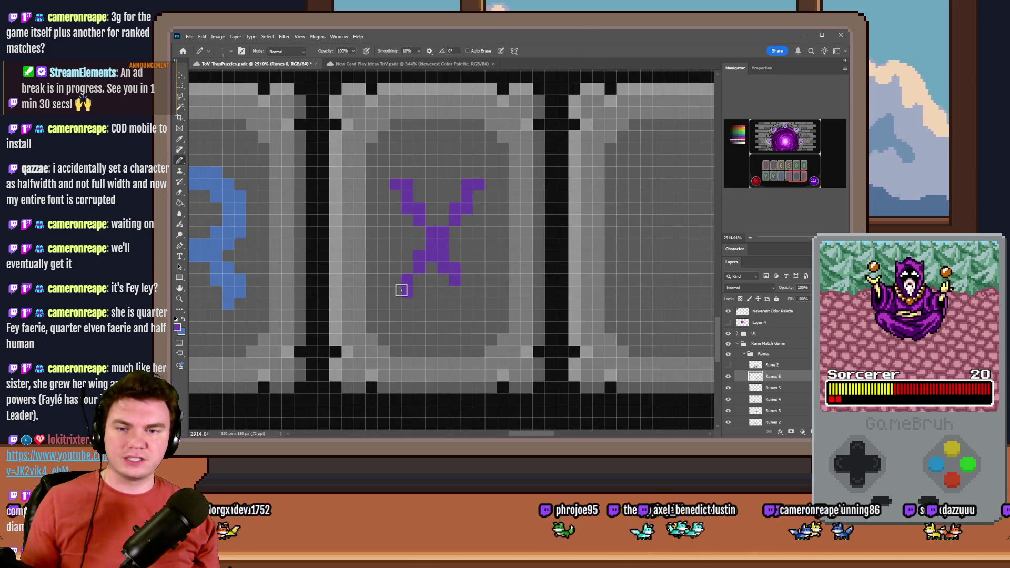
{"action": "key", "text": "ctrl+z"}
{"action": "key", "text": "ctrl+z"}
{"action": "left_click", "coordinate": [398, 190]}
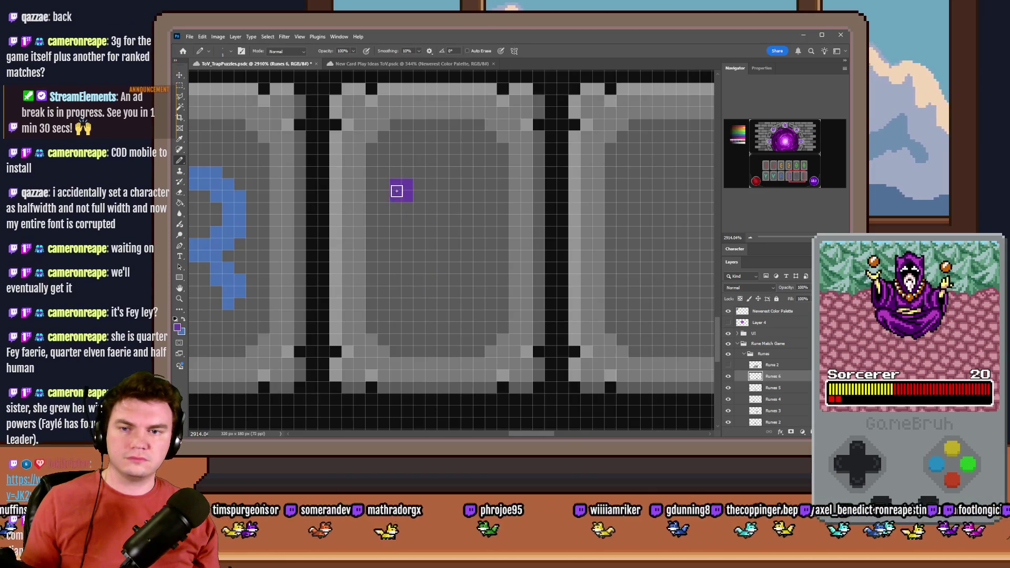
{"action": "right_click", "coordinate": [413, 191]}
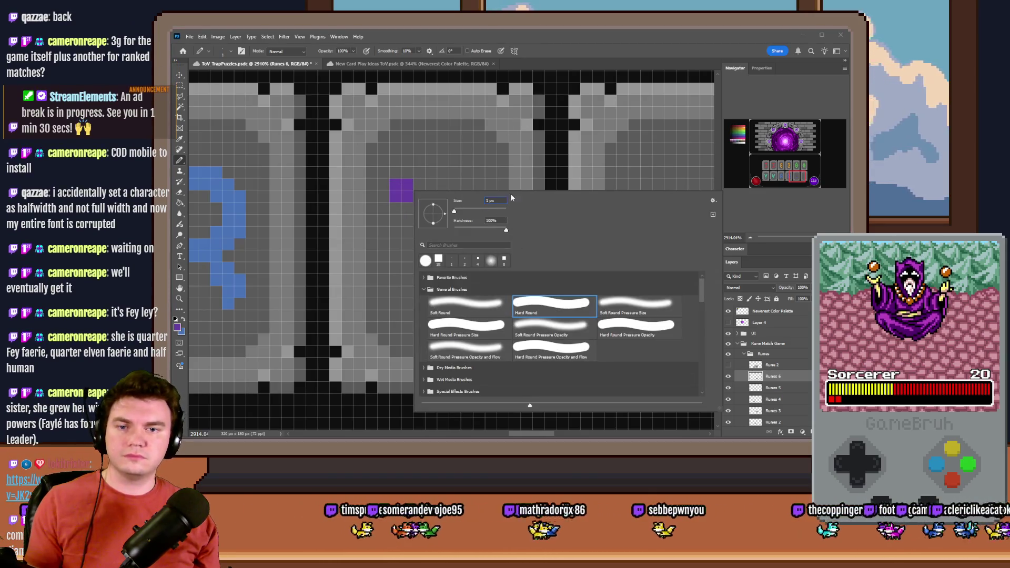
{"action": "key", "text": "Return"}
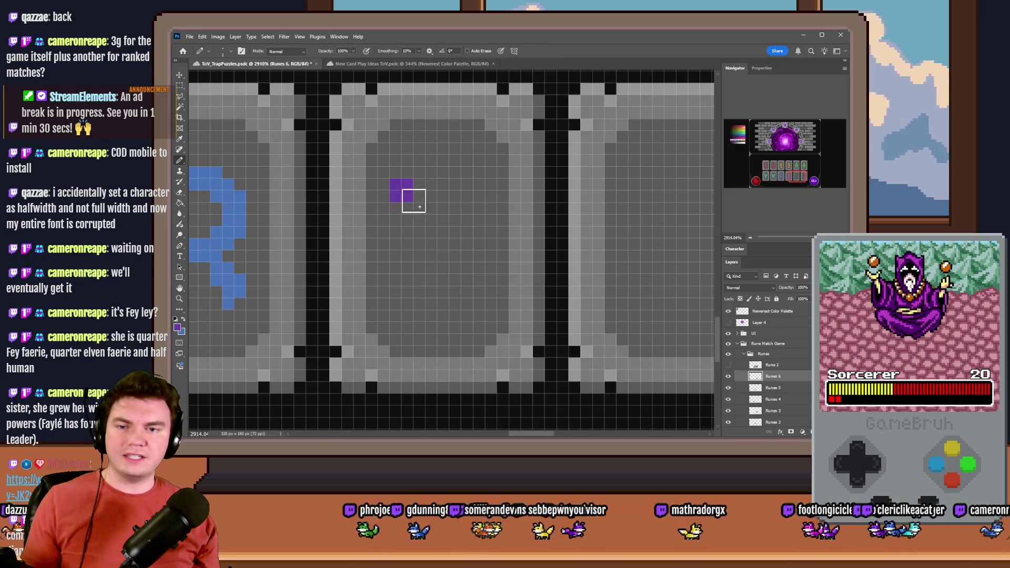
{"action": "left_click_drag", "start_coordinate": [421, 216], "coordinate": [479, 294]}
{"action": "key", "text": "ctrl+z"}
{"action": "left_click_drag", "start_coordinate": [430, 222], "coordinate": [471, 259]}
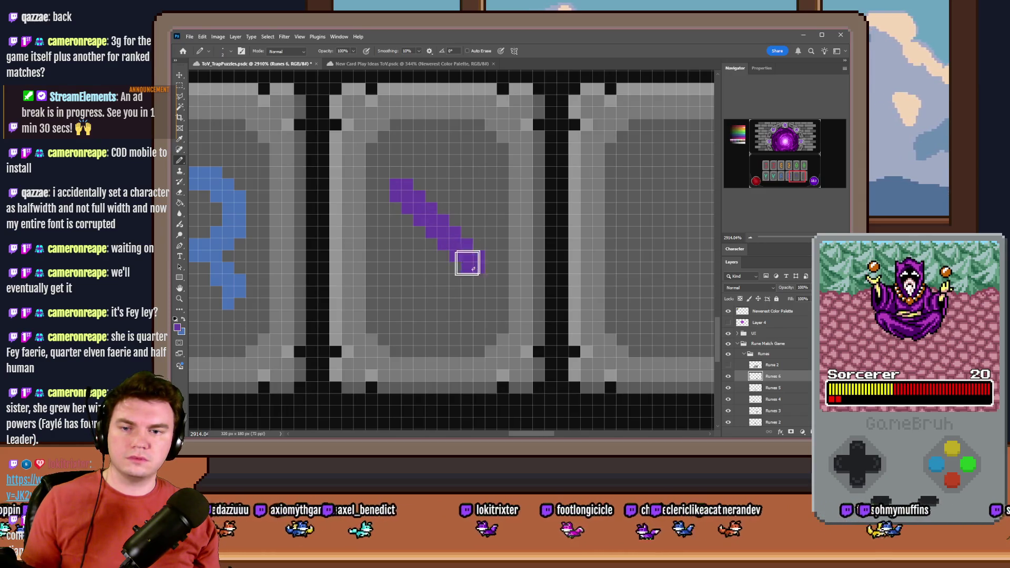
{"action": "scroll", "coordinate": [418, 313], "scroll_direction": "down", "scroll_amount": 2, "text": "alt"}
{"action": "scroll", "coordinate": [427, 291], "scroll_direction": "up", "scroll_amount": 2}
{"action": "key", "text": "ctrl+z"}
{"action": "key", "text": "ctrl+z"}
{"action": "key", "text": "ctrl+z"}
Build a purple V from pixel blocks, joining both arms at the bottom.
{"action": "left_click", "coordinate": [447, 264]}
{"action": "left_click", "coordinate": [422, 233]}
{"action": "key", "text": "ctrl+z"}
{"action": "left_click", "coordinate": [433, 237]}
{"action": "left_click", "coordinate": [411, 201]}
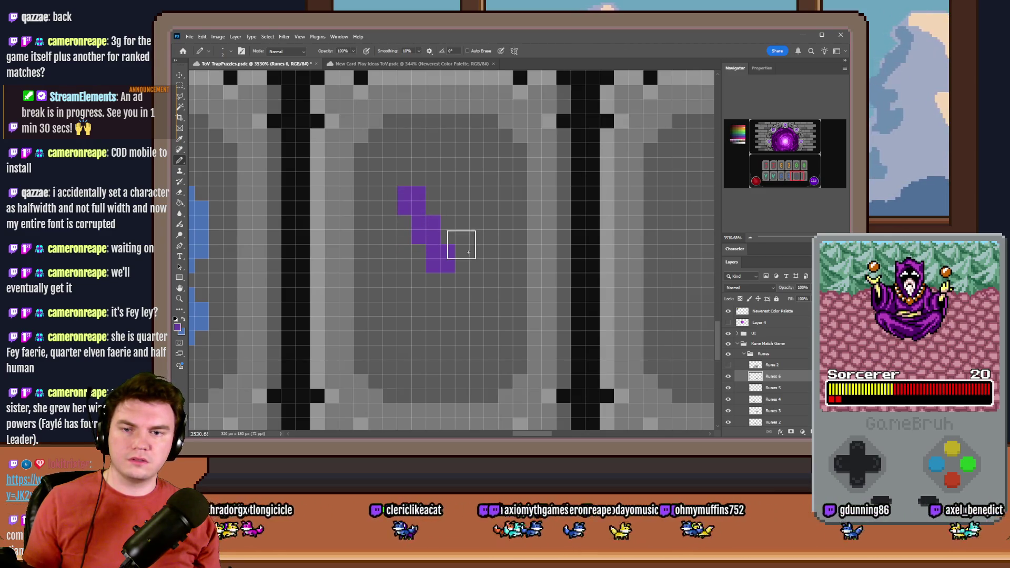
{"action": "key", "text": "ctrl+z"}
{"action": "key", "text": "ctrl+z"}
{"action": "left_click", "coordinate": [418, 236]}
{"action": "left_click", "coordinate": [404, 208]}
{"action": "left_click", "coordinate": [477, 236]}
{"action": "left_click", "coordinate": [491, 208]}
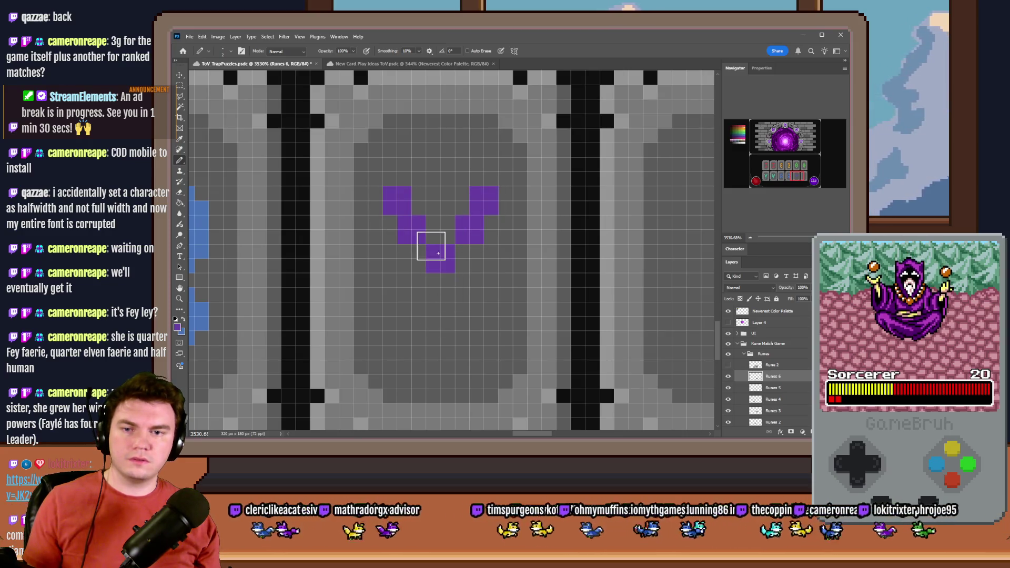
{"action": "left_click", "coordinate": [453, 247]}
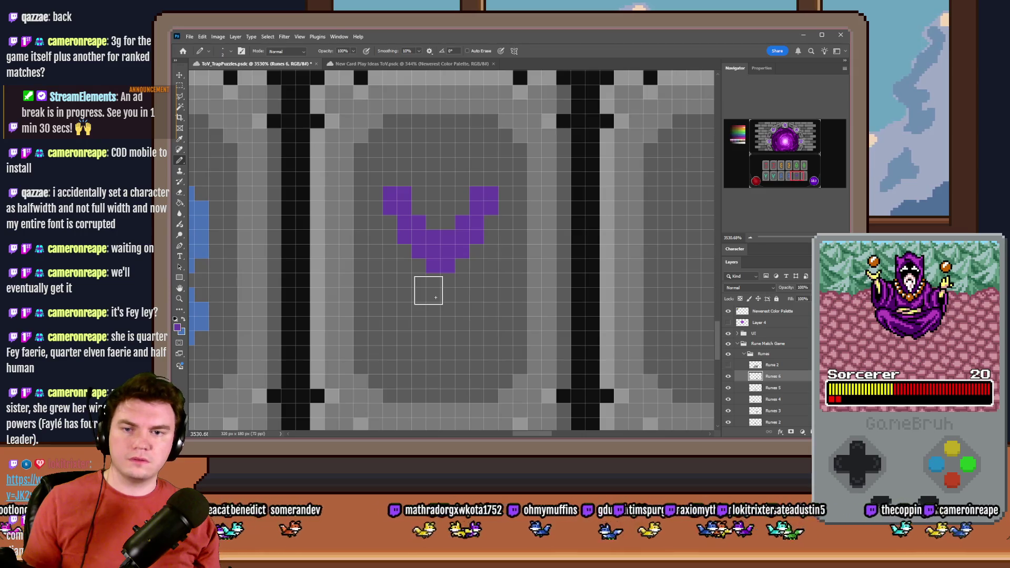
Set the Pencil to a 1 pixel size.
{"action": "scroll", "coordinate": [435, 298], "scroll_direction": "down", "scroll_amount": 3}
{"action": "scroll", "coordinate": [420, 297], "scroll_direction": "down", "scroll_amount": 2}
{"action": "scroll", "coordinate": [420, 300], "scroll_direction": "up", "scroll_amount": 5}
{"action": "right_click", "coordinate": [457, 265]}
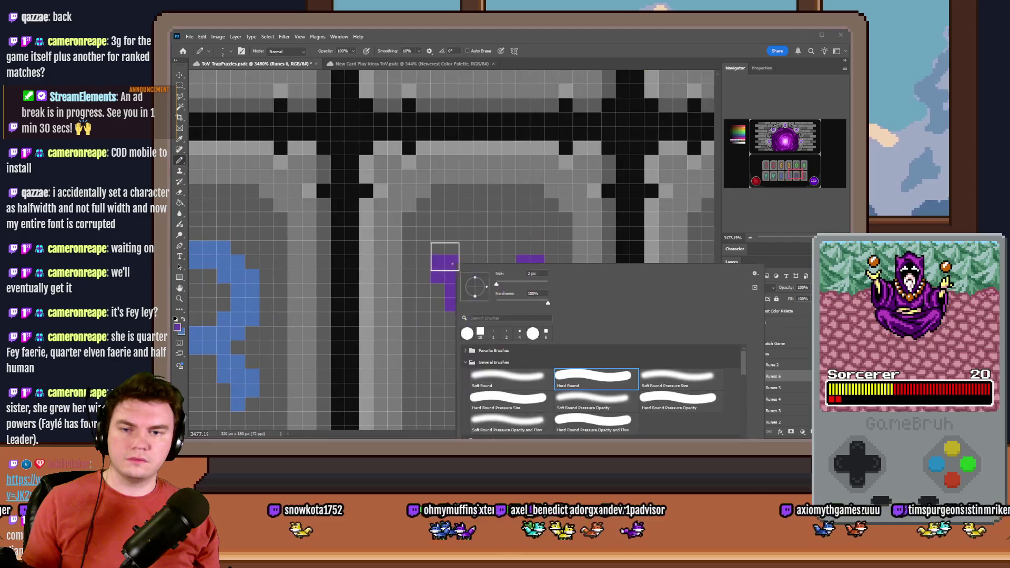
{"action": "key", "text": "bracketleft"}
{"action": "left_click", "coordinate": [455, 242]}
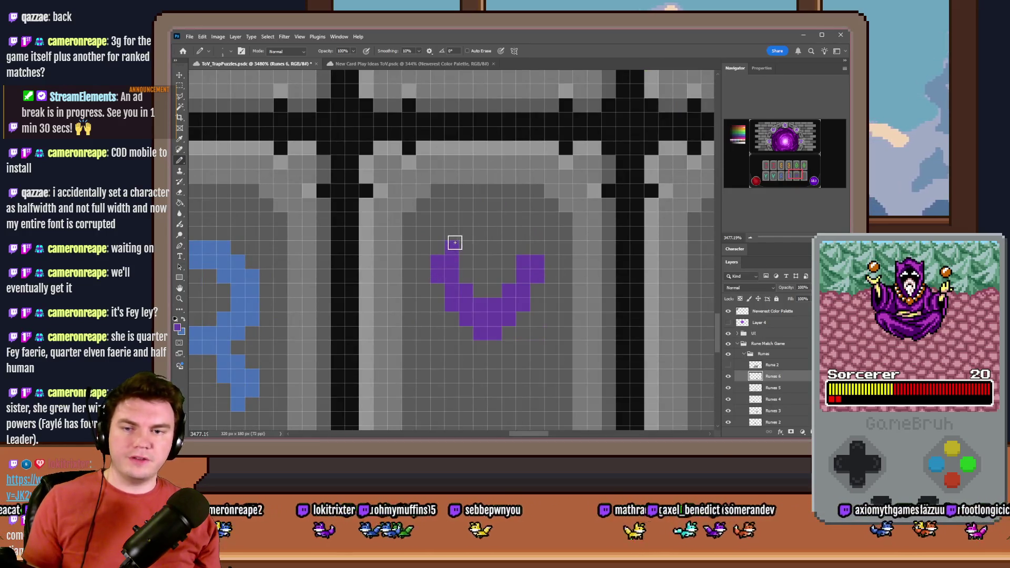
{"action": "scroll", "coordinate": [524, 250], "scroll_direction": "down", "scroll_amount": 2}
Copy the purple V, flip it vertically, move it below to form an X, and merge.
{"action": "left_click", "coordinate": [180, 85]}
{"action": "mouse_move", "coordinate": [431, 190]}
{"action": "left_mouse_down"}
{"action": "mouse_move", "coordinate": [576, 258]}
{"action": "mouse_move", "coordinate": [547, 275]}
{"action": "left_mouse_up"}
{"action": "right_click", "coordinate": [490, 258]}
{"action": "left_click", "coordinate": [525, 341]}
{"action": "key", "text": "ctrl+t"}
{"action": "right_click", "coordinate": [513, 275]}
{"action": "left_click", "coordinate": [537, 443]}
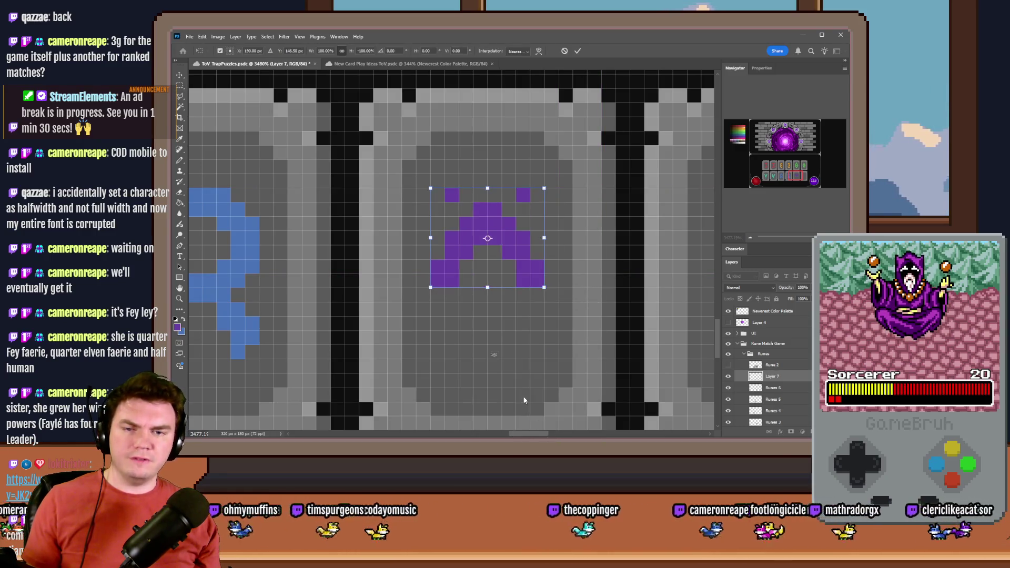
{"action": "key", "text": "Return"}
{"action": "mouse_move", "coordinate": [519, 208]}
{"action": "left_mouse_down"}
{"action": "mouse_move", "coordinate": [519, 308]}
{"action": "mouse_move", "coordinate": [523, 294]}
{"action": "mouse_move", "coordinate": [526, 303]}
{"action": "left_mouse_up"}
{"action": "key", "text": "ctrl+e"}
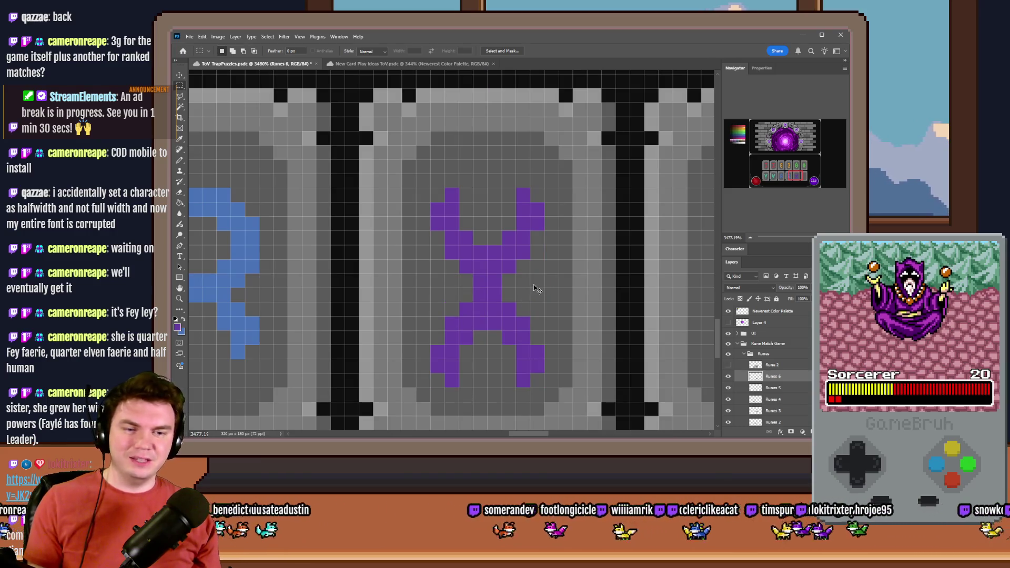
Nudge the X rune up 1 pixel and repaint the light strip beneath it.
{"action": "mouse_move", "coordinate": [430, 188]}
{"action": "left_mouse_down"}
{"action": "mouse_move", "coordinate": [547, 345]}
{"action": "mouse_move", "coordinate": [543, 387]}
{"action": "left_mouse_up"}
{"action": "key", "text": "ctrl+Up"}
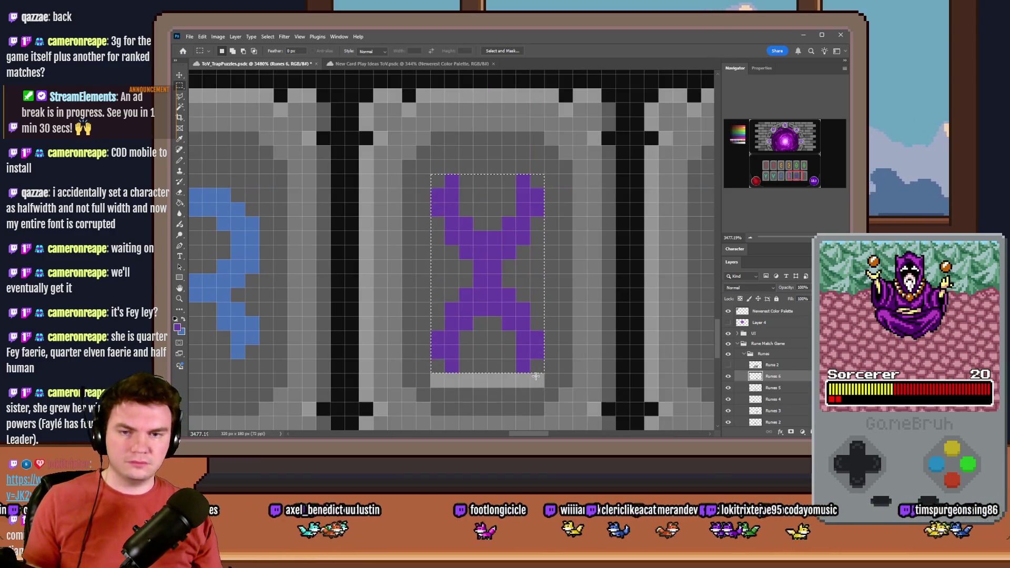
{"action": "key", "text": "b"}
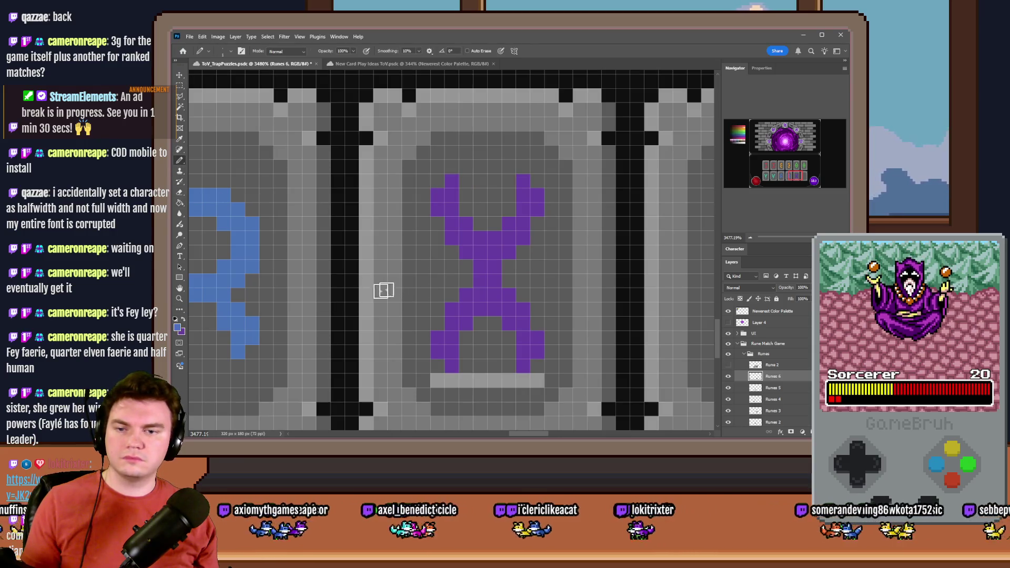
{"action": "left_click_drag", "start_coordinate": [435, 384], "coordinate": [541, 384]}
{"action": "scroll", "coordinate": [480, 325], "scroll_direction": "down", "scroll_amount": 10}
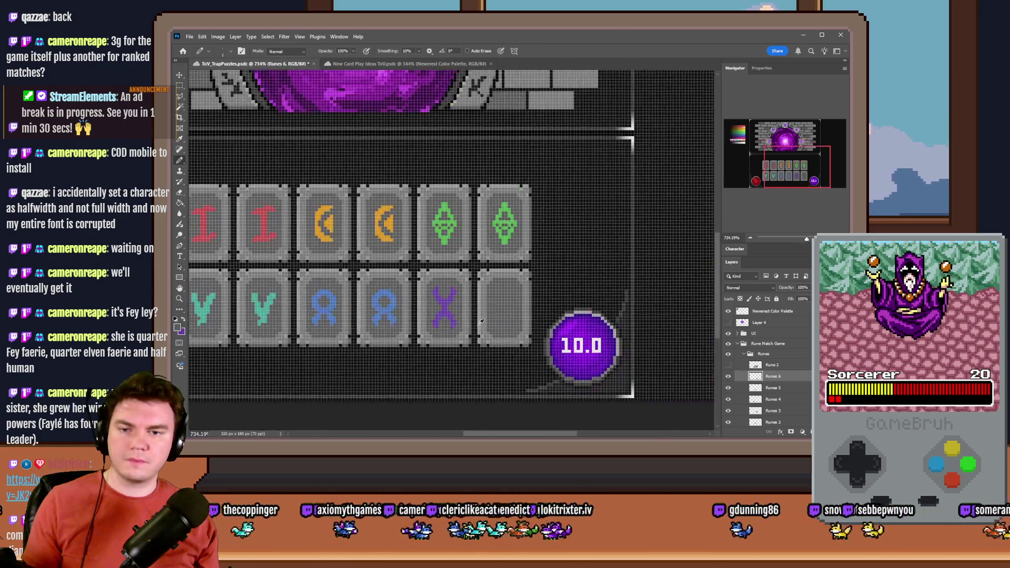
With the 1 px Pencil, add lighter purple highlight pixels along the X rune's four arms.
{"action": "left_click", "coordinate": [179, 204]}
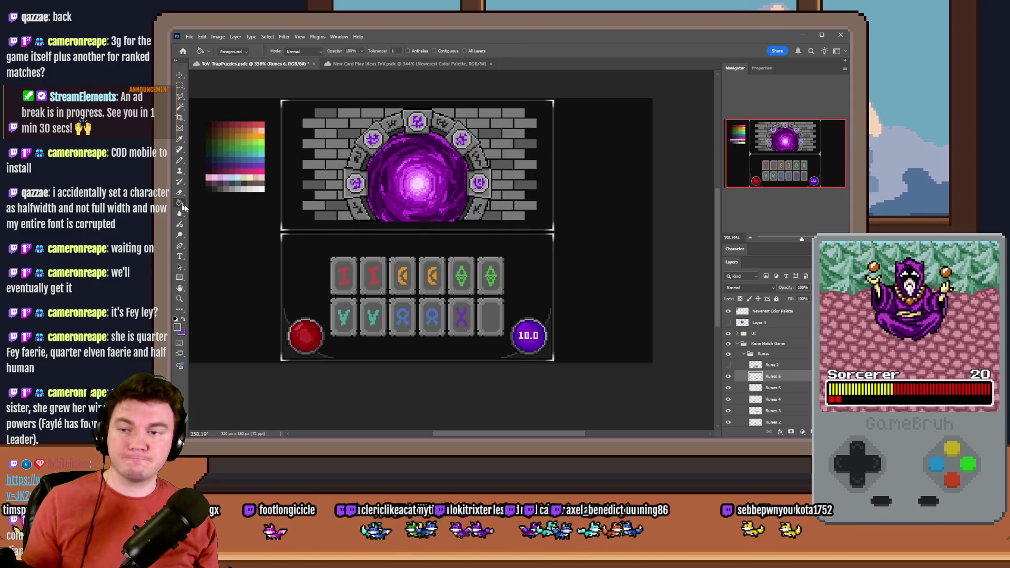
{"action": "left_click", "coordinate": [183, 161]}
{"action": "scroll", "coordinate": [311, 295], "scroll_direction": "up", "scroll_amount": 5}
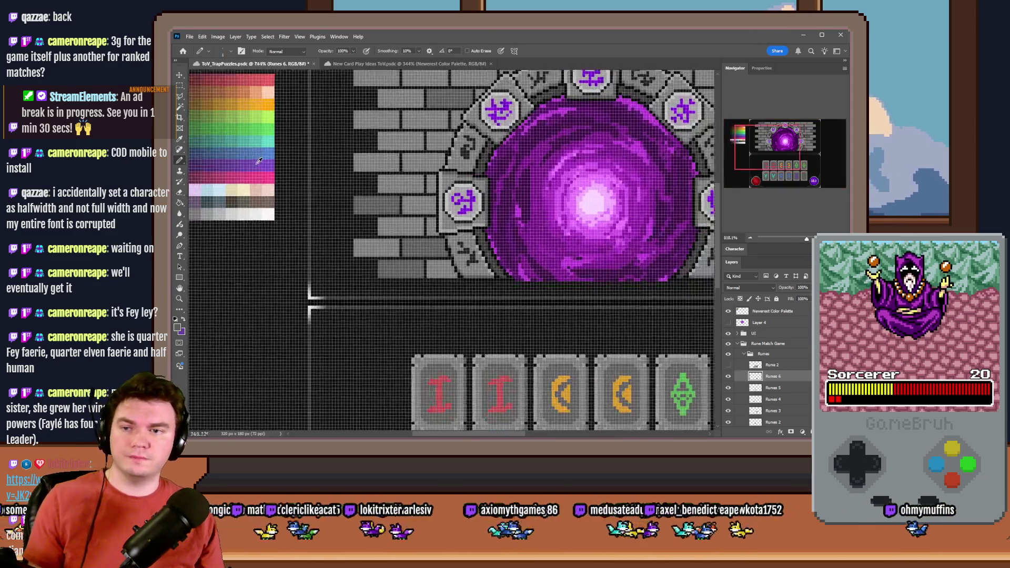
{"action": "scroll", "coordinate": [311, 295], "scroll_direction": "up", "scroll_amount": 3}
{"action": "scroll", "coordinate": [528, 317], "scroll_direction": "up", "scroll_amount": 6}
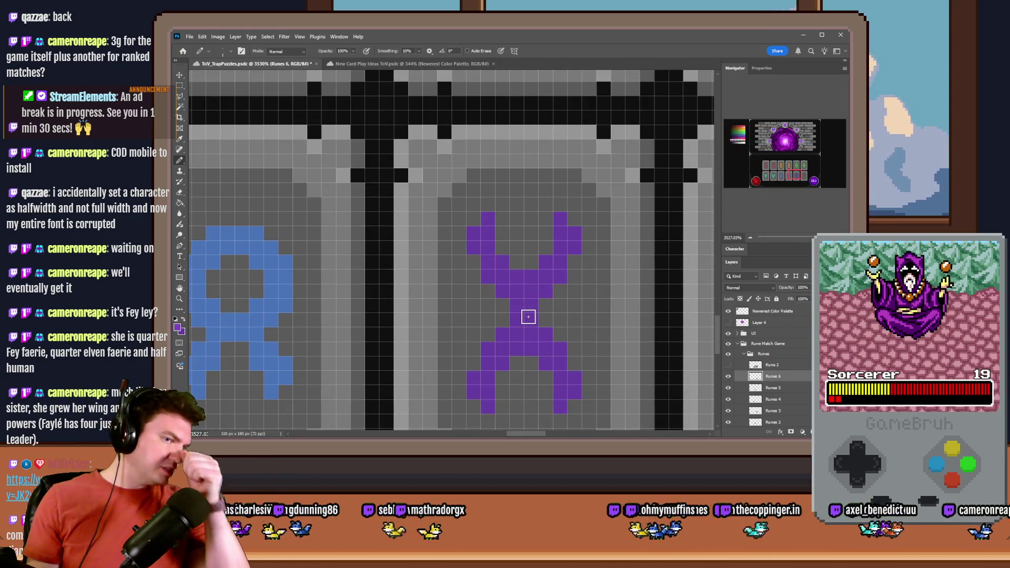
{"action": "scroll", "coordinate": [533, 318], "scroll_direction": "up", "scroll_amount": 1}
{"action": "left_click_drag", "start_coordinate": [478, 157], "coordinate": [462, 174]}
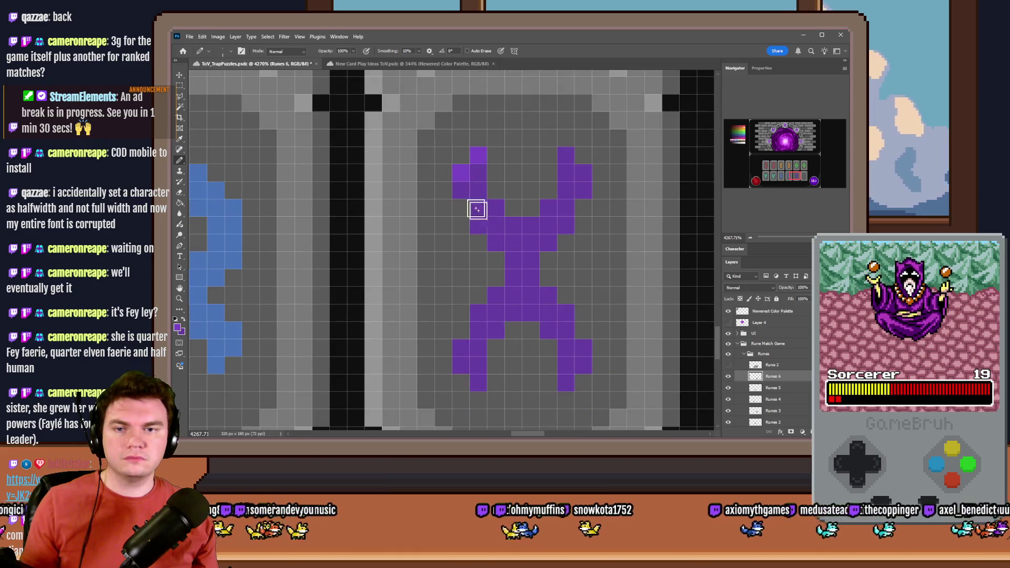
{"action": "left_click_drag", "start_coordinate": [565, 159], "coordinate": [581, 173]}
{"action": "left_click_drag", "start_coordinate": [491, 295], "coordinate": [477, 313]}
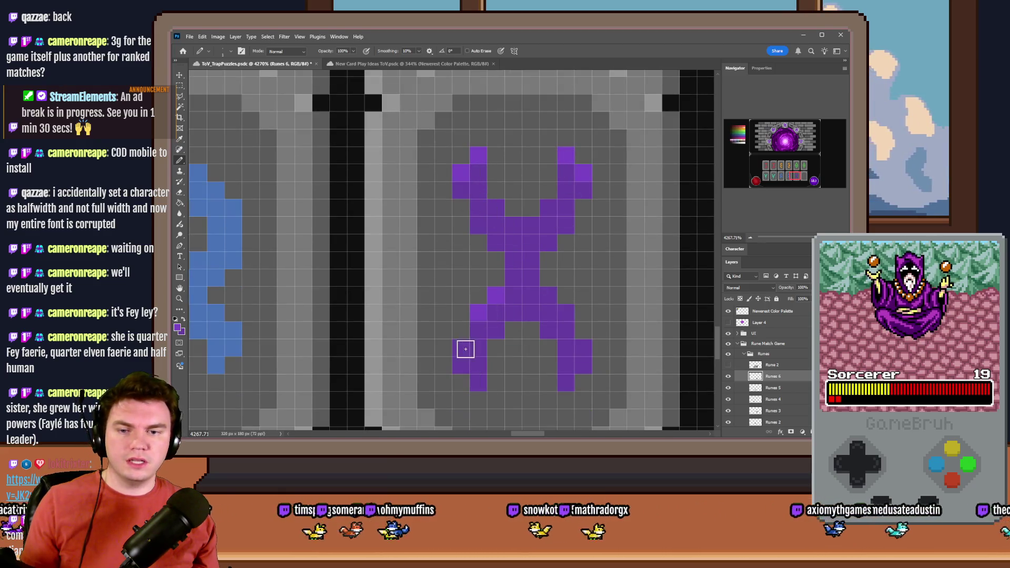
{"action": "left_click_drag", "start_coordinate": [549, 292], "coordinate": [570, 318]}
{"action": "left_click", "coordinate": [582, 344]}
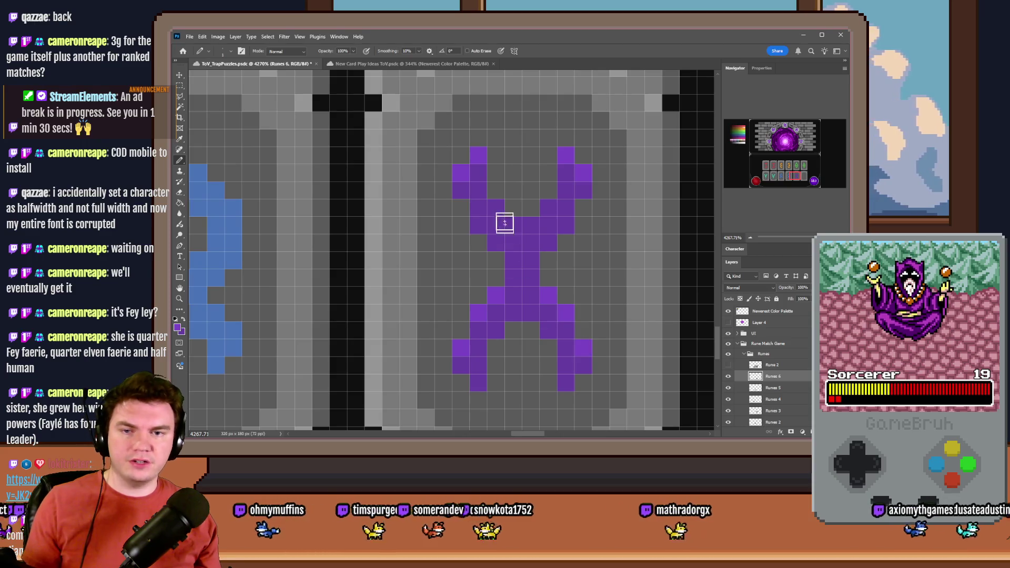
{"action": "left_click", "coordinate": [547, 207]}
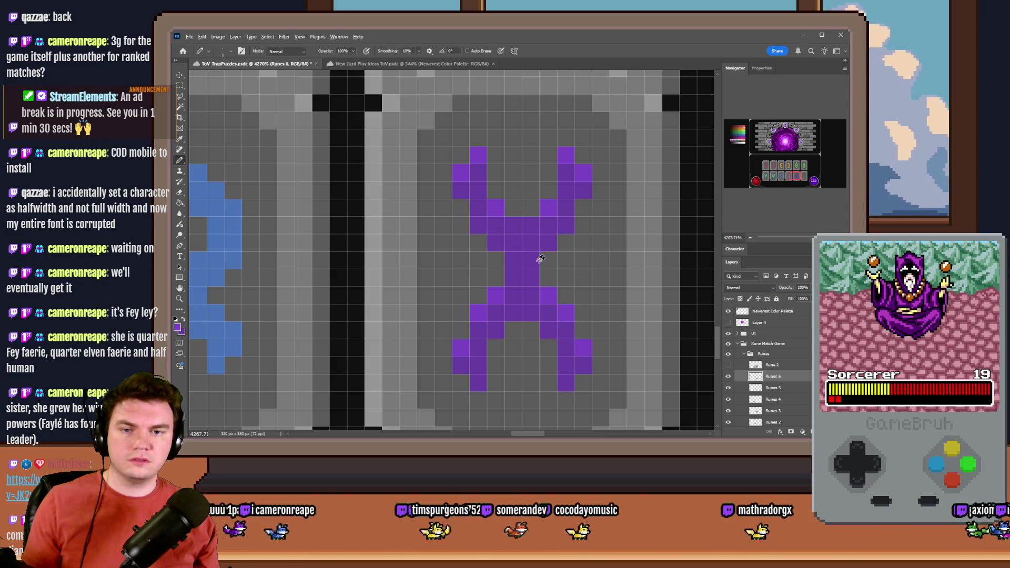
Sample a darker purple from the palette swatches and return to the X rune.
{"action": "left_click_drag", "start_coordinate": [746, 197], "coordinate": [738, 135]}
{"action": "left_click", "coordinate": [371, 223], "text": "alt"}
{"action": "mouse_move", "coordinate": [371, 223]}
{"action": "left_mouse_down"}
{"action": "mouse_move", "coordinate": [476, 230]}
{"action": "mouse_move", "coordinate": [211, 235]}
{"action": "left_mouse_up"}
{"action": "left_click", "coordinate": [755, 181]}
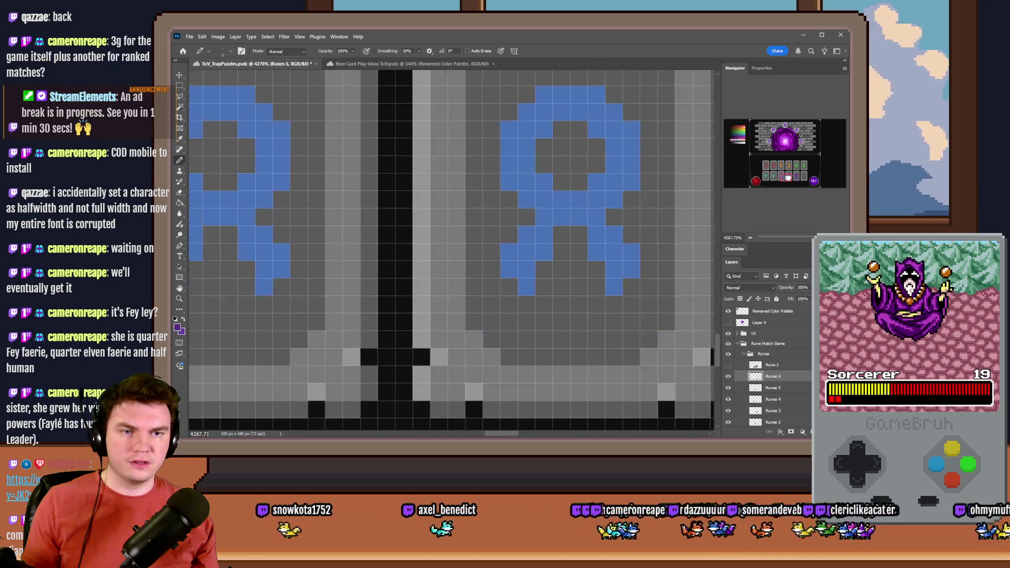
{"action": "left_click", "coordinate": [796, 177]}
{"action": "scroll", "coordinate": [389, 270], "scroll_direction": "down", "scroll_amount": 1}
{"action": "scroll", "coordinate": [367, 307], "scroll_direction": "up", "scroll_amount": 1}
{"action": "scroll", "coordinate": [367, 294], "scroll_direction": "up", "scroll_amount": 1}
Add darker purple shadow pixels on the X's legs, middle, left side and upper-right arm.
{"action": "left_click_drag", "start_coordinate": [367, 288], "coordinate": [388, 316]}
{"action": "left_click", "coordinate": [505, 316]}
{"action": "left_click", "coordinate": [526, 291]}
{"action": "left_click", "coordinate": [481, 245]}
{"action": "left_click", "coordinate": [457, 221]}
{"action": "left_click", "coordinate": [435, 221]}
{"action": "left_click", "coordinate": [412, 245]}
{"action": "scroll", "coordinate": [385, 316], "scroll_direction": "up", "scroll_amount": 2}
{"action": "scroll", "coordinate": [389, 184], "scroll_direction": "up", "scroll_amount": 2}
{"action": "left_click", "coordinate": [487, 208]}
{"action": "left_click", "coordinate": [522, 148]}
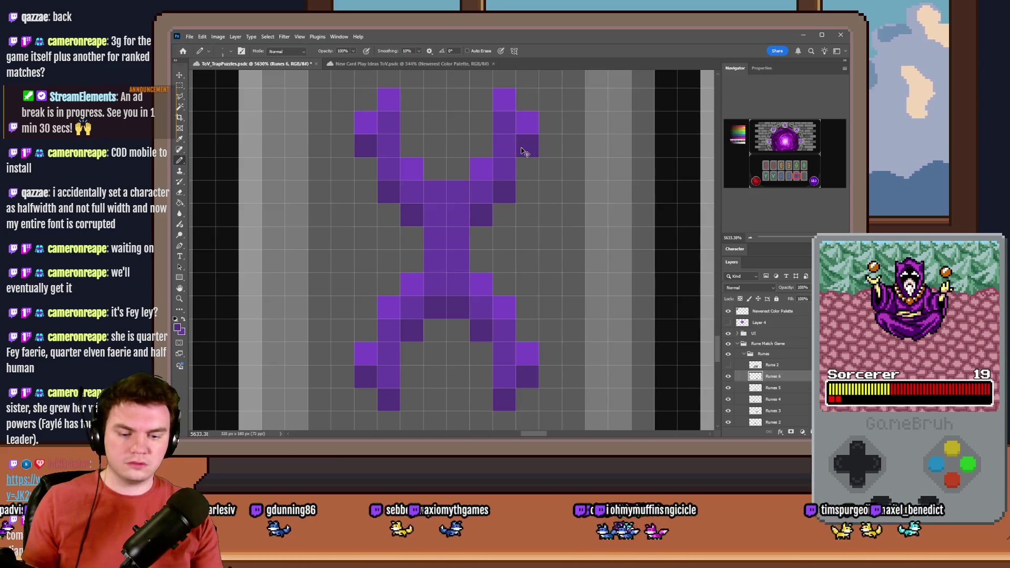
Check the whole mockup, then paint a dark purple pixel beside the X.
{"action": "key", "text": "ctrl+0"}
{"action": "scroll", "coordinate": [529, 359], "scroll_direction": "up", "scroll_amount": 3}
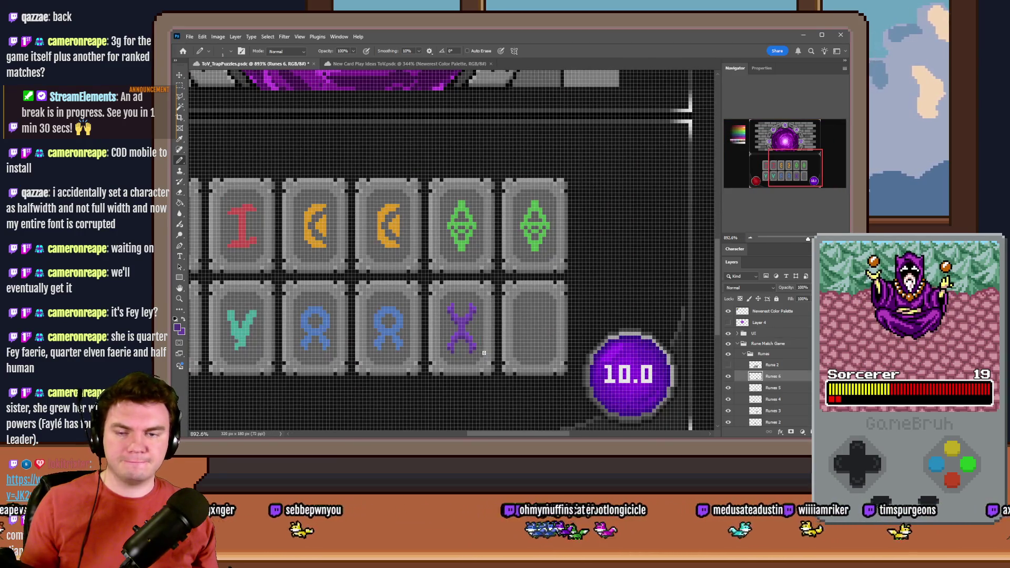
{"action": "scroll", "coordinate": [483, 353], "scroll_direction": "down", "scroll_amount": 3}
{"action": "scroll", "coordinate": [478, 350], "scroll_direction": "up", "scroll_amount": 5}
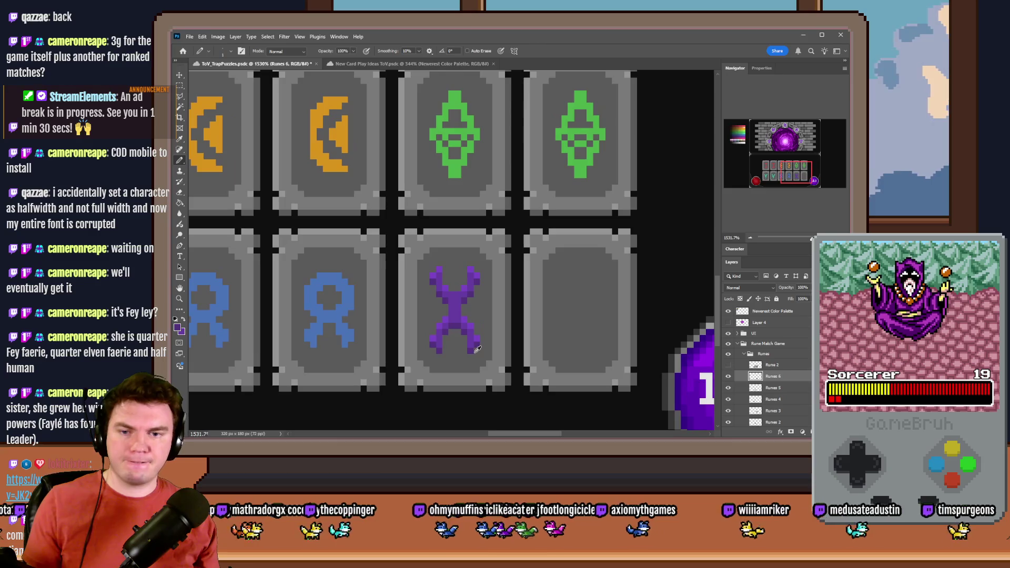
{"action": "scroll", "coordinate": [474, 351], "scroll_direction": "up", "scroll_amount": 2}
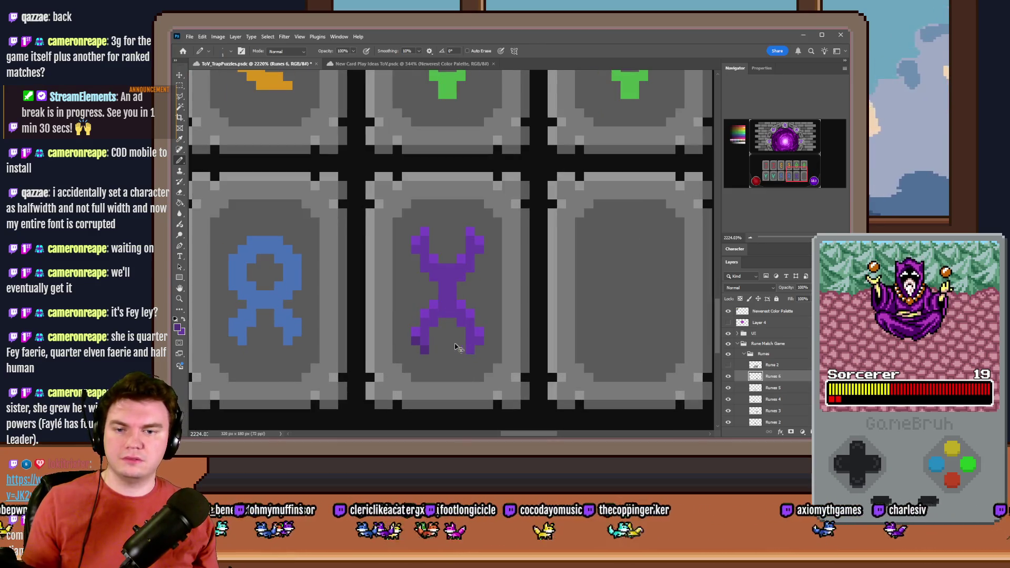
{"action": "scroll", "coordinate": [432, 326], "scroll_direction": "up", "scroll_amount": 2}
{"action": "left_click", "coordinate": [404, 271]}
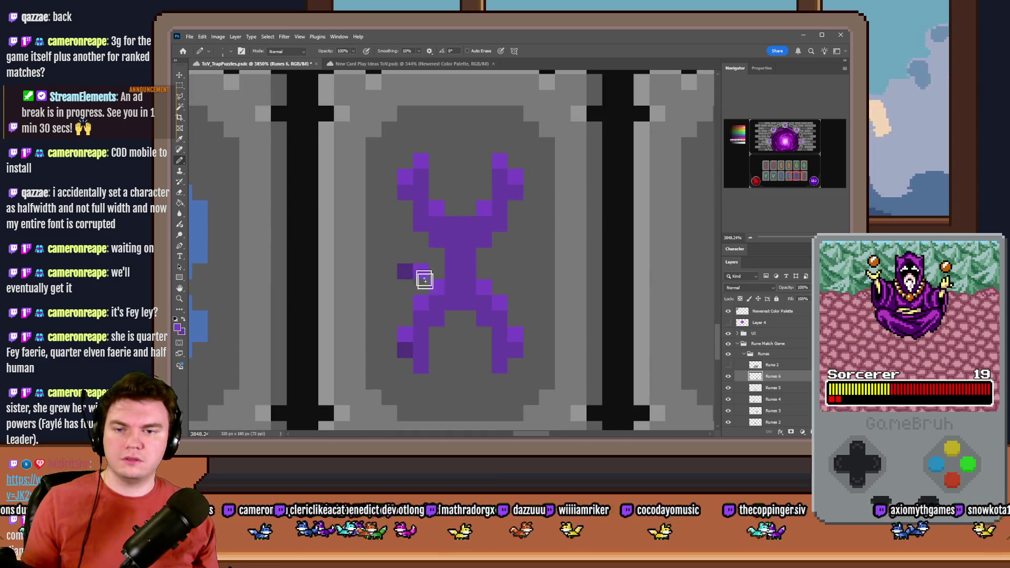
Repaint the X's left- and right-edge highlights and top-left arm in base purple.
{"action": "mouse_move", "coordinate": [410, 354]}
{"action": "left_mouse_down"}
{"action": "mouse_move", "coordinate": [404, 336]}
{"action": "mouse_move", "coordinate": [423, 295]}
{"action": "mouse_move", "coordinate": [414, 177]}
{"action": "left_mouse_up"}
{"action": "left_click", "coordinate": [422, 163]}
{"action": "left_click", "coordinate": [484, 209]}
{"action": "left_click", "coordinate": [500, 161]}
{"action": "left_click", "coordinate": [515, 177]}
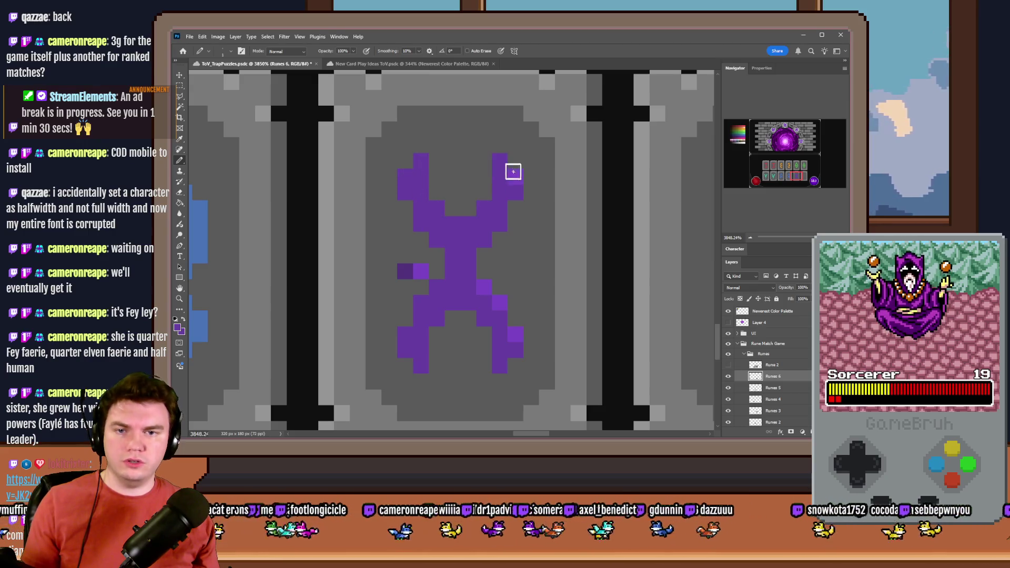
{"action": "left_click", "coordinate": [484, 287]}
{"action": "left_click", "coordinate": [500, 303]}
{"action": "left_click", "coordinate": [515, 334]}
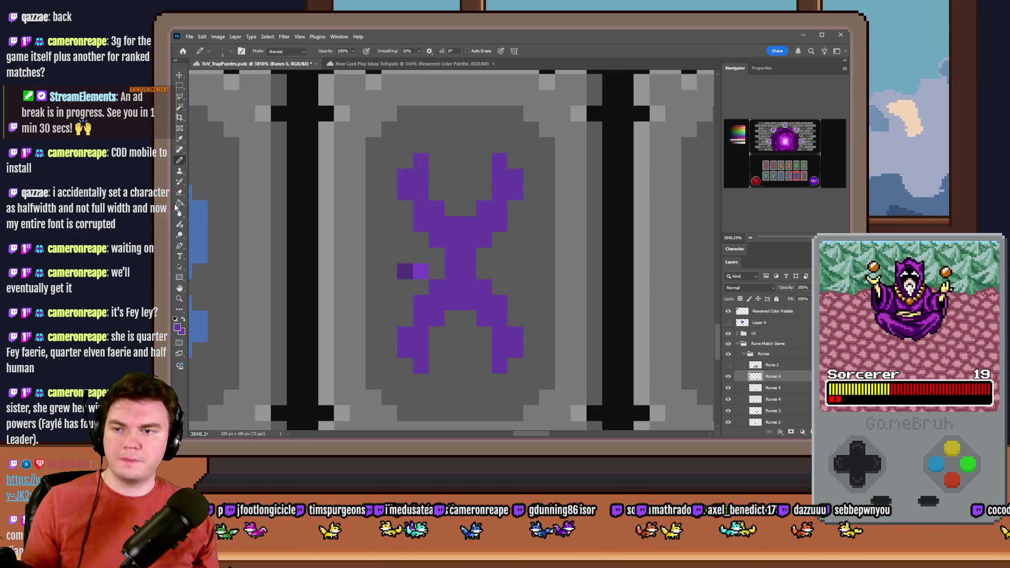
Darken pixels along the X's upper-left arm, centre row and upper-right arm tip.
{"action": "scroll", "coordinate": [471, 232], "scroll_direction": "up", "scroll_amount": 2, "text": "alt"}
{"action": "left_click", "coordinate": [404, 135]}
{"action": "left_click", "coordinate": [383, 157]}
{"action": "left_click", "coordinate": [425, 199]}
{"action": "left_click", "coordinate": [446, 220]}
{"action": "left_click", "coordinate": [467, 220]}
{"action": "left_click", "coordinate": [488, 199]}
{"action": "left_click", "coordinate": [509, 136]}
{"action": "left_click", "coordinate": [530, 157]}
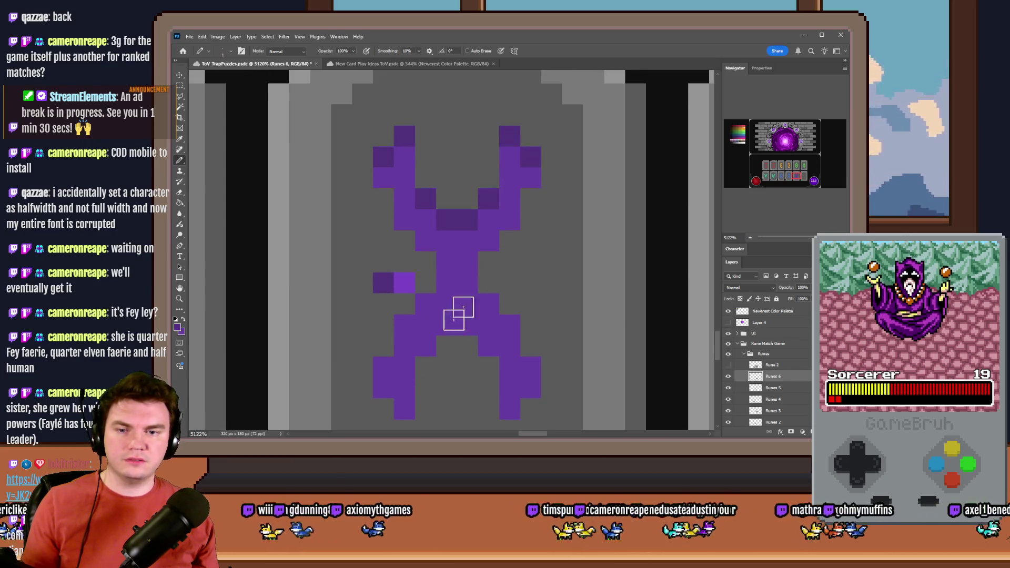
Darken pixels along the X's lower arms down to their tips.
{"action": "left_click", "coordinate": [422, 303]}
{"action": "left_click", "coordinate": [404, 325]}
{"action": "left_click", "coordinate": [383, 369]}
{"action": "left_click", "coordinate": [487, 305]}
{"action": "left_click", "coordinate": [509, 326]}
{"action": "left_click", "coordinate": [532, 371]}
Add lighter purple pixels on the X's upper arms, inner steps, centre and lower arms.
{"action": "left_click", "coordinate": [383, 178]}
{"action": "left_click", "coordinate": [403, 220]}
{"action": "left_click", "coordinate": [425, 241]}
{"action": "left_click", "coordinate": [488, 240]}
{"action": "left_click", "coordinate": [509, 220]}
{"action": "left_click", "coordinate": [524, 183]}
{"action": "left_click", "coordinate": [419, 320]}
{"action": "left_click", "coordinate": [385, 388]}
{"action": "left_click", "coordinate": [421, 352]}
{"action": "left_click", "coordinate": [464, 326]}
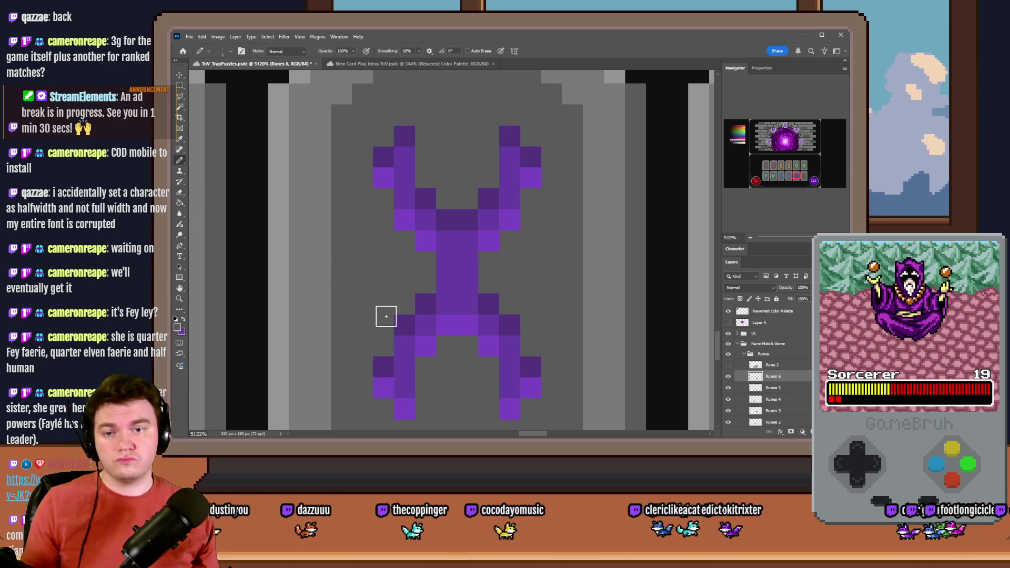
{"action": "scroll", "coordinate": [392, 309], "scroll_direction": "down", "scroll_amount": 1}
{"action": "scroll", "coordinate": [391, 309], "scroll_direction": "down", "scroll_amount": 20}
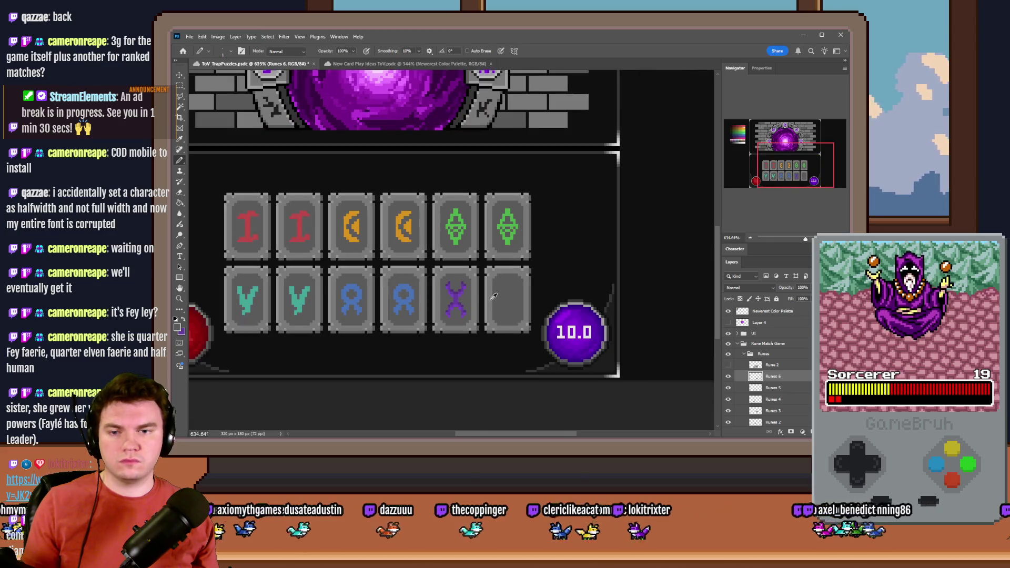
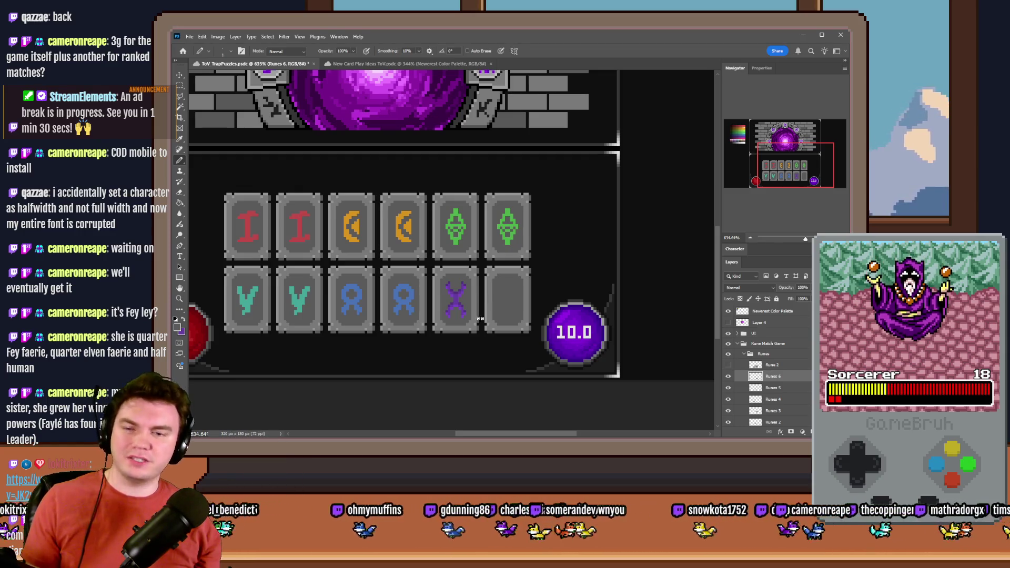
Copy the purple X rune into the empty last tile and merge it into Runes 6.
{"action": "scroll", "coordinate": [476, 308], "scroll_direction": "up", "scroll_amount": 5}
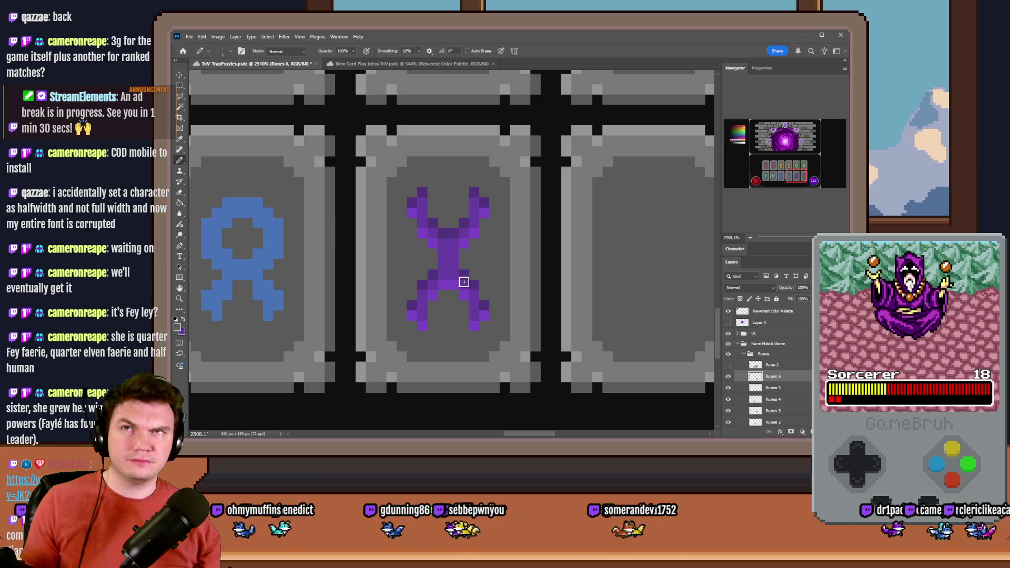
{"action": "scroll", "coordinate": [463, 282], "scroll_direction": "up", "scroll_amount": 1}
{"action": "scroll", "coordinate": [458, 281], "scroll_direction": "up", "scroll_amount": 2}
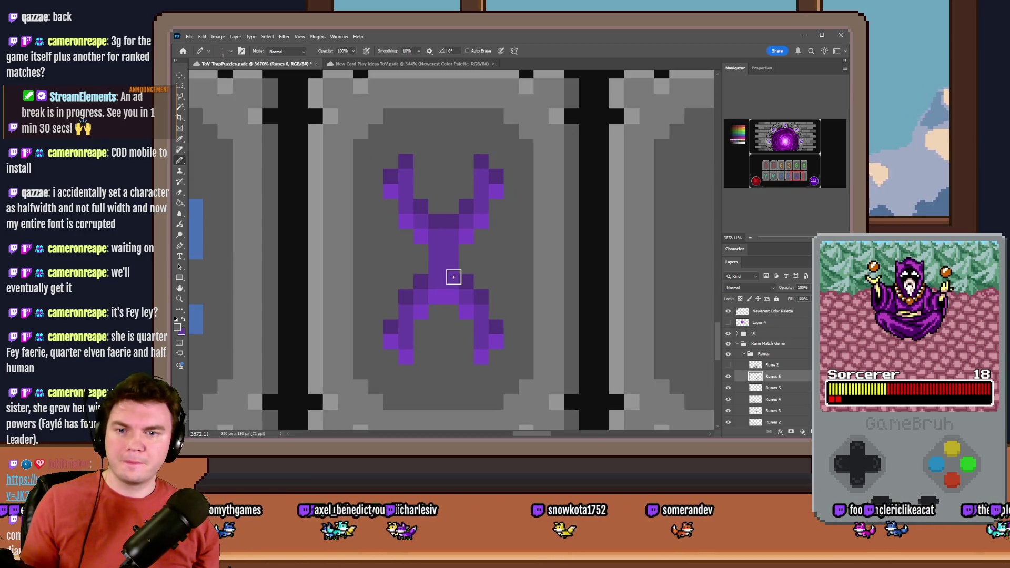
{"action": "scroll", "coordinate": [453, 277], "scroll_direction": "down", "scroll_amount": 1}
{"action": "left_click", "coordinate": [182, 87]}
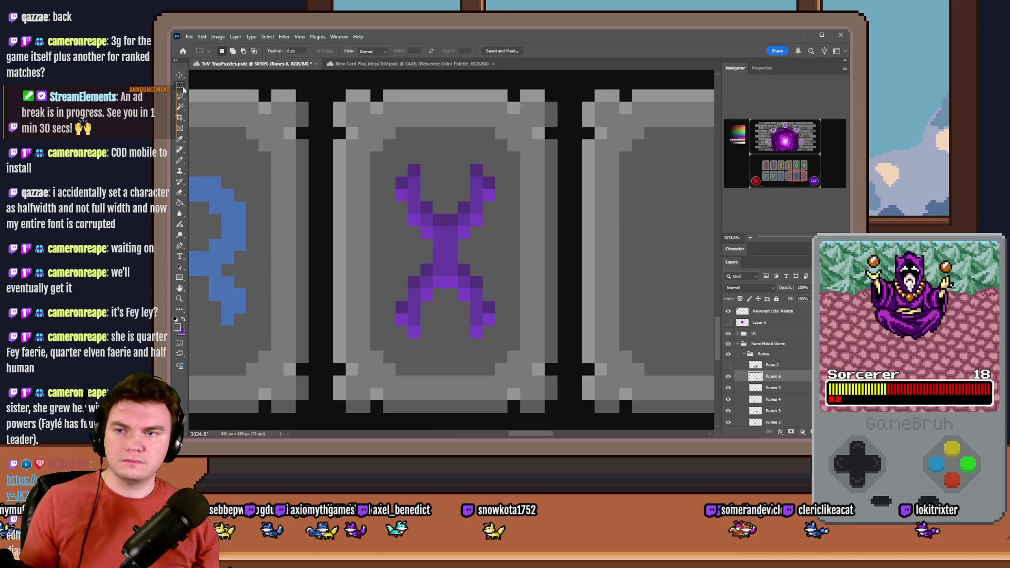
{"action": "left_click_drag", "start_coordinate": [395, 165], "coordinate": [495, 339]}
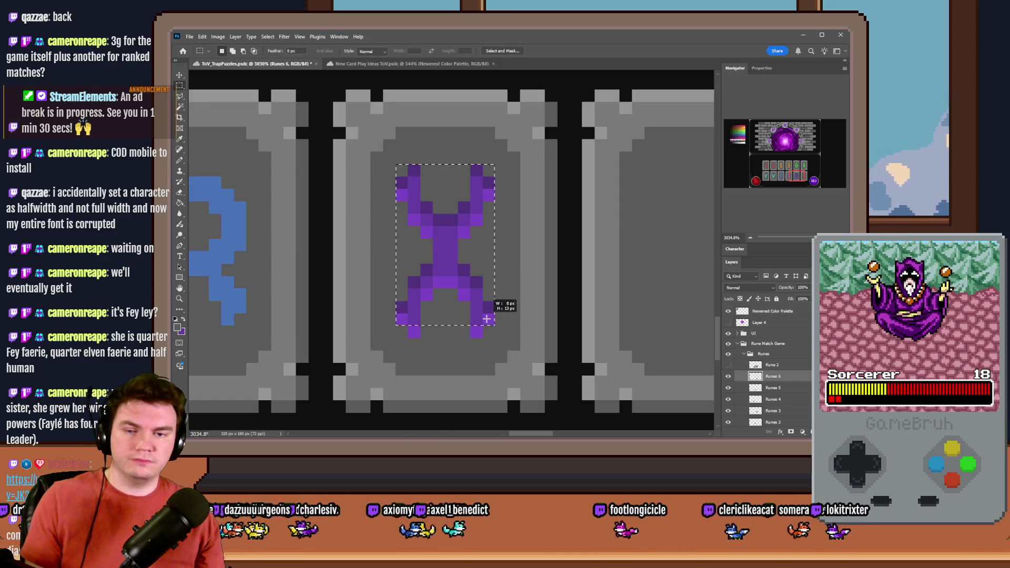
{"action": "key", "text": "ctrl+j"}
{"action": "left_click_drag", "start_coordinate": [448, 289], "coordinate": [695, 288]}
{"action": "key", "text": "ctrl+e"}
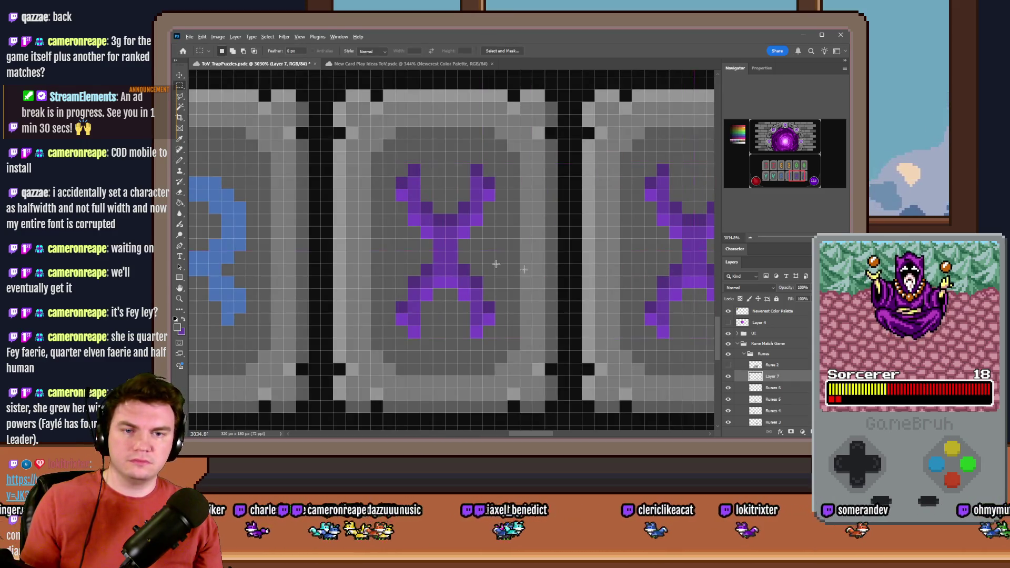
Switch back to the Pencil with Runes 5 as the active layer.
{"action": "scroll", "coordinate": [451, 268], "scroll_direction": "down", "scroll_amount": 2}
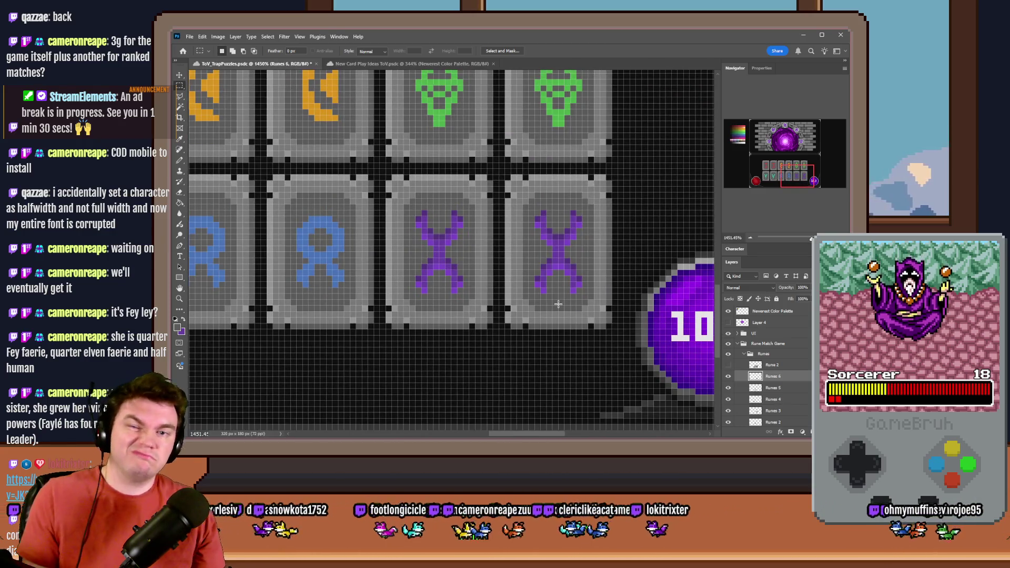
{"action": "left_click", "coordinate": [180, 160]}
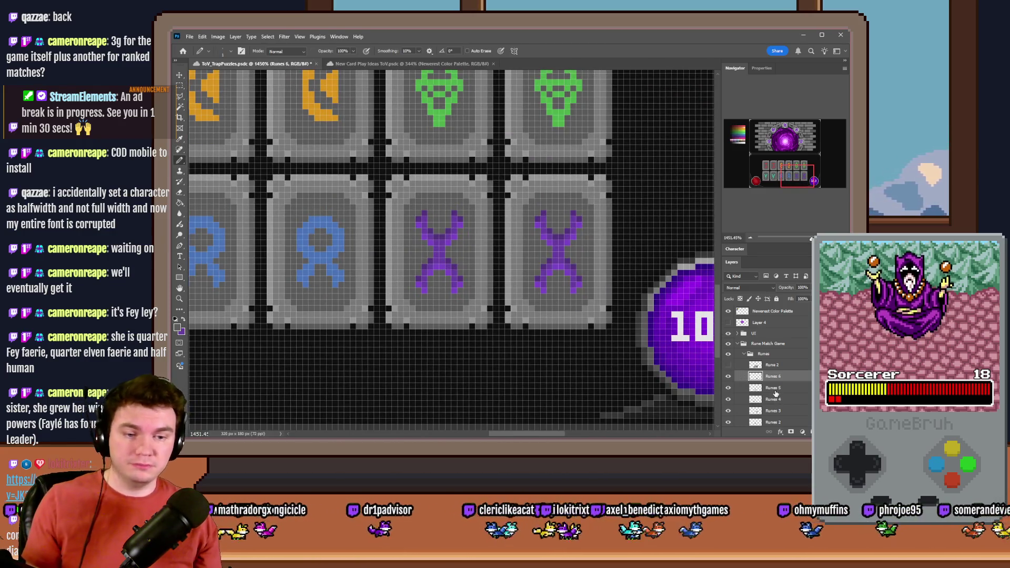
{"action": "left_click", "coordinate": [775, 390]}
{"action": "scroll", "coordinate": [527, 251], "scroll_direction": "down", "scroll_amount": 2}
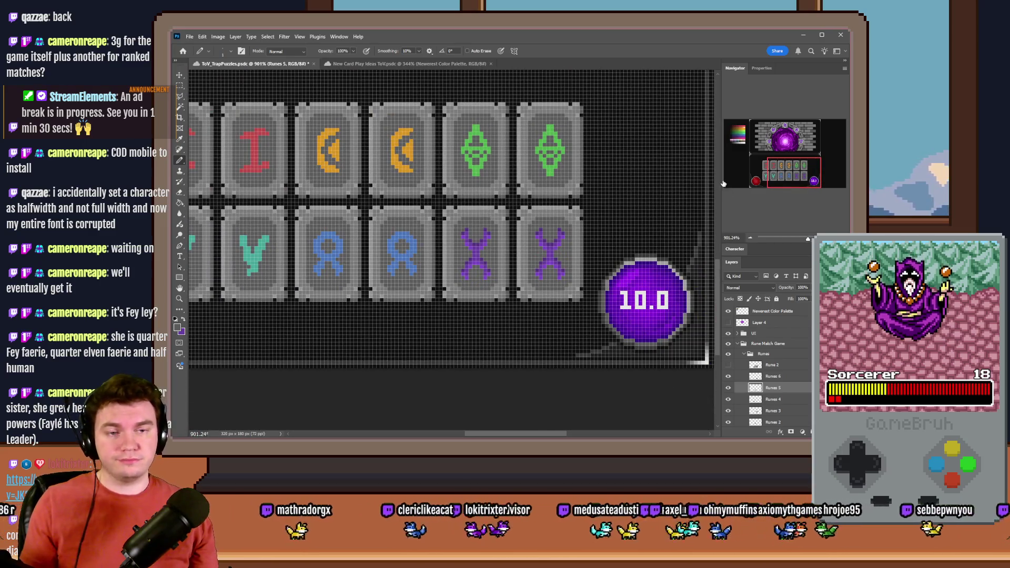
{"action": "left_click", "coordinate": [739, 139]}
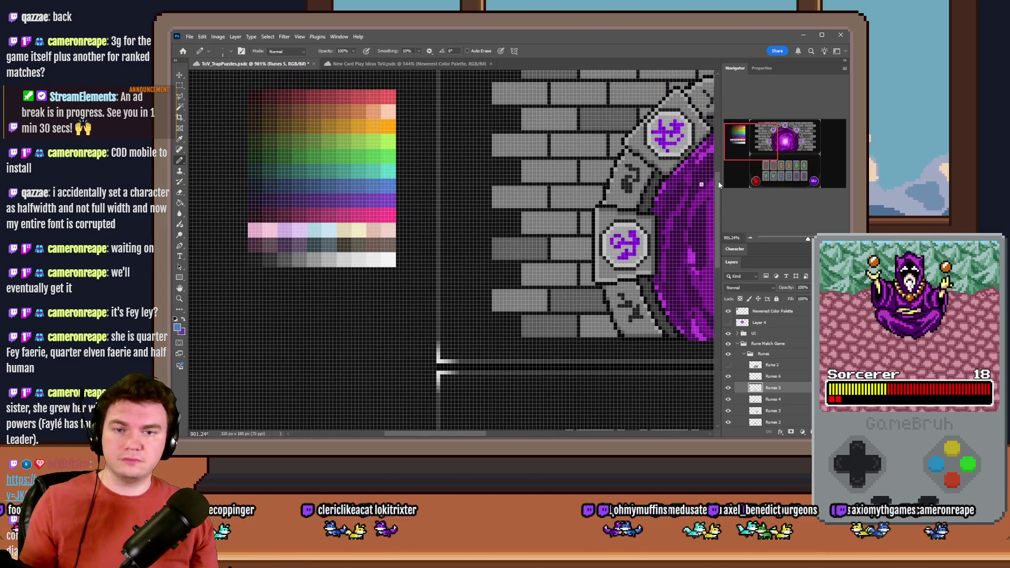
Pencil in the missing blue pixels so both blue runes match.
{"action": "left_click", "coordinate": [784, 173]}
{"action": "scroll", "coordinate": [244, 298], "scroll_direction": "up", "scroll_amount": 5}
{"action": "scroll", "coordinate": [244, 299], "scroll_direction": "up", "scroll_amount": 2}
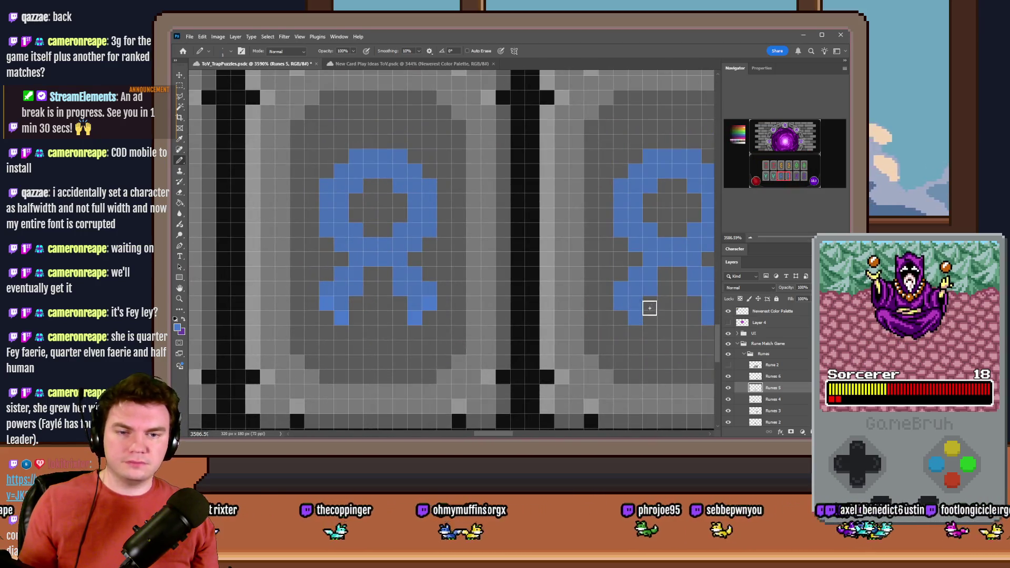
{"action": "left_click_drag", "start_coordinate": [635, 314], "coordinate": [634, 303]}
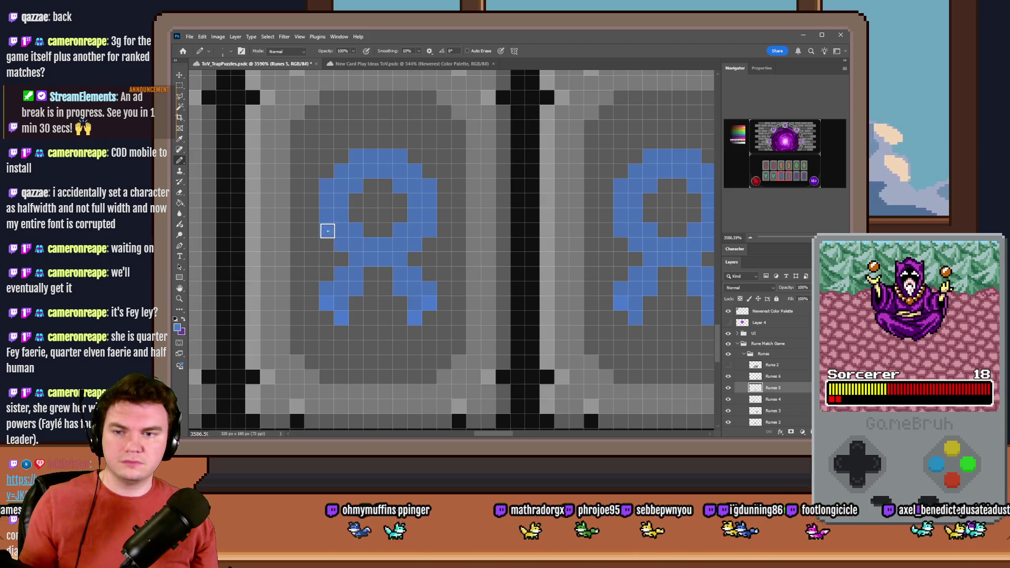
{"action": "left_click", "coordinate": [378, 259]}
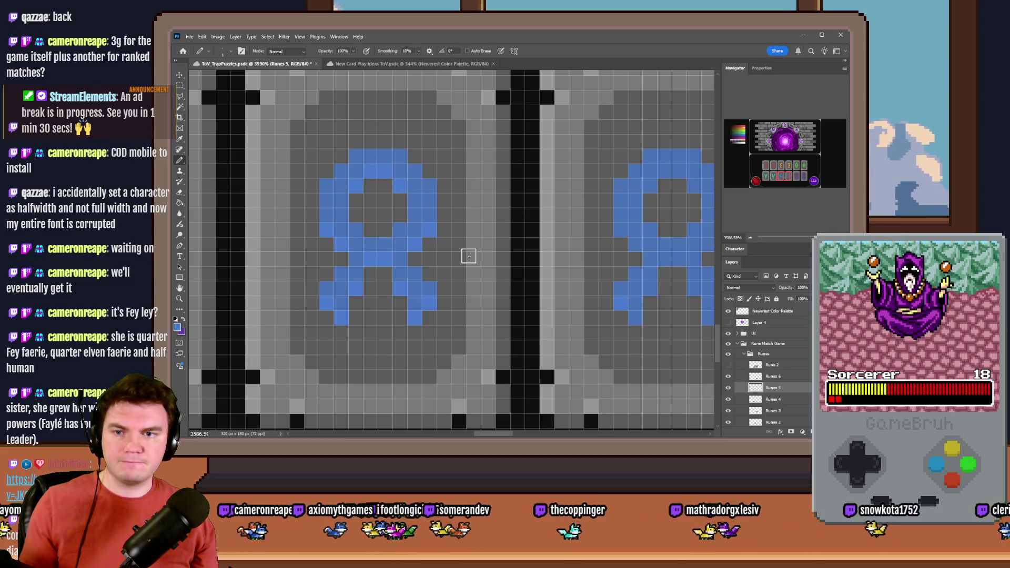
Recolour both blue runes darker blue with the Paint Bucket.
{"action": "left_click_drag", "start_coordinate": [759, 170], "coordinate": [738, 136]}
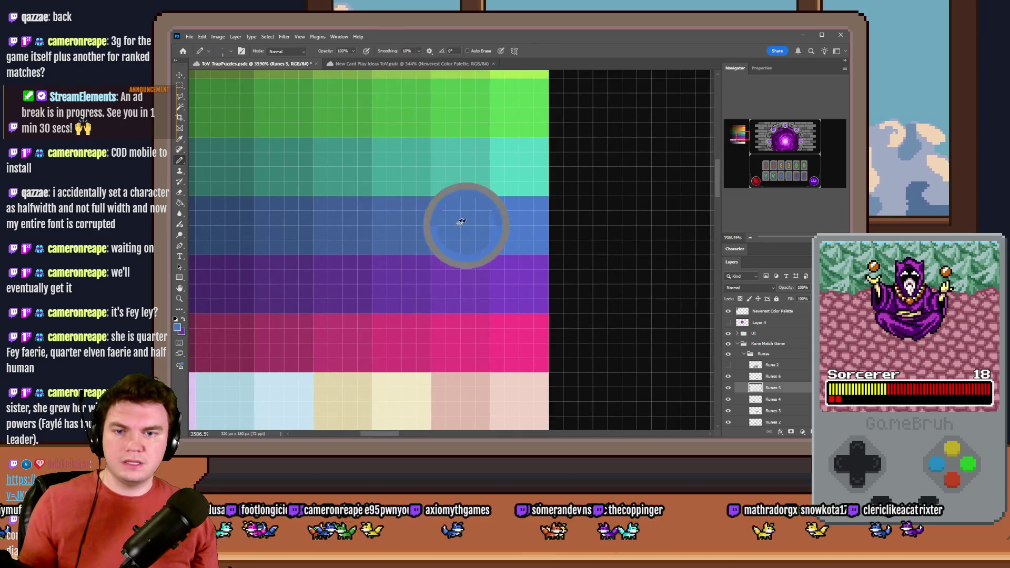
{"action": "left_click_drag", "start_coordinate": [748, 174], "coordinate": [781, 176]}
{"action": "left_click", "coordinate": [179, 203]}
{"action": "left_click", "coordinate": [384, 192]}
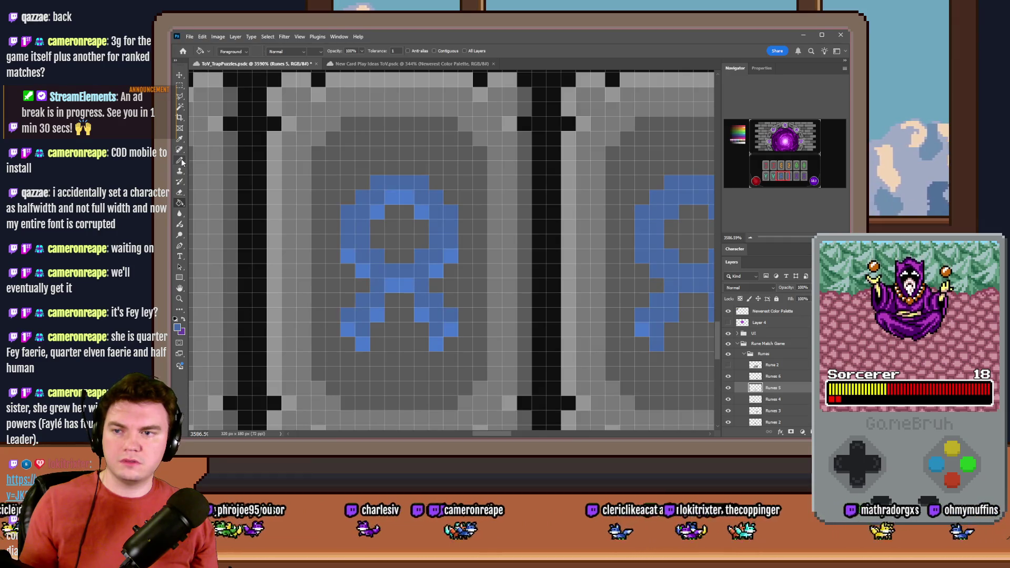
Pencil a darker blue shade onto the rune's top row, outer pixels and inner middle.
{"action": "left_click", "coordinate": [180, 161]}
{"action": "left_click_drag", "start_coordinate": [762, 173], "coordinate": [739, 138]}
{"action": "scroll", "coordinate": [464, 228], "scroll_direction": "up", "scroll_amount": 1}
{"action": "left_click_drag", "start_coordinate": [464, 158], "coordinate": [339, 150]}
{"action": "left_click", "coordinate": [780, 174]}
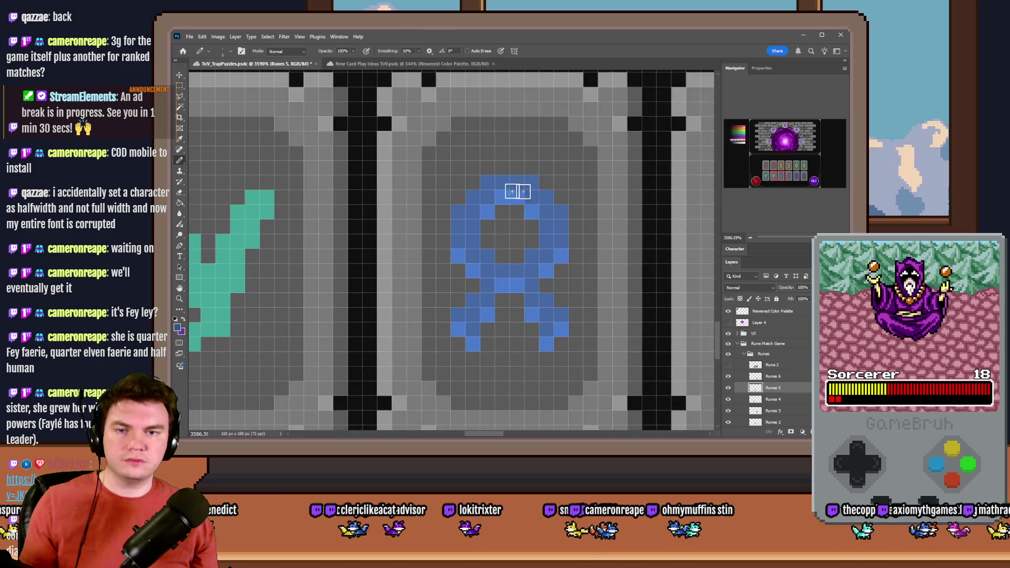
{"action": "left_click_drag", "start_coordinate": [493, 180], "coordinate": [532, 182]}
{"action": "left_click", "coordinate": [557, 213]}
{"action": "left_click", "coordinate": [473, 199]}
{"action": "left_click", "coordinate": [458, 212]}
{"action": "mouse_move", "coordinate": [489, 255]}
{"action": "left_mouse_down"}
{"action": "mouse_move", "coordinate": [516, 268]}
{"action": "mouse_move", "coordinate": [531, 256]}
{"action": "left_mouse_up"}
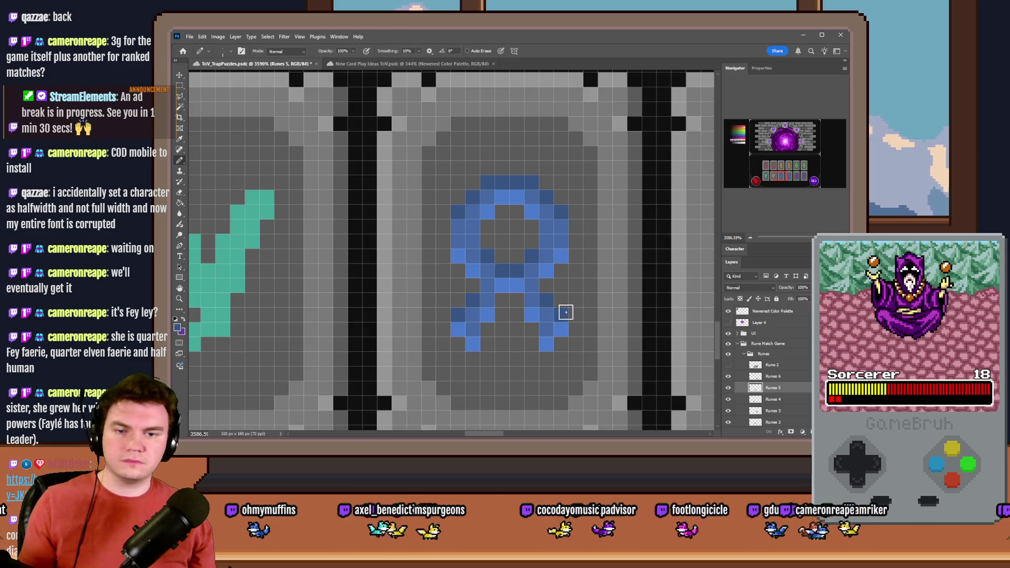
Switch to Rectangular Marquee, adding then undoing an unneeded blank layer.
{"action": "scroll", "coordinate": [500, 311], "scroll_direction": "down", "scroll_amount": 5}
{"action": "scroll", "coordinate": [500, 311], "scroll_direction": "down", "scroll_amount": 2}
{"action": "scroll", "coordinate": [489, 303], "scroll_direction": "up", "scroll_amount": 8}
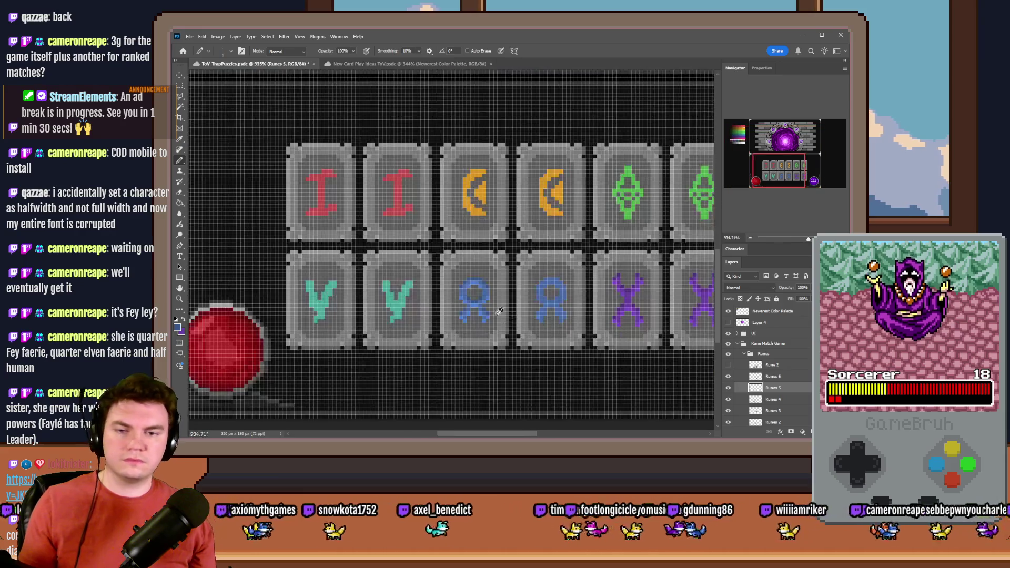
{"action": "left_click", "coordinate": [181, 87]}
{"action": "key", "text": "ctrl+shift+alt+n"}
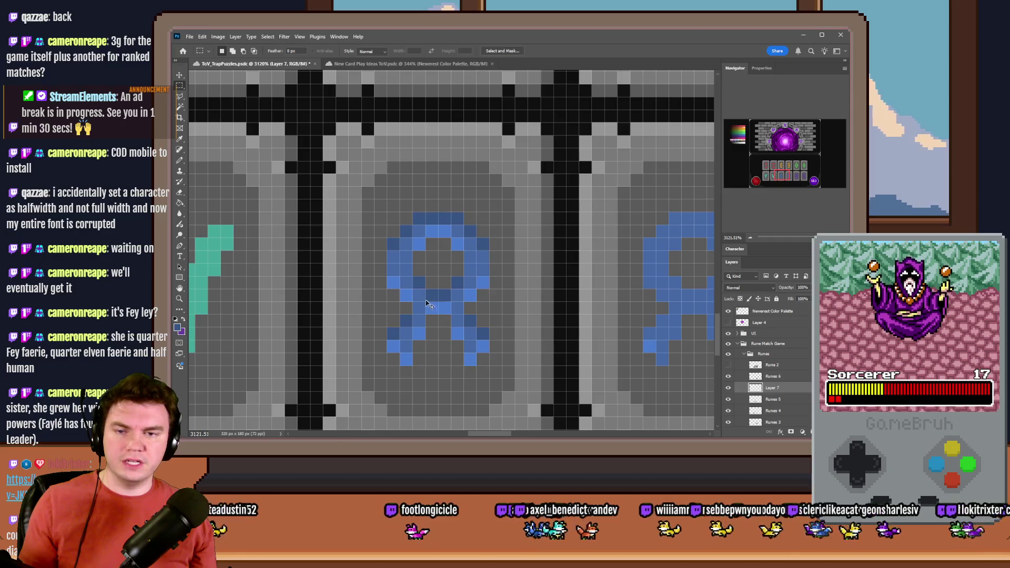
{"action": "key", "text": "ctrl+z"}
{"action": "scroll", "coordinate": [539, 299], "scroll_direction": "down", "scroll_amount": 3}
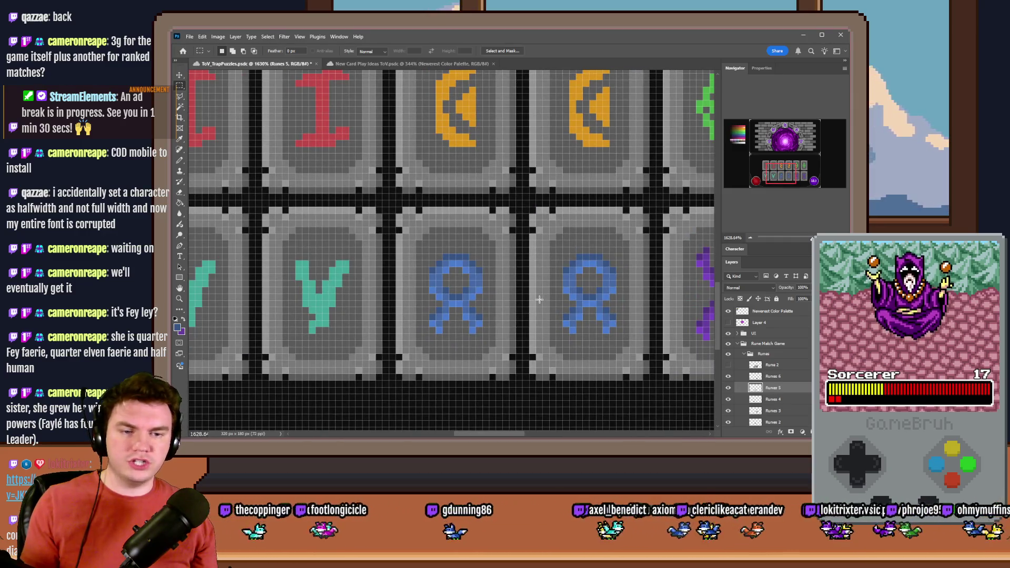
On Runes 4, sample the teal swatch and add a light teal pixel to the V rune.
{"action": "left_click", "coordinate": [181, 163]}
{"action": "left_click", "coordinate": [772, 399]}
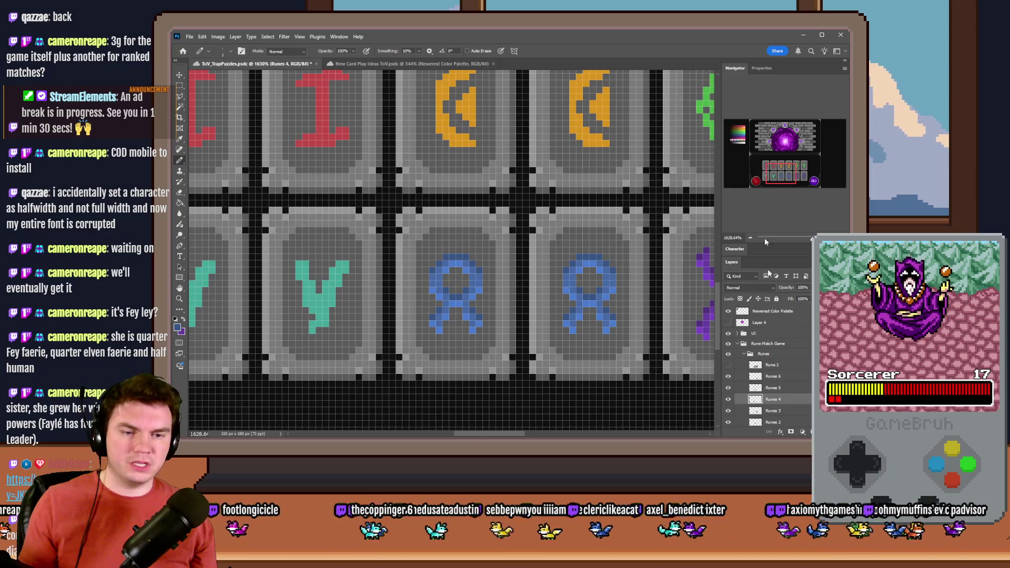
{"action": "left_click", "coordinate": [760, 174]}
{"action": "left_click_drag", "start_coordinate": [734, 183], "coordinate": [743, 135]}
{"action": "left_click", "coordinate": [179, 203]}
{"action": "left_click", "coordinate": [420, 234], "text": "alt"}
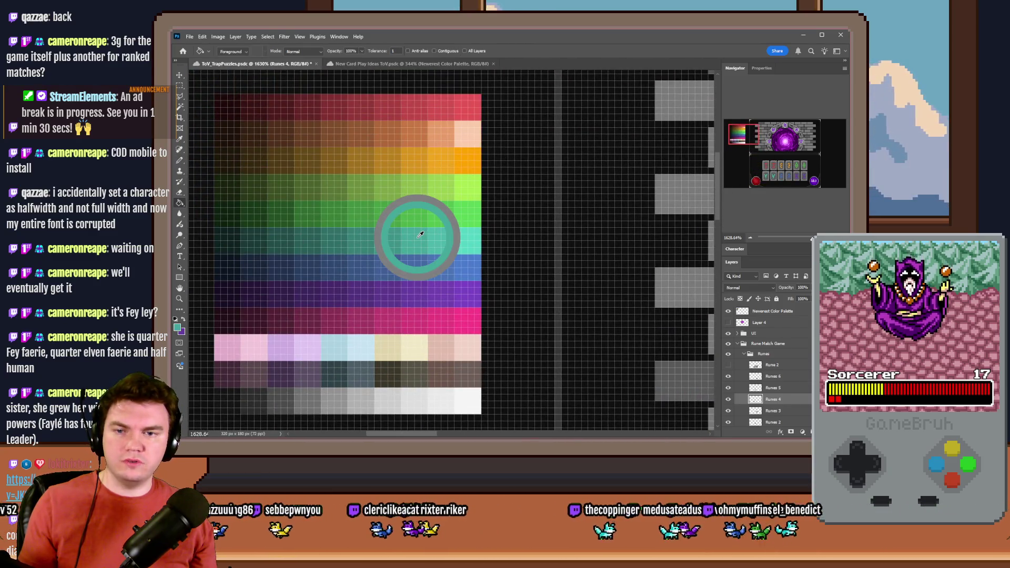
{"action": "left_click", "coordinate": [179, 160]}
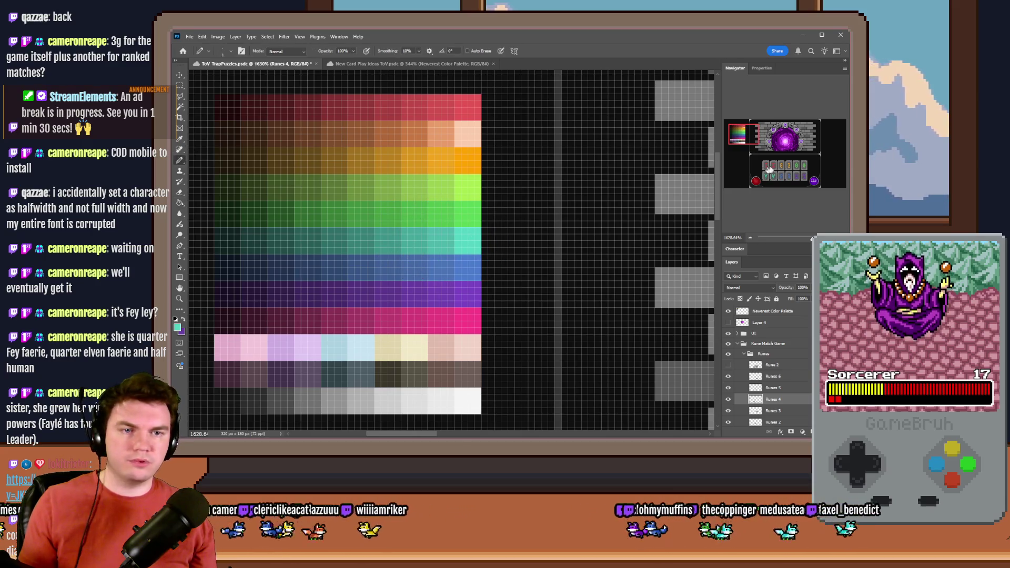
{"action": "scroll", "coordinate": [389, 322], "scroll_direction": "up", "scroll_amount": 3}
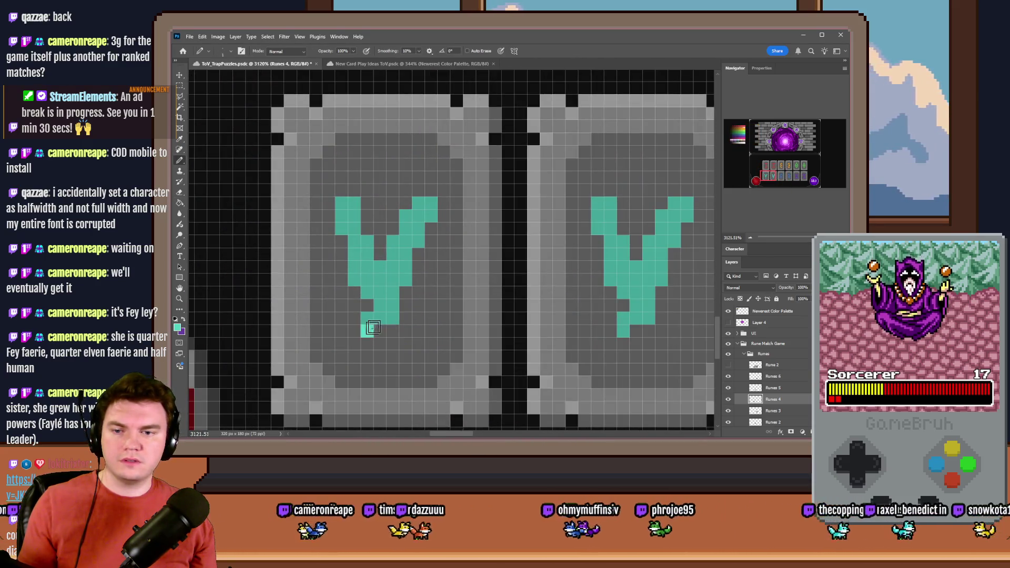
{"action": "left_click", "coordinate": [429, 220]}
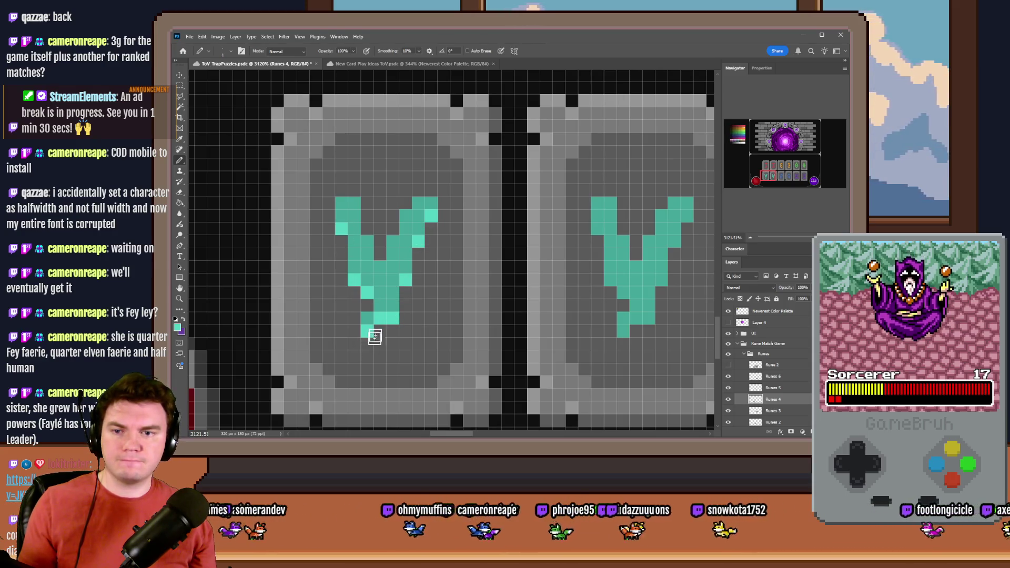
Shade the left teal V rune's pixels with a darker teal from the palette.
{"action": "scroll", "coordinate": [679, 179], "scroll_direction": "up", "scroll_amount": 5}
{"action": "scroll", "coordinate": [678, 179], "scroll_direction": "left", "scroll_amount": 5}
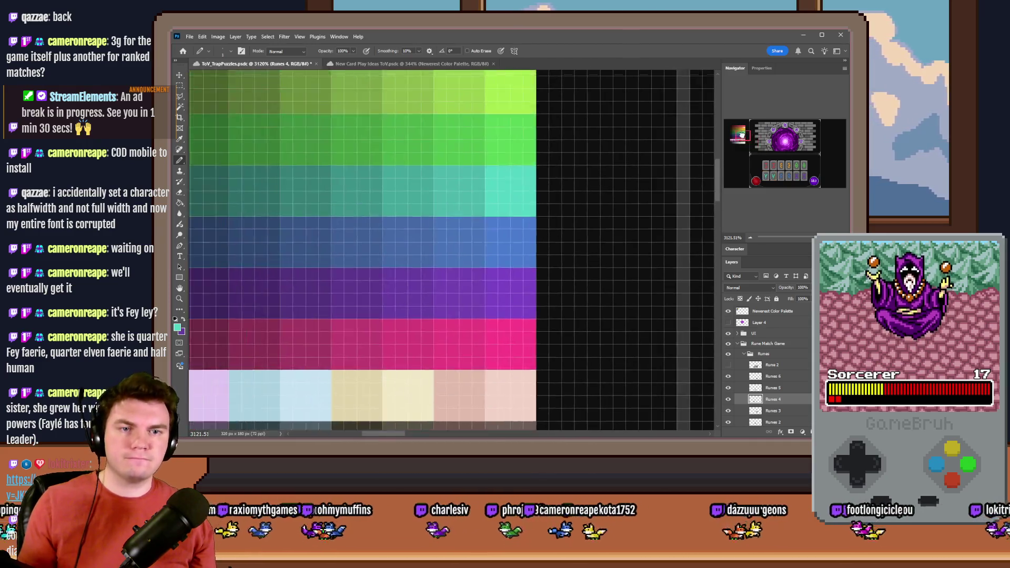
{"action": "mouse_move", "coordinate": [451, 231]}
{"action": "left_mouse_down"}
{"action": "mouse_move", "coordinate": [384, 210]}
{"action": "mouse_move", "coordinate": [315, 210]}
{"action": "left_mouse_up"}
{"action": "scroll", "coordinate": [655, 225], "scroll_direction": "down", "scroll_amount": 5}
{"action": "scroll", "coordinate": [655, 225], "scroll_direction": "right", "scroll_amount": 5}
{"action": "left_click", "coordinate": [391, 260]}
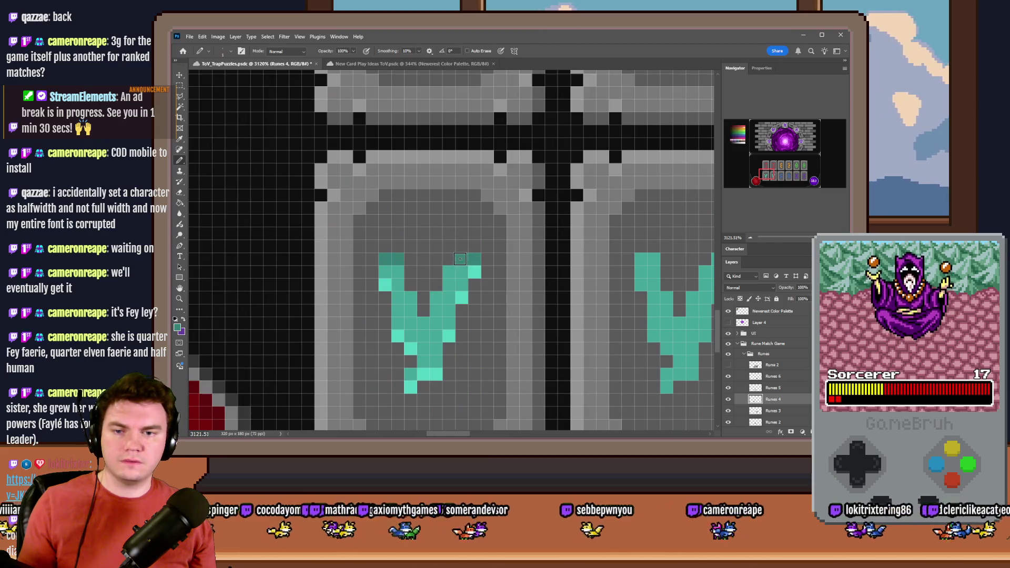
{"action": "left_click", "coordinate": [432, 302]}
{"action": "scroll", "coordinate": [412, 297], "scroll_direction": "down", "scroll_amount": 2}
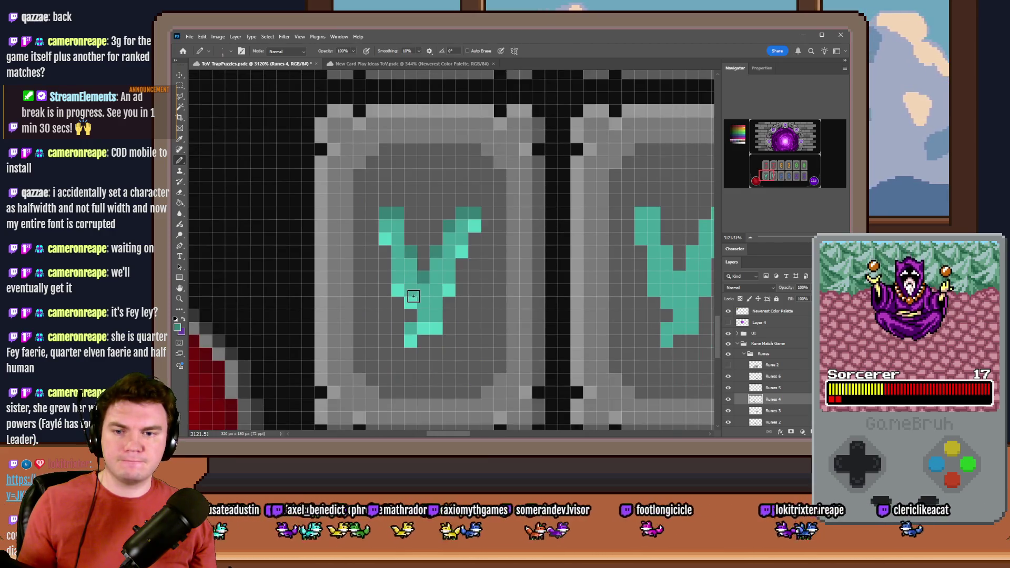
{"action": "left_click", "coordinate": [408, 326]}
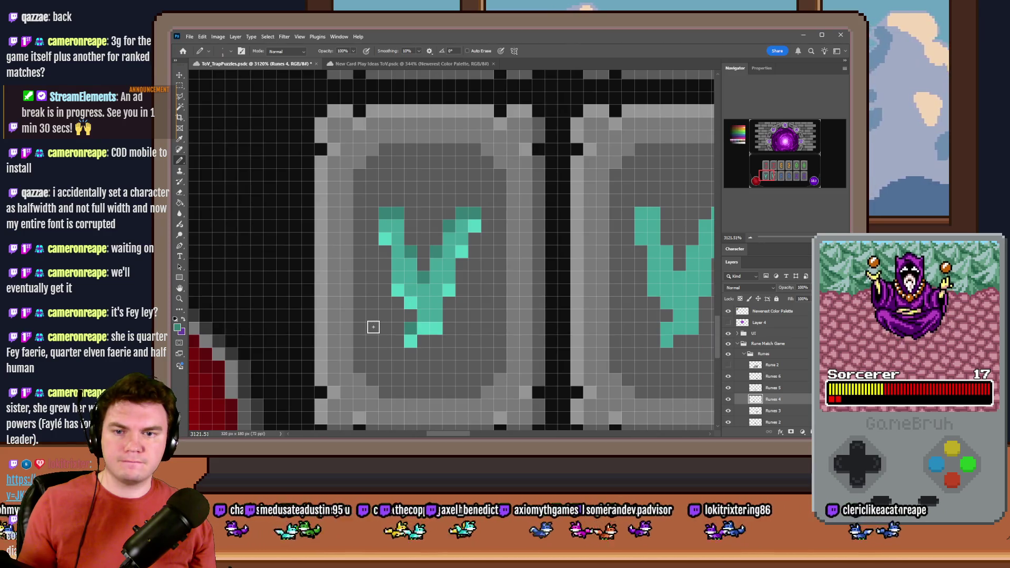
{"action": "scroll", "coordinate": [373, 327], "scroll_direction": "down", "scroll_amount": 10}
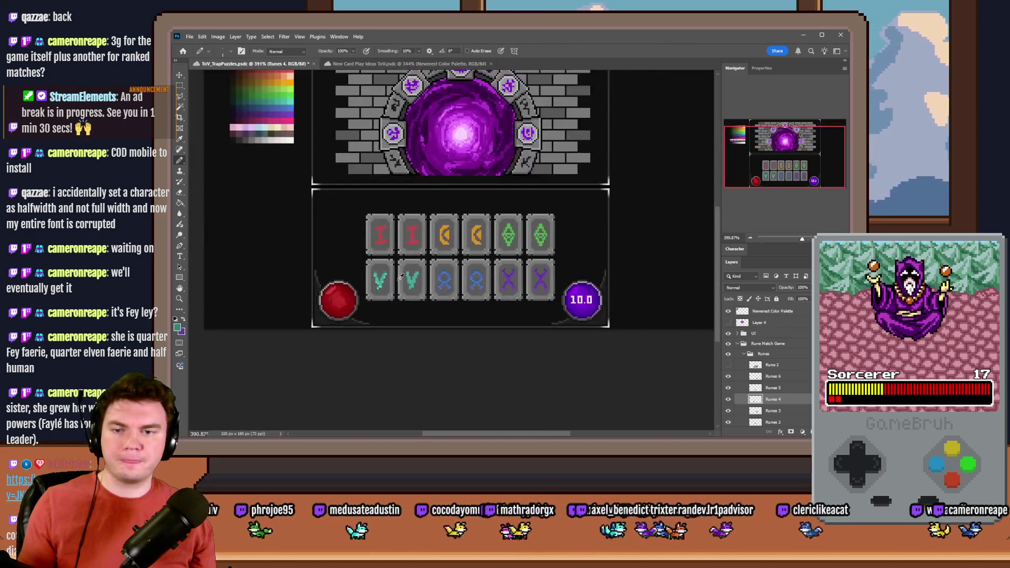
{"action": "scroll", "coordinate": [381, 286], "scroll_direction": "up", "scroll_amount": 6}
Copy the left V rune onto the right tile and merge it into Runes 4.
{"action": "left_click", "coordinate": [180, 87]}
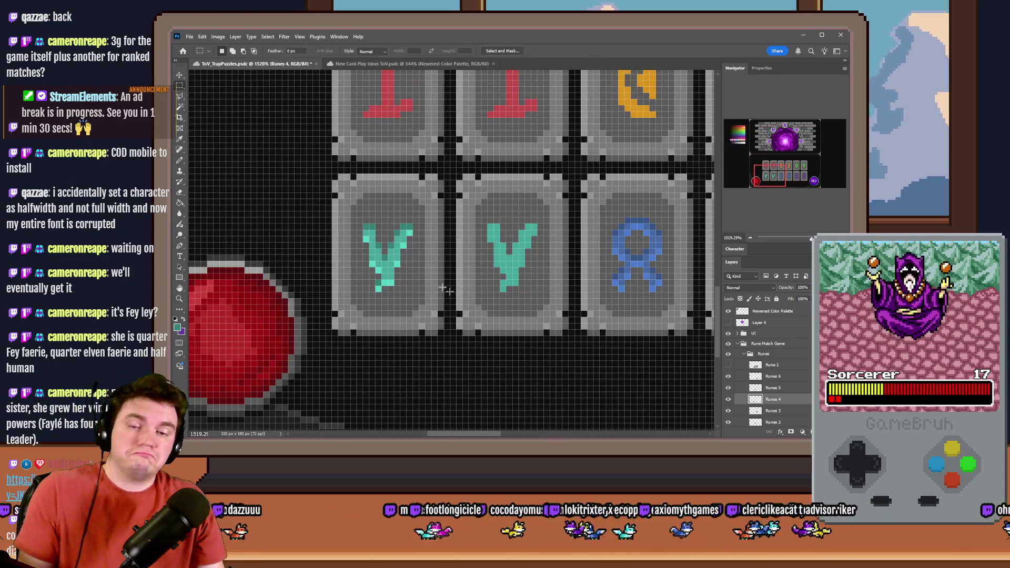
{"action": "scroll", "coordinate": [369, 252], "scroll_direction": "up", "scroll_amount": 3}
{"action": "mouse_move", "coordinate": [357, 203]}
{"action": "left_mouse_down"}
{"action": "mouse_move", "coordinate": [384, 204]}
{"action": "mouse_move", "coordinate": [439, 310]}
{"action": "left_mouse_up"}
{"action": "key", "text": "ctrl+j"}
{"action": "left_click_drag", "start_coordinate": [426, 271], "coordinate": [643, 270]}
{"action": "key", "text": "ctrl+e"}
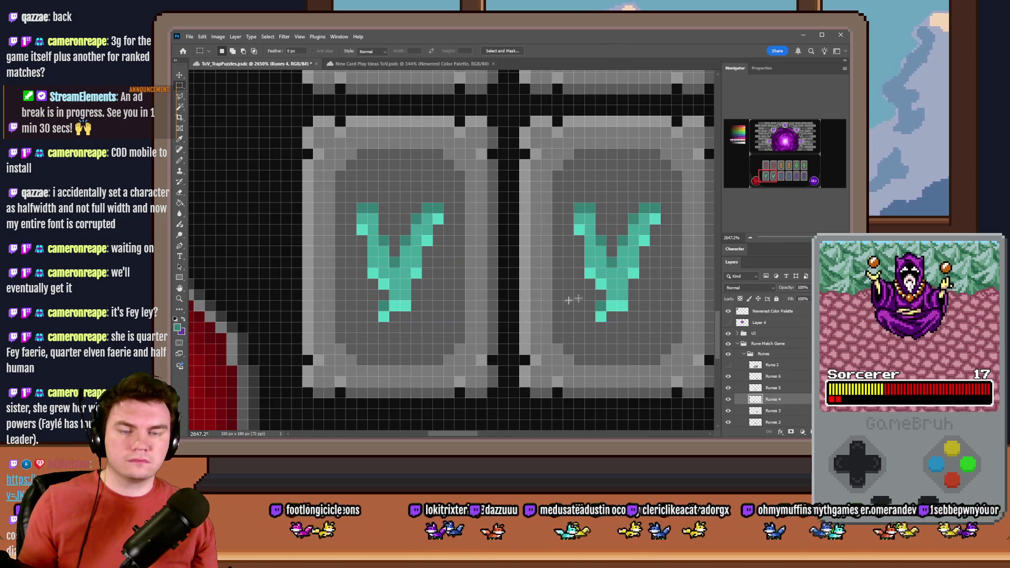
{"action": "scroll", "coordinate": [389, 267], "scroll_direction": "down", "scroll_amount": 7}
Switch back to the Pencil and sample the green from the diamond rune.
{"action": "left_click", "coordinate": [181, 160]}
{"action": "scroll", "coordinate": [368, 211], "scroll_direction": "up", "scroll_amount": 3}
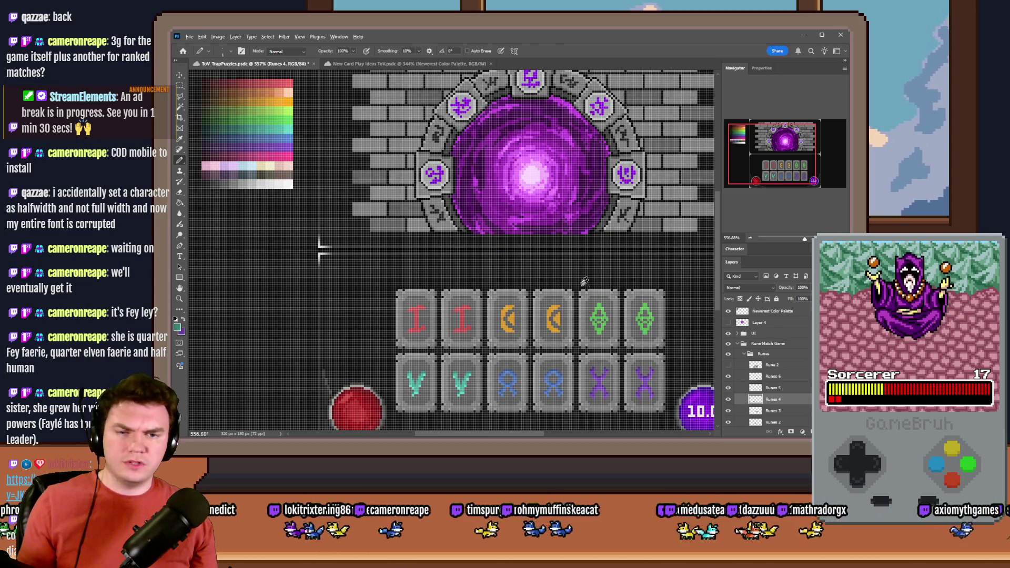
{"action": "left_click", "coordinate": [601, 305], "text": "alt"}
Pick a green from the palette and make Runes 3 the active layer.
{"action": "scroll", "coordinate": [237, 116], "scroll_direction": "up", "scroll_amount": 5}
{"action": "left_click", "coordinate": [343, 122], "text": "alt"}
{"action": "scroll", "coordinate": [581, 185], "scroll_direction": "down", "scroll_amount": 10}
{"action": "scroll", "coordinate": [581, 186], "scroll_direction": "right", "scroll_amount": 8}
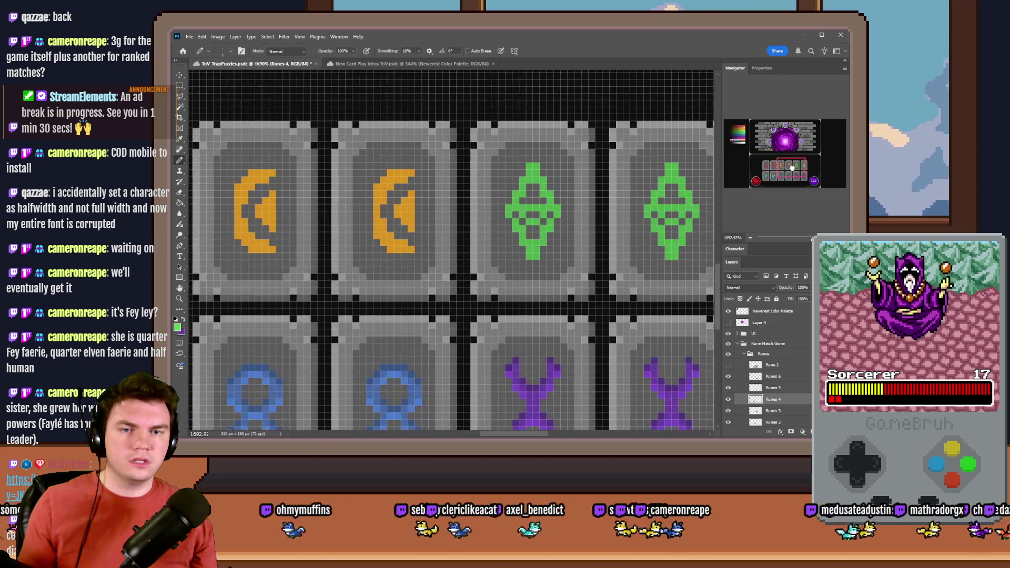
{"action": "scroll", "coordinate": [581, 185], "scroll_direction": "up", "scroll_amount": 4}
{"action": "left_click", "coordinate": [310, 196]}
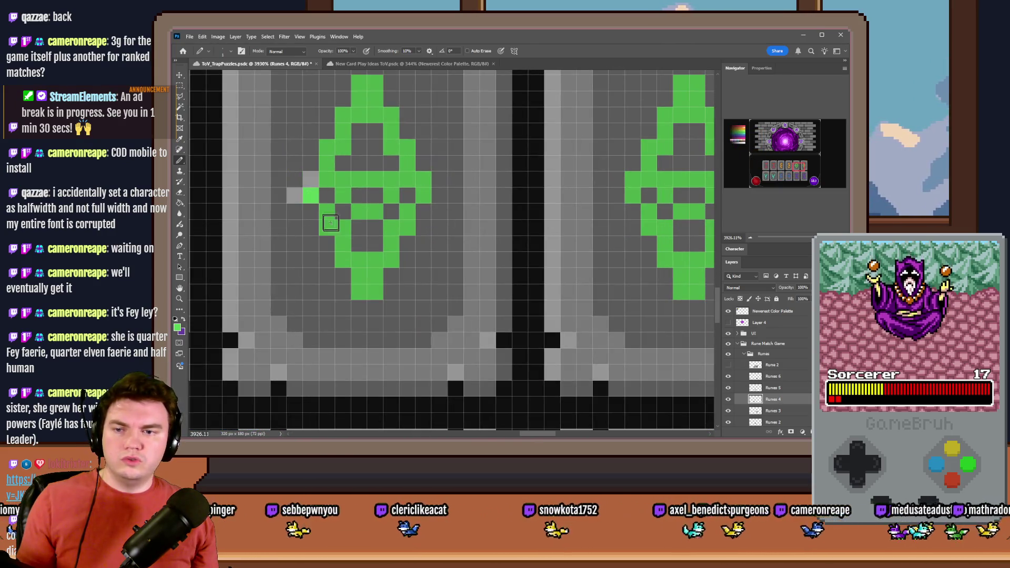
{"action": "scroll", "coordinate": [772, 378], "scroll_direction": "down", "scroll_amount": 2}
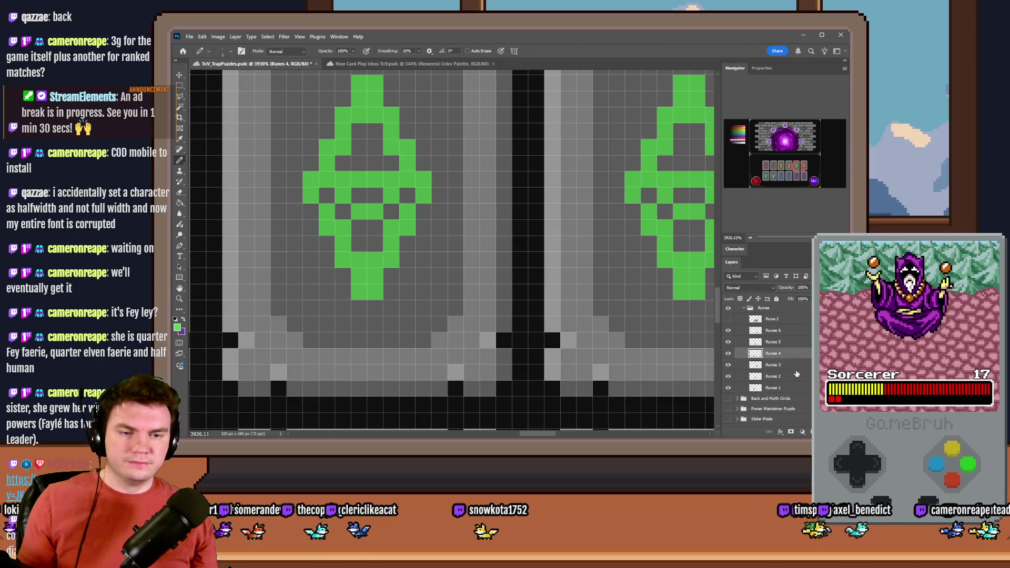
{"action": "left_click", "coordinate": [772, 364]}
Lighten the green diamond's lower and right edge pixels.
{"action": "left_click", "coordinate": [310, 195]}
{"action": "left_click", "coordinate": [326, 227]}
{"action": "left_click", "coordinate": [343, 259]}
{"action": "left_click", "coordinate": [367, 291]}
{"action": "left_click", "coordinate": [391, 259]}
{"action": "left_click", "coordinate": [407, 227]}
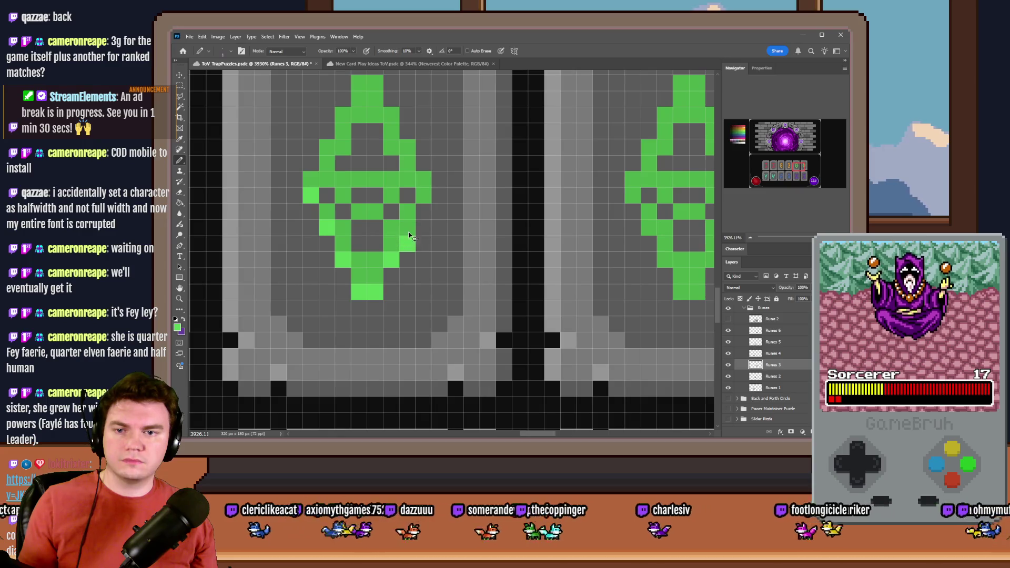
{"action": "left_click", "coordinate": [420, 200]}
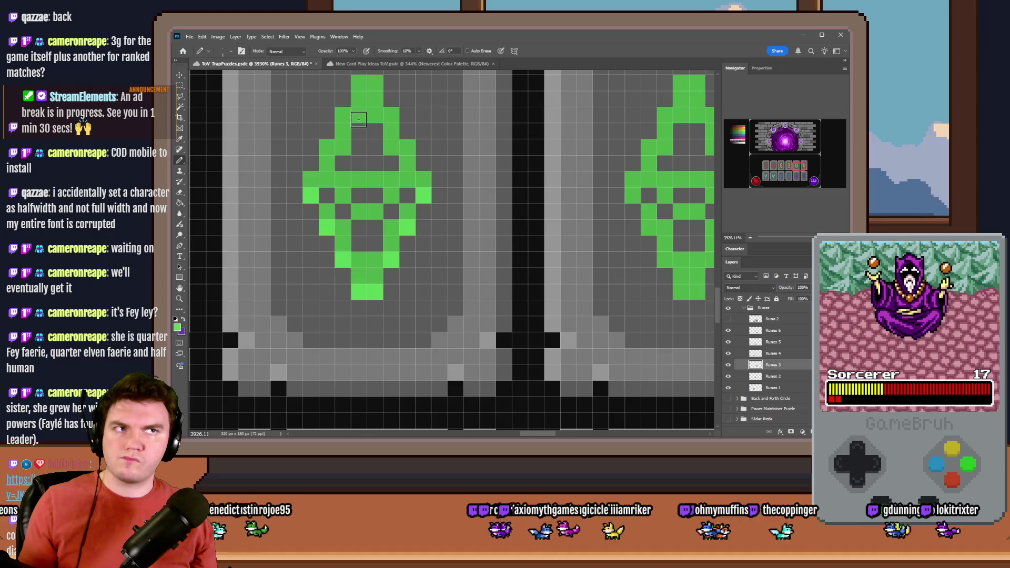
Lighten the diamond's second-row, third-row and lower inner pixels.
{"action": "scroll", "coordinate": [359, 119], "scroll_direction": "up", "scroll_amount": 1}
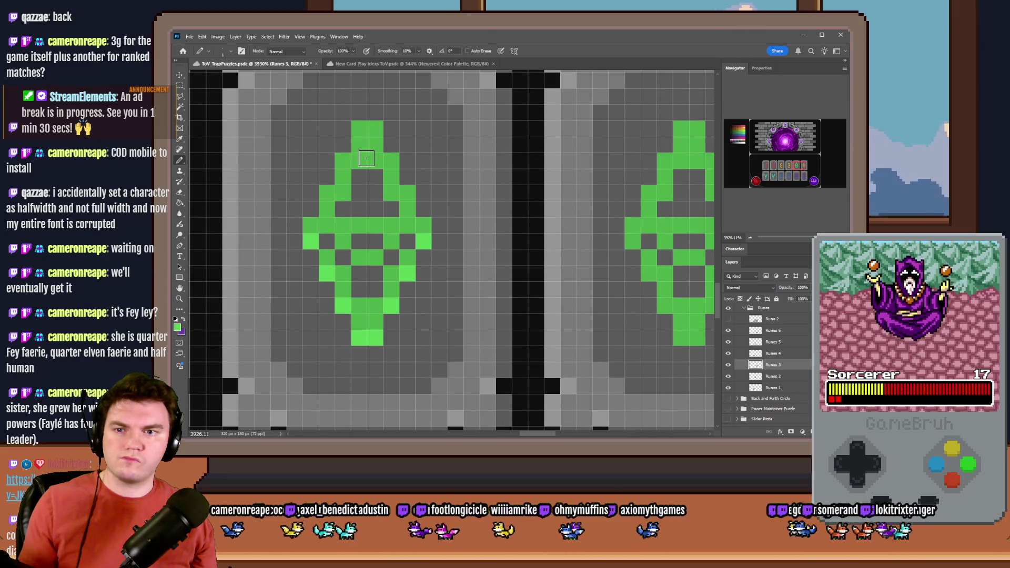
{"action": "left_click", "coordinate": [359, 160]}
{"action": "left_click", "coordinate": [374, 160]}
{"action": "left_click", "coordinate": [389, 192]}
{"action": "left_click", "coordinate": [343, 192]}
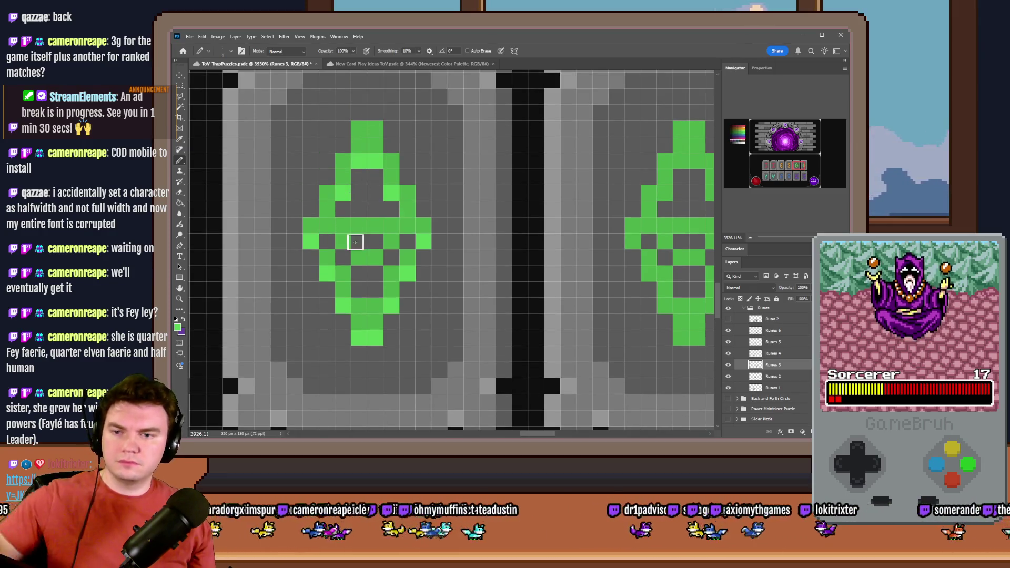
{"action": "left_click", "coordinate": [344, 242]}
{"action": "left_click", "coordinate": [374, 257]}
{"action": "left_click", "coordinate": [391, 245]}
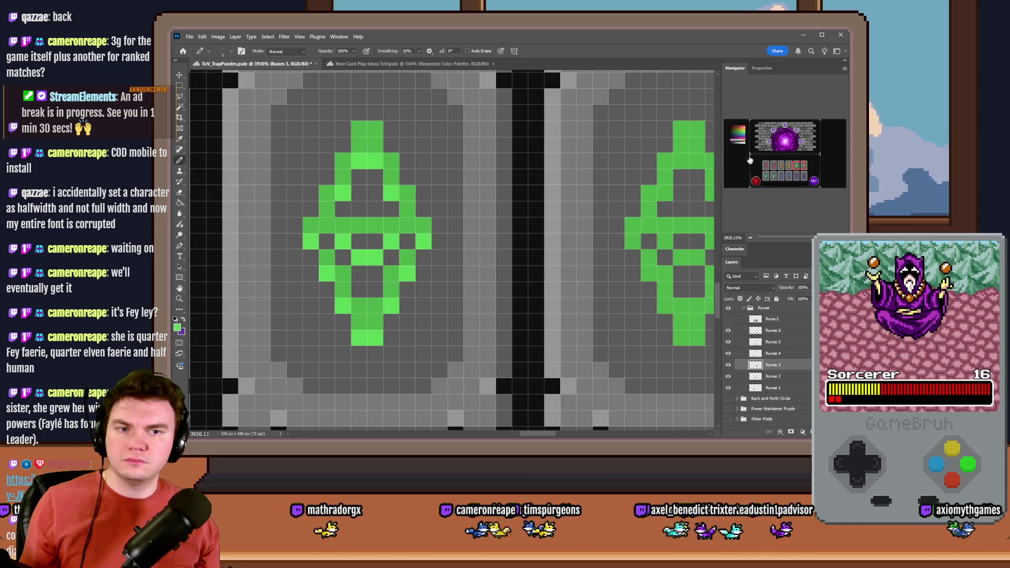
Darken the diamond's upper-left and right outline with a darker palette green.
{"action": "left_click", "coordinate": [738, 136]}
{"action": "left_click_drag", "start_coordinate": [539, 180], "coordinate": [313, 173]}
{"action": "left_click", "coordinate": [797, 165]}
{"action": "scroll", "coordinate": [552, 284], "scroll_direction": "up", "scroll_amount": 4}
{"action": "scroll", "coordinate": [441, 284], "scroll_direction": "down", "scroll_amount": 1}
{"action": "scroll", "coordinate": [441, 284], "scroll_direction": "down", "scroll_amount": 2}
{"action": "left_click_drag", "start_coordinate": [407, 193], "coordinate": [391, 193]}
{"action": "left_click", "coordinate": [374, 221]}
{"action": "scroll", "coordinate": [363, 232], "scroll_direction": "down", "scroll_amount": 2}
{"action": "left_click", "coordinate": [358, 218]}
{"action": "left_click", "coordinate": [346, 248]}
{"action": "left_click", "coordinate": [425, 198]}
{"action": "left_click", "coordinate": [442, 219]}
{"action": "left_click", "coordinate": [459, 241]}
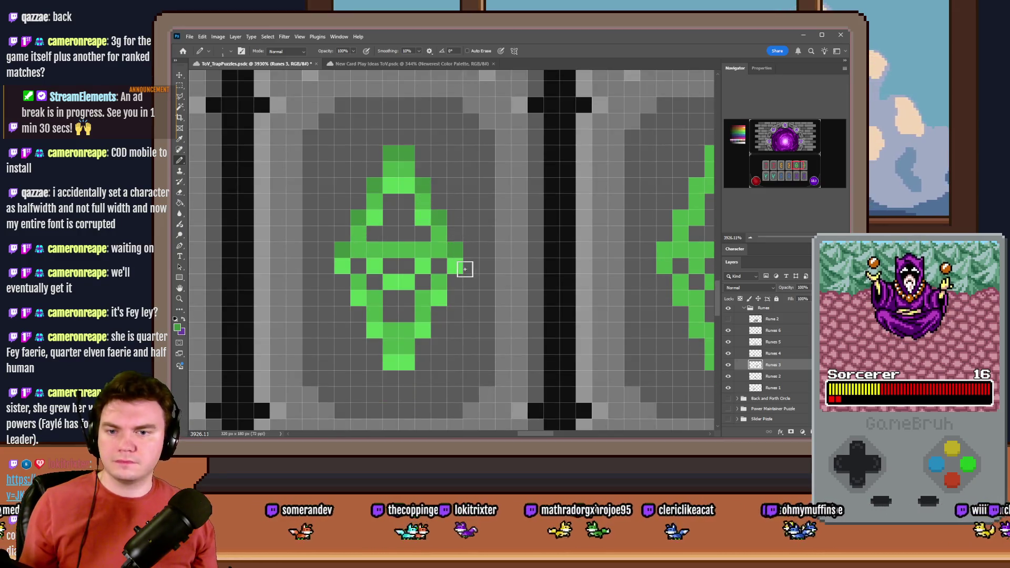
Repaint the diamond's middle row and lower outline pixels in darker green.
{"action": "scroll", "coordinate": [465, 269], "scroll_direction": "down", "scroll_amount": 2}
{"action": "left_click_drag", "start_coordinate": [361, 209], "coordinate": [439, 211]}
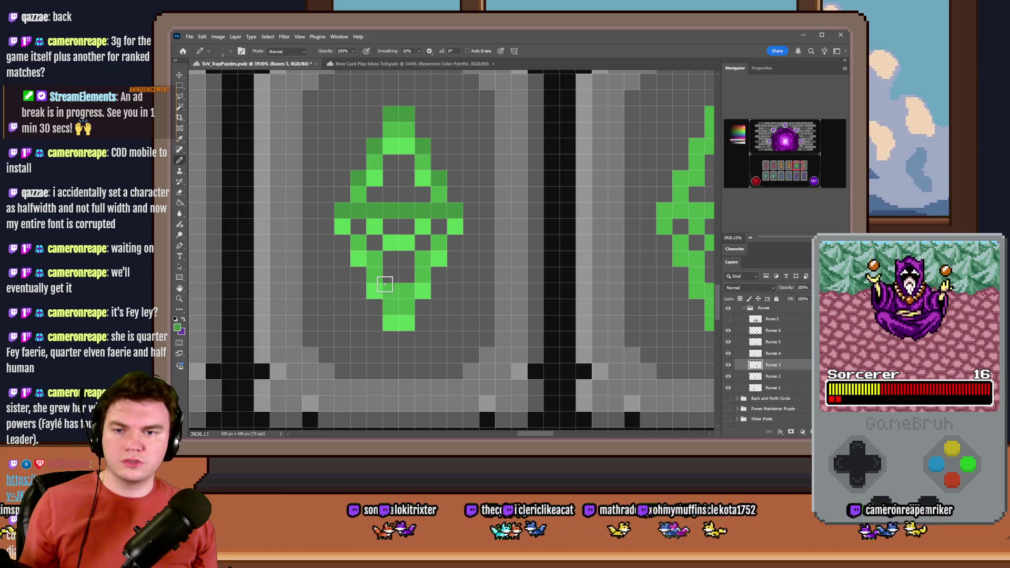
{"action": "left_click", "coordinate": [372, 254]}
{"action": "left_click", "coordinate": [359, 242]}
{"action": "left_click", "coordinate": [421, 257]}
{"action": "left_click", "coordinate": [439, 242]}
{"action": "left_click", "coordinate": [406, 291]}
{"action": "scroll", "coordinate": [451, 267], "scroll_direction": "down", "scroll_amount": 2}
{"action": "scroll", "coordinate": [451, 267], "scroll_direction": "down", "scroll_amount": 10}
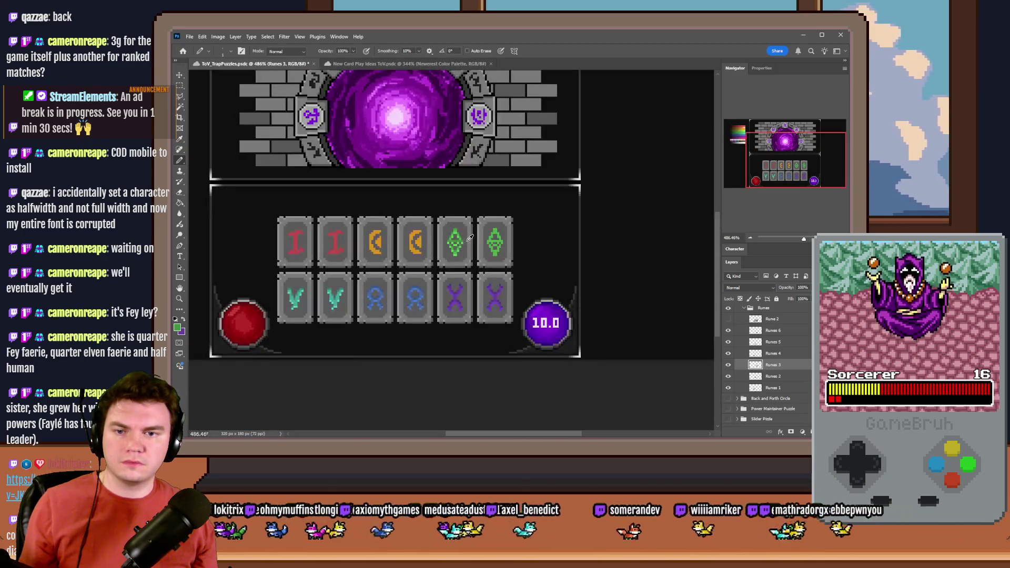
{"action": "scroll", "coordinate": [467, 242], "scroll_direction": "up", "scroll_amount": 8}
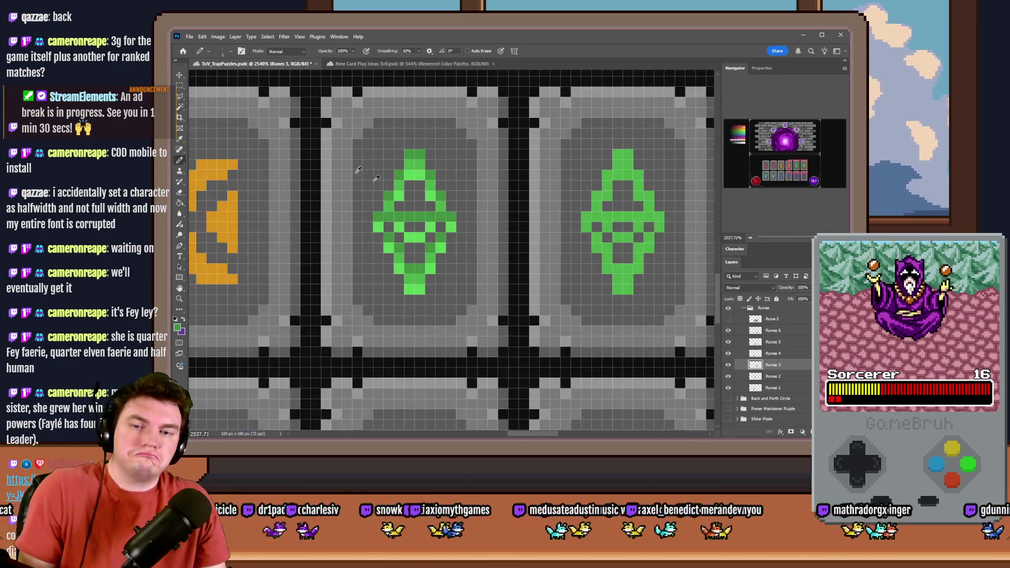
Copy the finished green diamond onto the right tile and merge it into Runes 3.
{"action": "key", "text": "m"}
{"action": "mouse_move", "coordinate": [374, 150]}
{"action": "left_mouse_down"}
{"action": "mouse_move", "coordinate": [469, 266]}
{"action": "mouse_move", "coordinate": [457, 295]}
{"action": "left_mouse_up"}
{"action": "key", "text": "ctrl+j"}
{"action": "left_click_drag", "start_coordinate": [425, 249], "coordinate": [632, 249]}
{"action": "key", "text": "ctrl+e"}
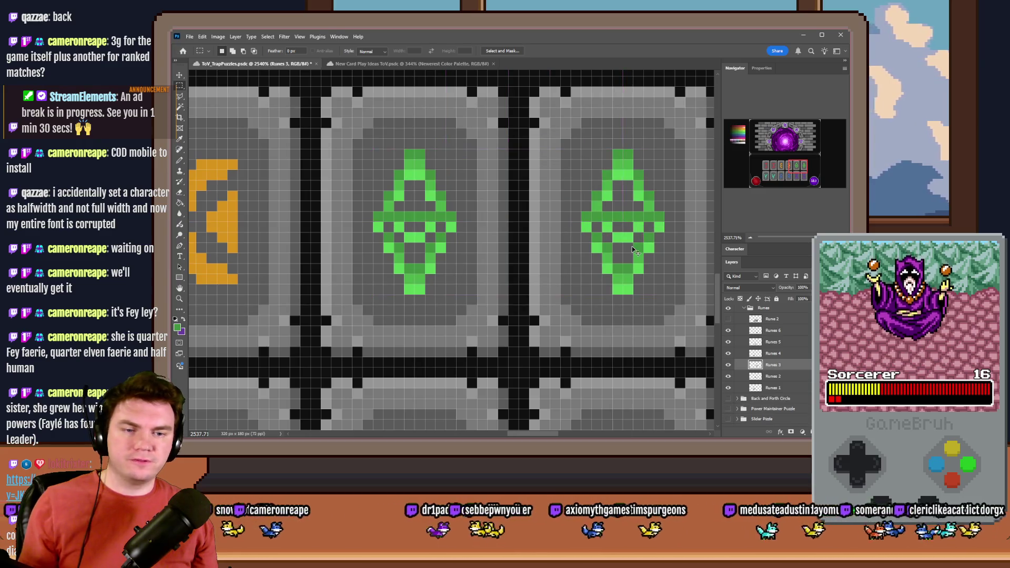
{"action": "scroll", "coordinate": [635, 249], "scroll_direction": "down", "scroll_amount": 3}
{"action": "left_click", "coordinate": [763, 377]}
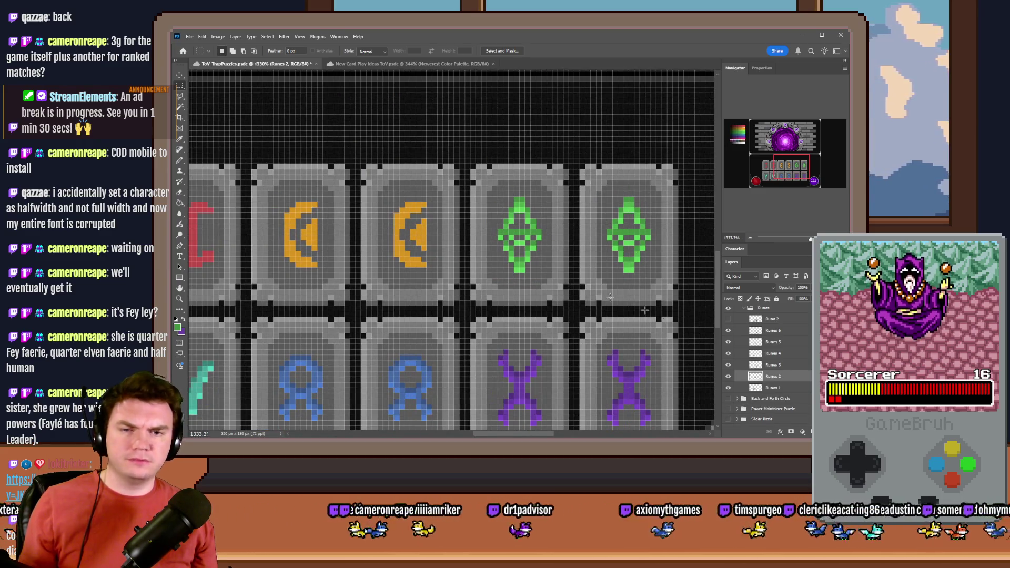
Pencil bright orange highlights along the crescent's bottom row, inner diagonal edge and interior.
{"action": "scroll", "coordinate": [567, 263], "scroll_direction": "down", "scroll_amount": 3}
{"action": "key", "text": "b"}
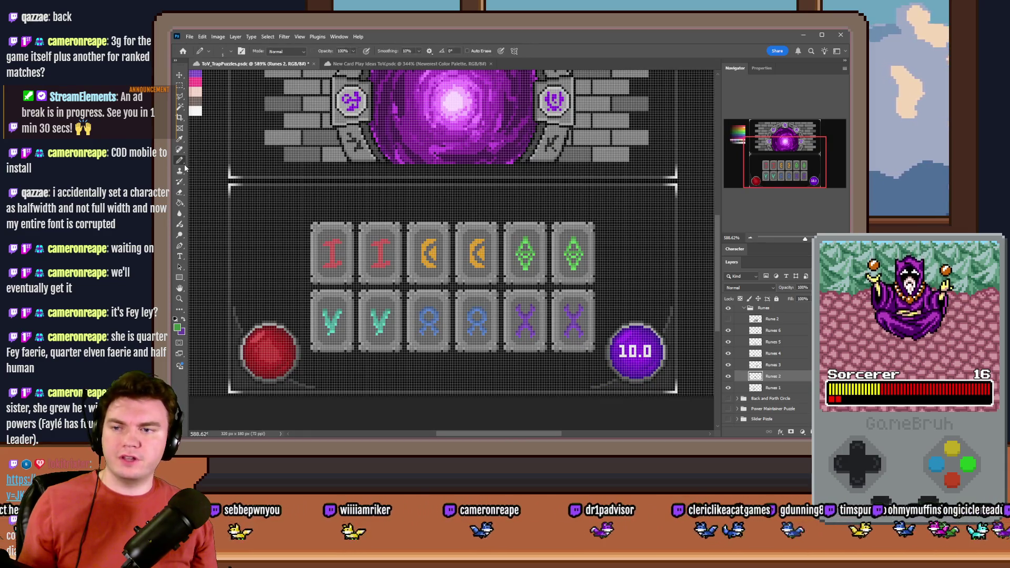
{"action": "scroll", "coordinate": [405, 257], "scroll_direction": "up", "scroll_amount": 3}
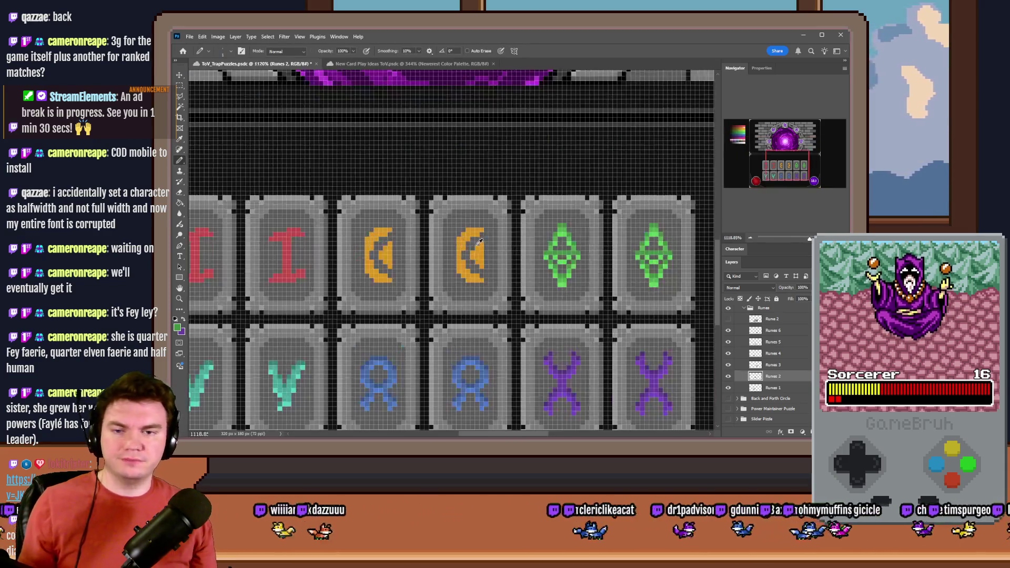
{"action": "left_click_drag", "start_coordinate": [404, 257], "coordinate": [526, 170]}
{"action": "scroll", "coordinate": [399, 186], "scroll_direction": "up", "scroll_amount": 3}
{"action": "left_click_drag", "start_coordinate": [398, 187], "coordinate": [500, 190]}
{"action": "left_click", "coordinate": [740, 171]}
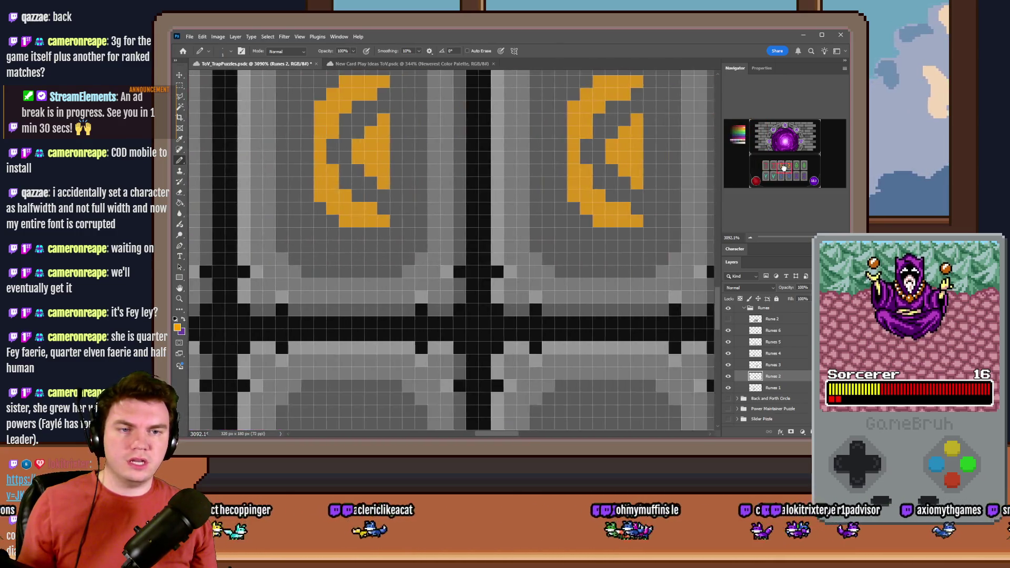
{"action": "mouse_move", "coordinate": [376, 288]}
{"action": "left_mouse_down"}
{"action": "mouse_move", "coordinate": [355, 288]}
{"action": "mouse_move", "coordinate": [319, 263]}
{"action": "left_mouse_up"}
{"action": "left_click_drag", "start_coordinate": [333, 200], "coordinate": [383, 151]}
{"action": "left_click", "coordinate": [381, 246]}
{"action": "left_click_drag", "start_coordinate": [360, 225], "coordinate": [370, 238]}
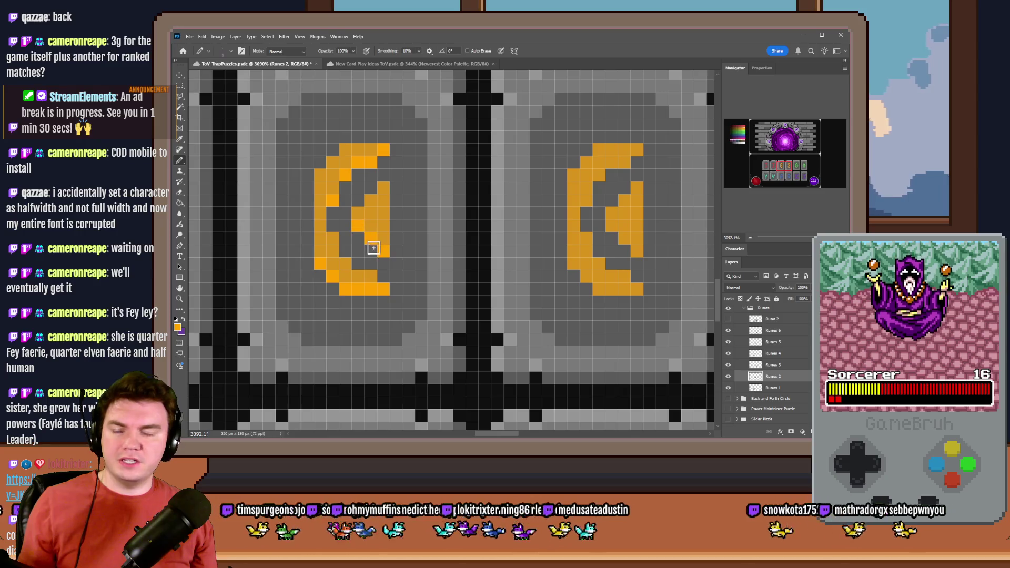
Add darker orange-brown shading pixels to the crescent's top-left, left side and bottom.
{"action": "left_click_drag", "start_coordinate": [773, 139], "coordinate": [742, 130]}
{"action": "left_click_drag", "start_coordinate": [536, 229], "coordinate": [349, 228]}
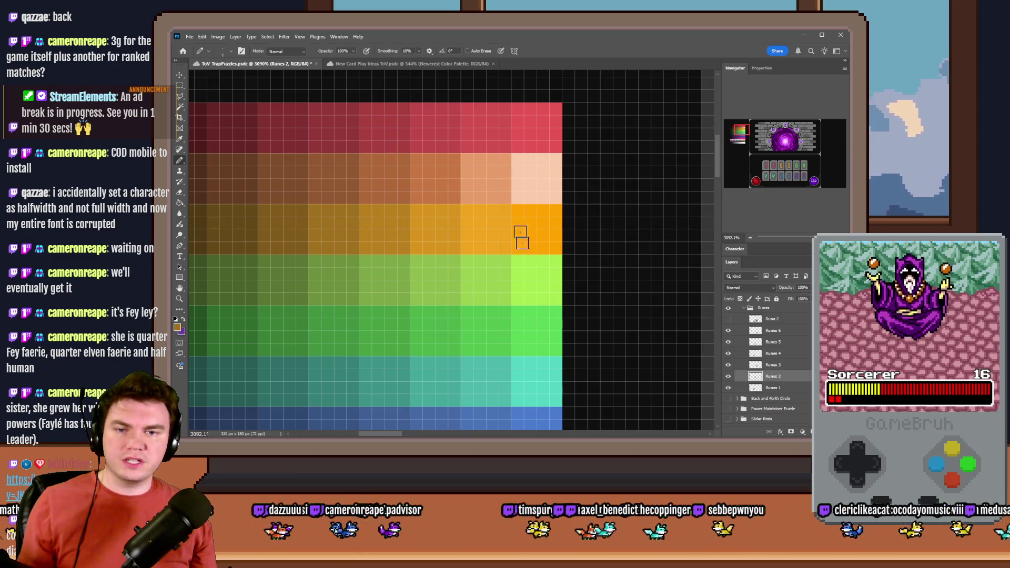
{"action": "left_click_drag", "start_coordinate": [741, 129], "coordinate": [784, 167]}
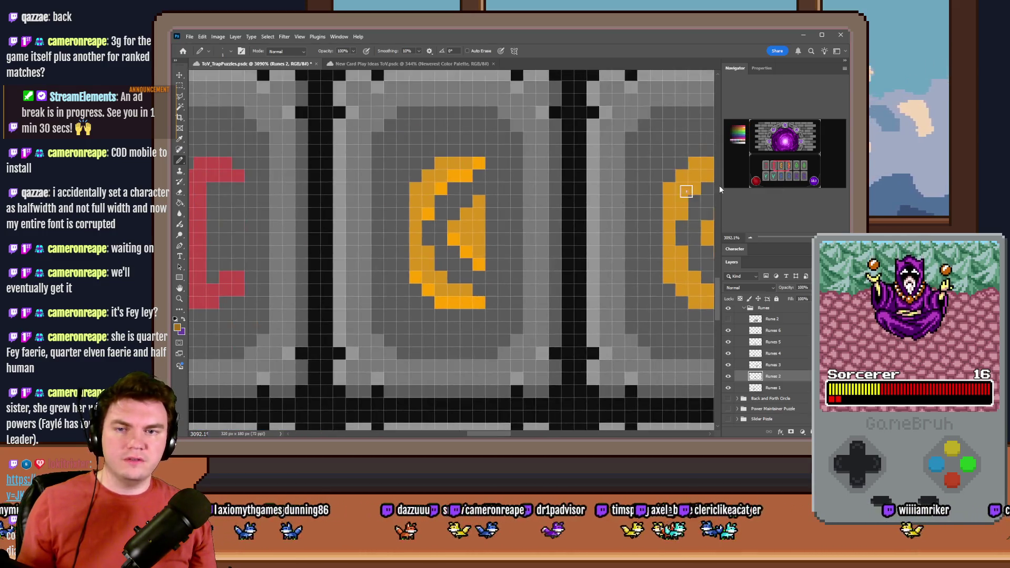
{"action": "scroll", "coordinate": [536, 279], "scroll_direction": "up", "scroll_amount": 1}
{"action": "mouse_move", "coordinate": [457, 153]}
{"action": "left_mouse_down"}
{"action": "mouse_move", "coordinate": [424, 153]}
{"action": "mouse_move", "coordinate": [392, 185]}
{"action": "left_mouse_up"}
{"action": "left_click", "coordinate": [409, 270]}
{"action": "left_click", "coordinate": [426, 303]}
{"action": "left_click", "coordinate": [442, 320]}
{"action": "left_click", "coordinate": [443, 236]}
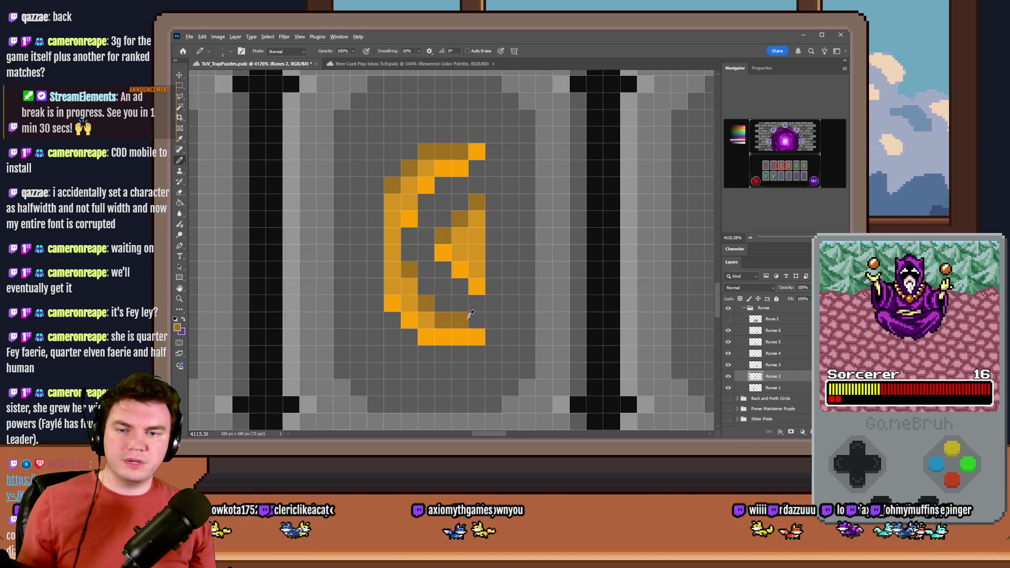
{"action": "scroll", "coordinate": [463, 322], "scroll_direction": "down", "scroll_amount": 5}
{"action": "scroll", "coordinate": [456, 301], "scroll_direction": "up", "scroll_amount": 5}
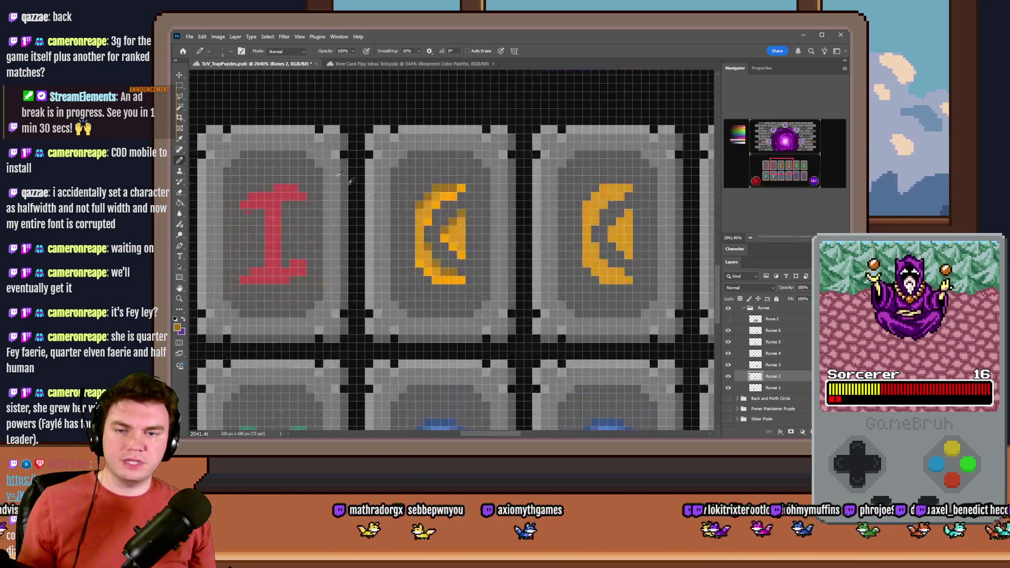
Duplicate the finished crescent onto the right orange tile and merge it into Runes 2.
{"action": "left_click", "coordinate": [180, 85]}
{"action": "mouse_move", "coordinate": [416, 193]}
{"action": "left_mouse_down"}
{"action": "mouse_move", "coordinate": [465, 265]}
{"action": "mouse_move", "coordinate": [466, 284]}
{"action": "mouse_move", "coordinate": [618, 251]}
{"action": "left_mouse_up"}
{"action": "key", "text": "ctrl+j"}
{"action": "key", "text": "ctrl+e"}
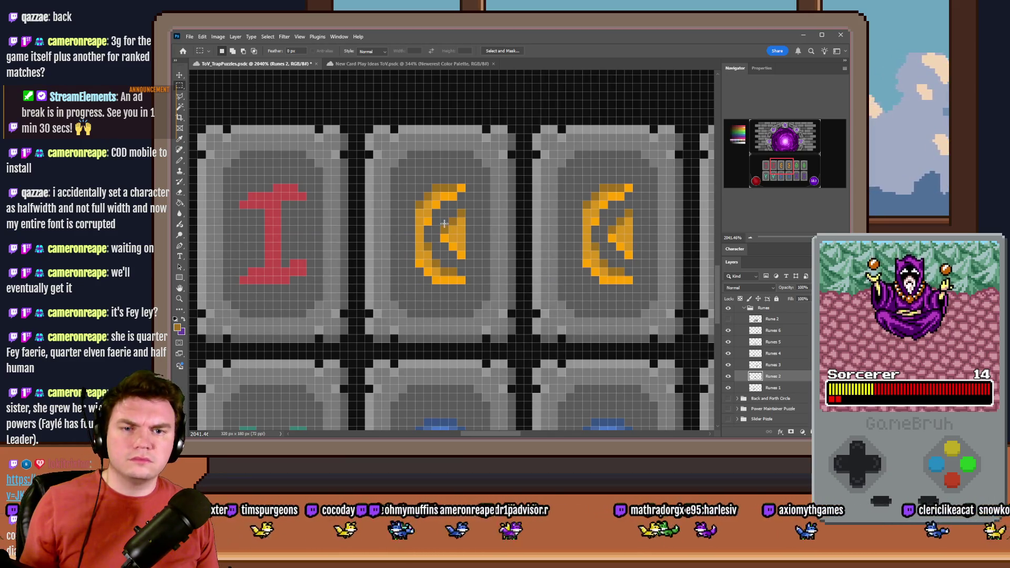
Make Runes 1 the active layer and pick a lighter red for the I rune.
{"action": "left_click", "coordinate": [180, 162]}
{"action": "mouse_move", "coordinate": [773, 162]}
{"action": "left_mouse_down"}
{"action": "mouse_move", "coordinate": [761, 163]}
{"action": "mouse_move", "coordinate": [783, 141]}
{"action": "mouse_move", "coordinate": [738, 131]}
{"action": "left_mouse_up"}
{"action": "left_click", "coordinate": [777, 387]}
{"action": "left_click", "coordinate": [532, 226], "text": "alt"}
{"action": "left_click", "coordinate": [427, 225], "text": "alt"}
{"action": "left_click_drag", "start_coordinate": [427, 225], "coordinate": [488, 225]}
{"action": "left_click", "coordinate": [771, 169]}
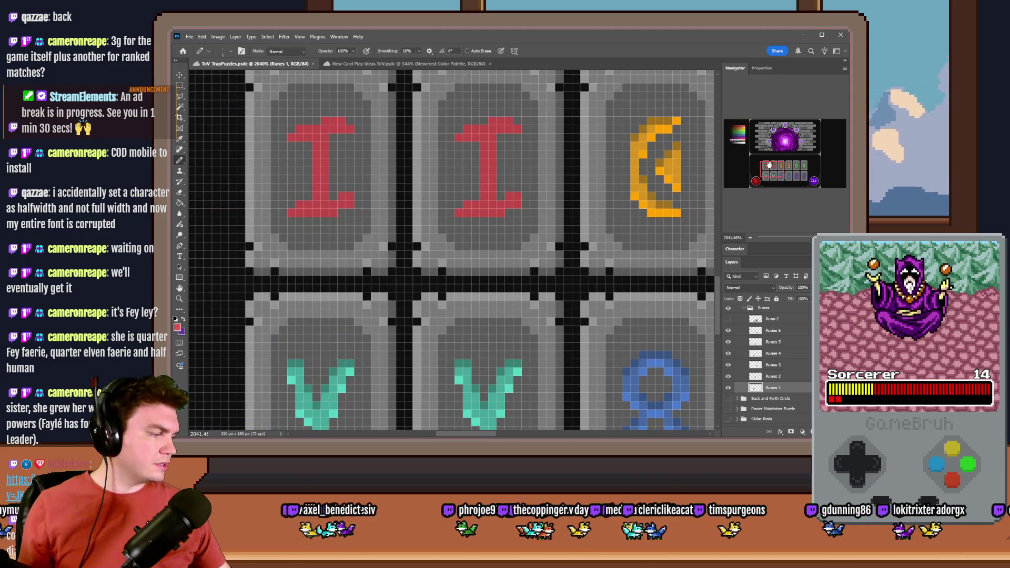
Lighten the red I's bottom row, lower bar end and upper arm tip.
{"action": "scroll", "coordinate": [313, 266], "scroll_direction": "up", "scroll_amount": 2}
{"action": "scroll", "coordinate": [293, 255], "scroll_direction": "up", "scroll_amount": 2}
{"action": "left_click_drag", "start_coordinate": [293, 256], "coordinate": [392, 243]}
{"action": "left_click_drag", "start_coordinate": [298, 137], "coordinate": [388, 123]}
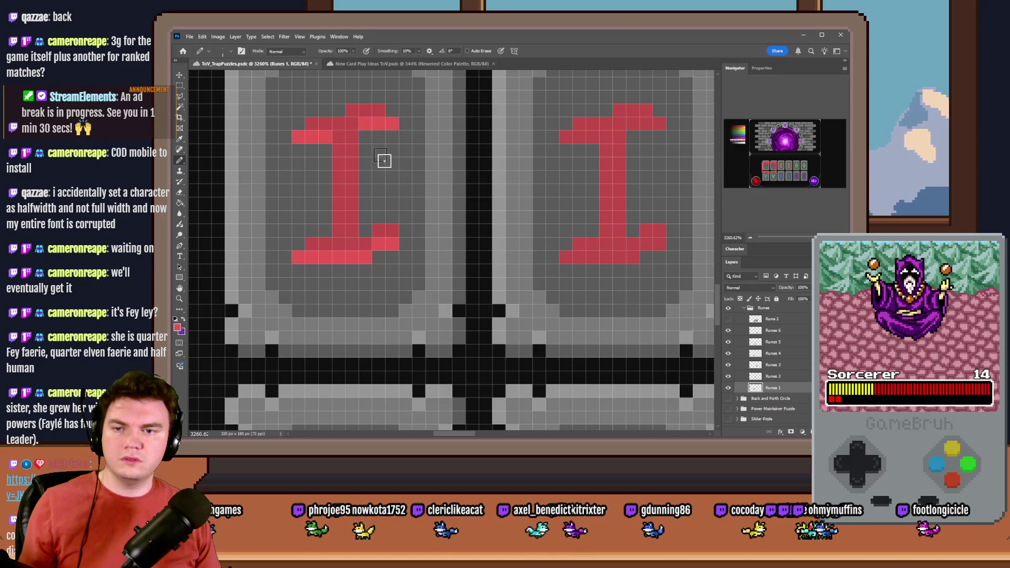
Pencil darker red pixels onto the I's top, bottom-left, right foot and bottom-right.
{"action": "left_click_drag", "start_coordinate": [450, 223], "coordinate": [463, 221]}
{"action": "left_click", "coordinate": [402, 216], "text": "alt"}
{"action": "mouse_move", "coordinate": [684, 368]}
{"action": "left_mouse_down"}
{"action": "mouse_move", "coordinate": [470, 173]}
{"action": "mouse_move", "coordinate": [533, 159]}
{"action": "left_mouse_up"}
{"action": "left_click", "coordinate": [469, 292]}
{"action": "left_click", "coordinate": [475, 292]}
{"action": "left_click_drag", "start_coordinate": [532, 278], "coordinate": [541, 279]}
{"action": "left_click", "coordinate": [516, 292]}
{"action": "scroll", "coordinate": [447, 346], "scroll_direction": "down", "scroll_amount": 8}
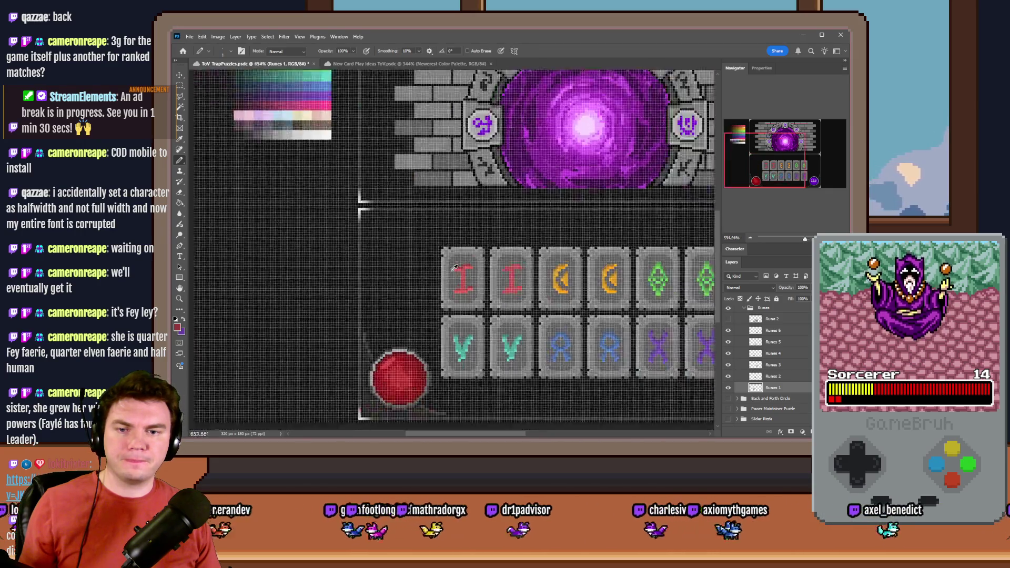
{"action": "scroll", "coordinate": [466, 280], "scroll_direction": "up", "scroll_amount": 7}
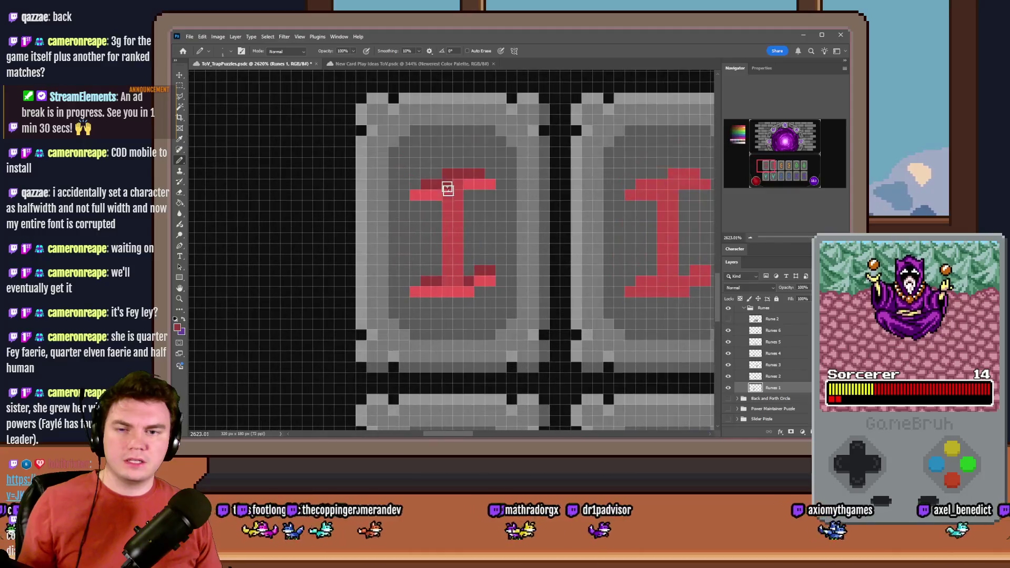
Duplicate the red I onto the right tile, merge into Runes 1, and fit the image on screen.
{"action": "left_click", "coordinate": [179, 86]}
{"action": "mouse_move", "coordinate": [411, 171]}
{"action": "left_mouse_down"}
{"action": "mouse_move", "coordinate": [494, 295]}
{"action": "mouse_move", "coordinate": [602, 237]}
{"action": "mouse_move", "coordinate": [631, 254]}
{"action": "left_mouse_up"}
{"action": "key", "text": "ctrl+j"}
{"action": "key", "text": "ctrl+e"}
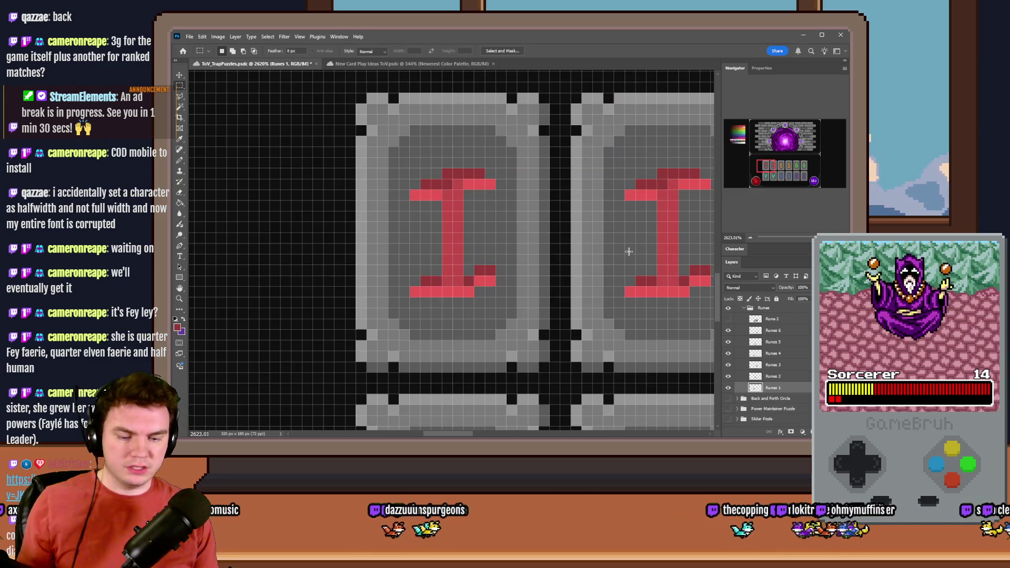
{"action": "key", "text": "ctrl+0"}
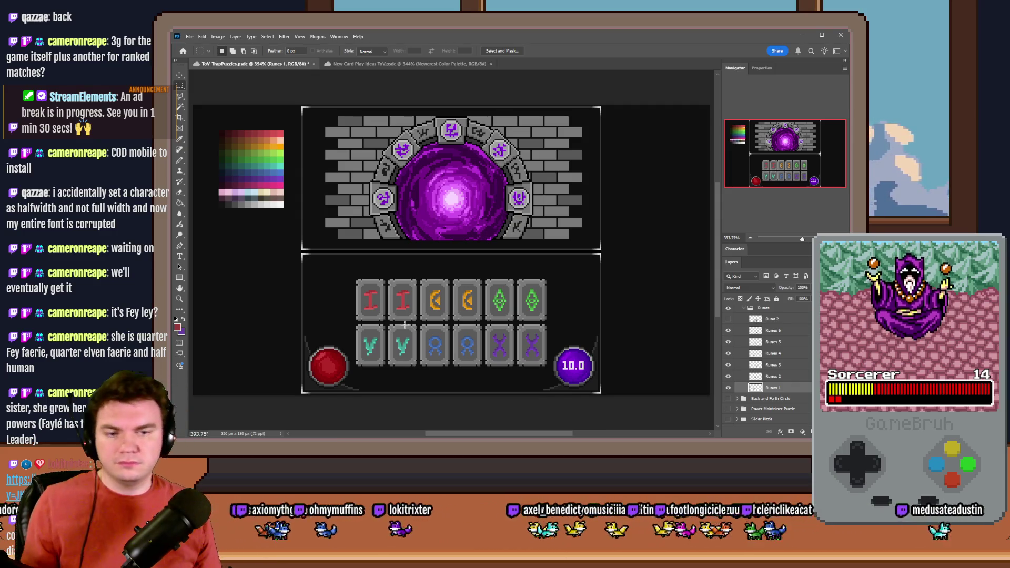
Delete the duplicate rune layer.
{"action": "left_click", "coordinate": [727, 320]}
{"action": "left_click", "coordinate": [728, 319]}
{"action": "left_click", "coordinate": [769, 319]}
{"action": "key", "text": "Delete"}
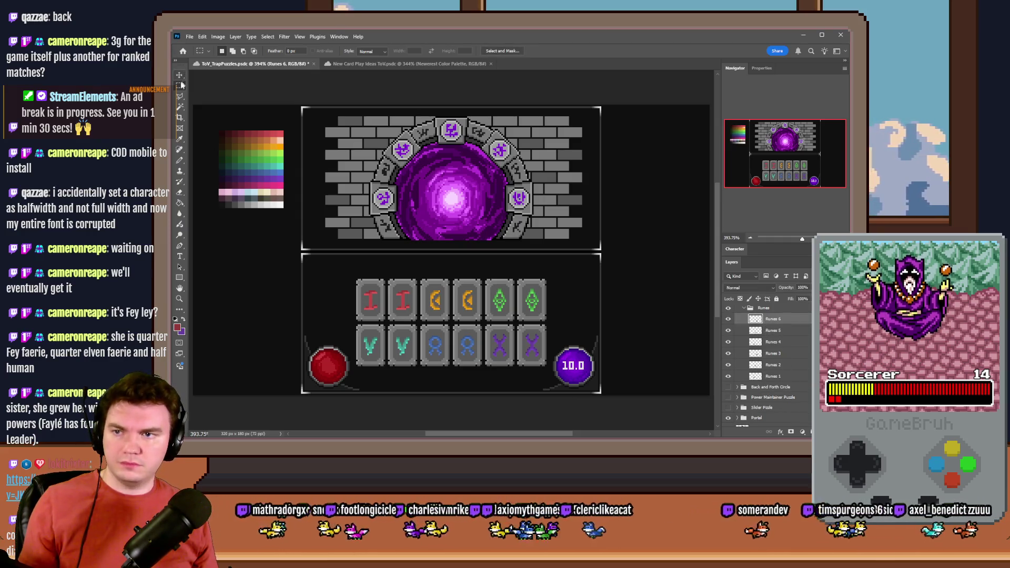
{"action": "scroll", "coordinate": [368, 292], "scroll_direction": "up", "scroll_amount": 3}
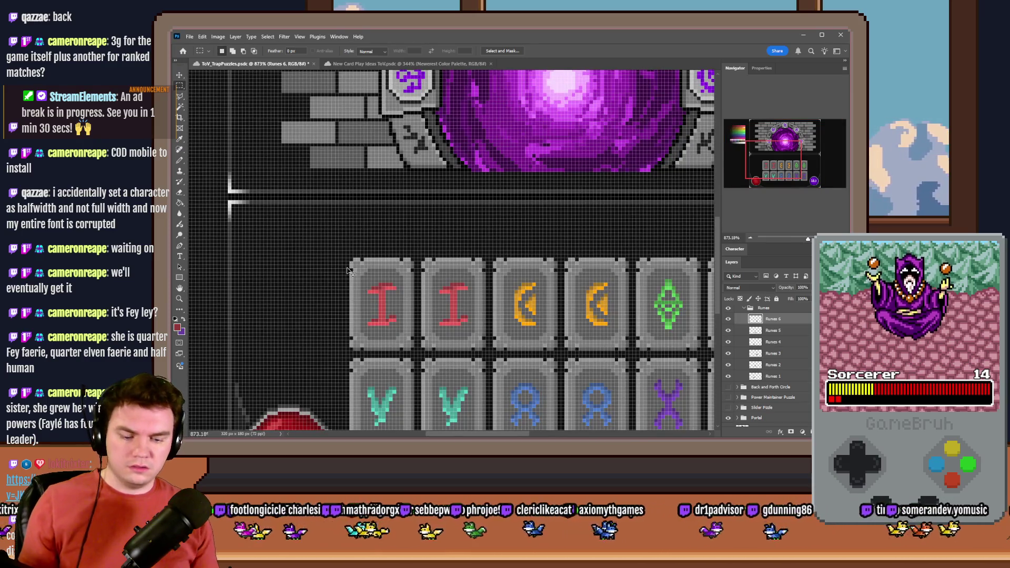
Fit the image, select Runes 1, and marquee the first red I tile before deselecting.
{"action": "key", "text": "h"}
{"action": "key", "text": "m"}
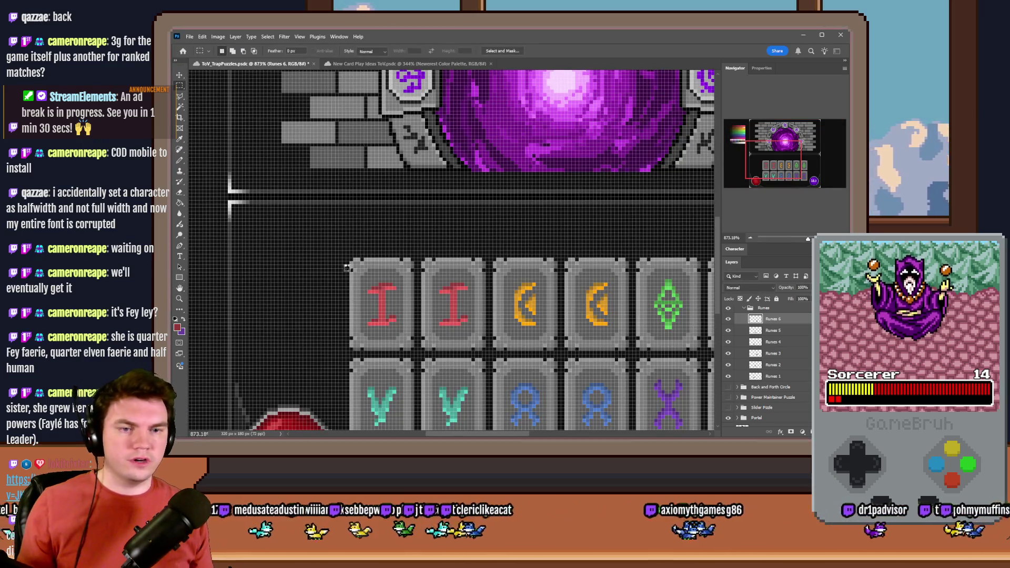
{"action": "key", "text": "ctrl+0"}
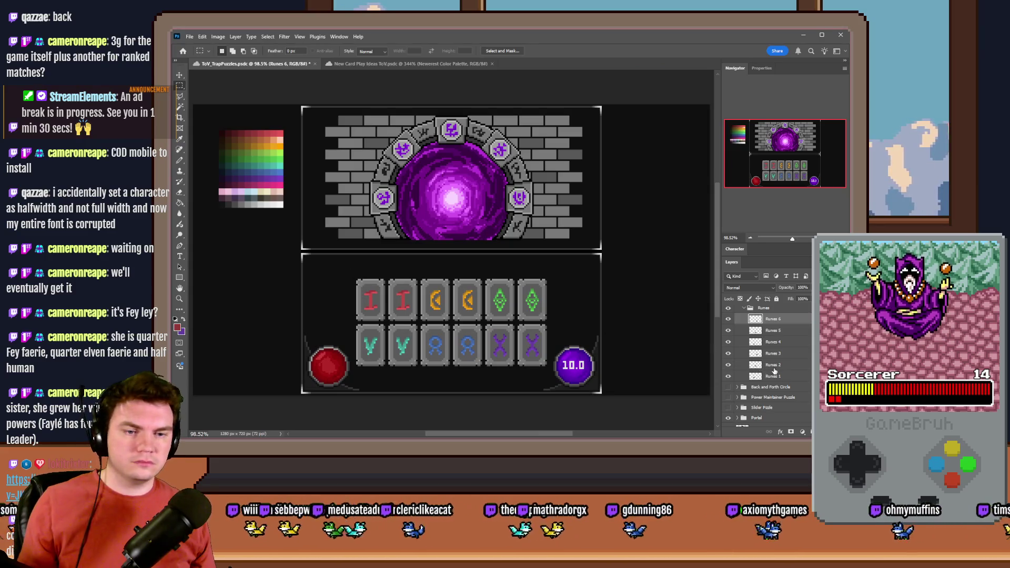
{"action": "left_click", "coordinate": [772, 375]}
{"action": "scroll", "coordinate": [403, 342], "scroll_direction": "up", "scroll_amount": 3}
{"action": "left_click_drag", "start_coordinate": [299, 211], "coordinate": [366, 299]}
{"action": "key", "text": "ctrl+d"}
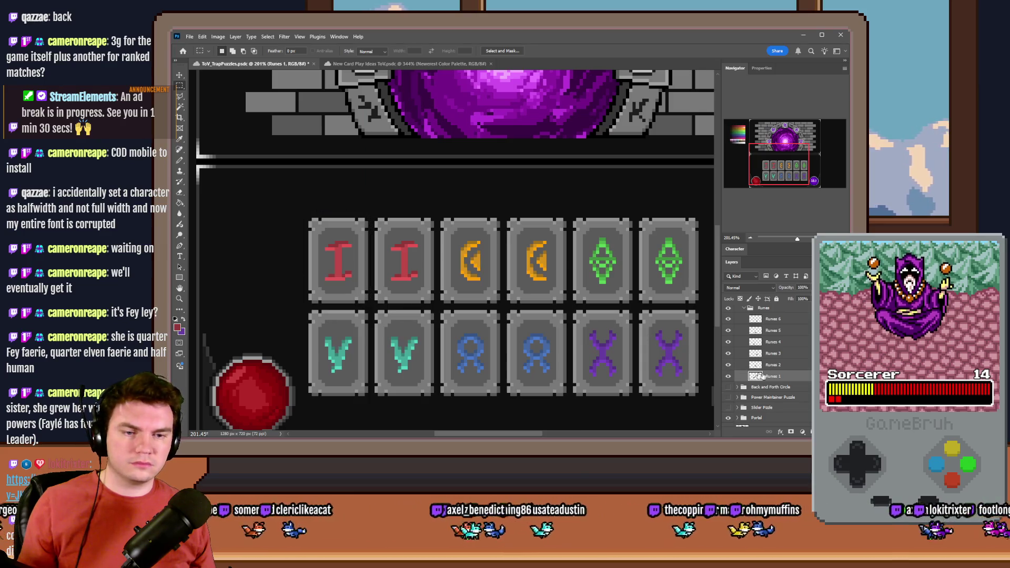
Try merging the Runes group into one layer, then undo the merge.
{"action": "left_click", "coordinate": [767, 312]}
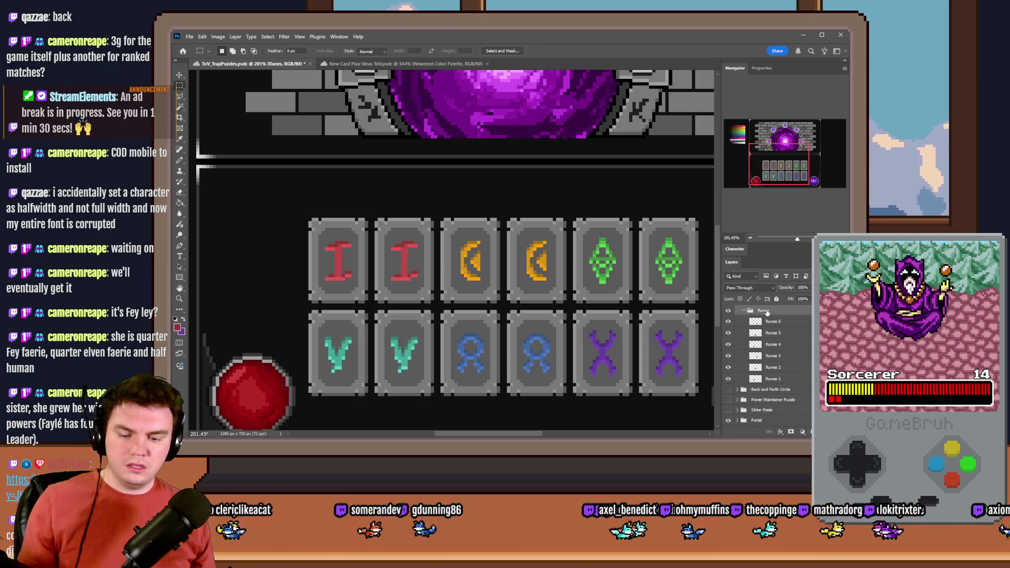
{"action": "key", "text": "ctrl+e"}
{"action": "mouse_move", "coordinate": [290, 210]}
{"action": "left_mouse_down"}
{"action": "mouse_move", "coordinate": [391, 286]}
{"action": "mouse_move", "coordinate": [370, 305]}
{"action": "left_mouse_up"}
{"action": "key", "text": "ctrl+z"}
{"action": "key", "text": "ctrl+z"}
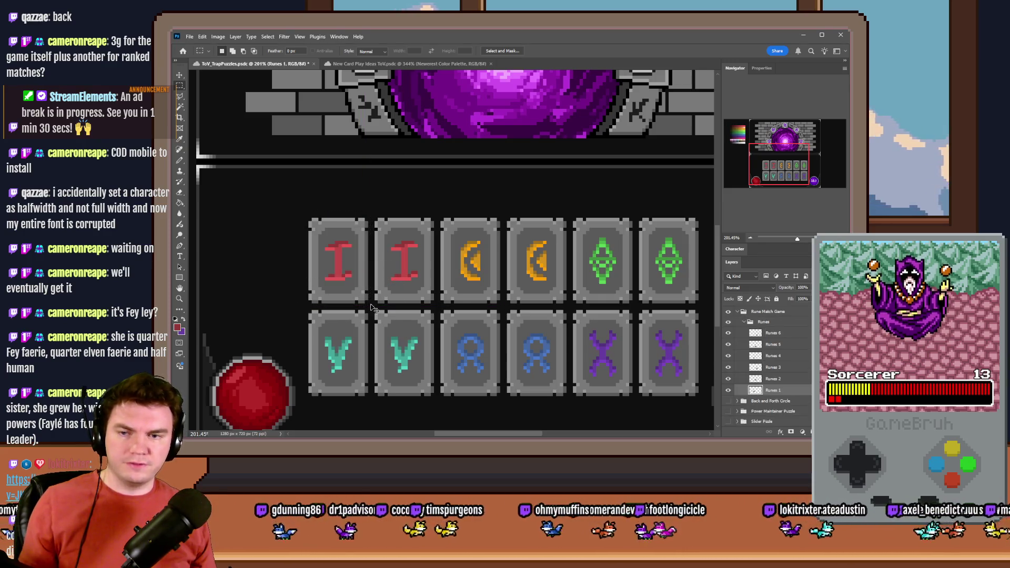
{"action": "key", "text": "ctrl+shift+z"}
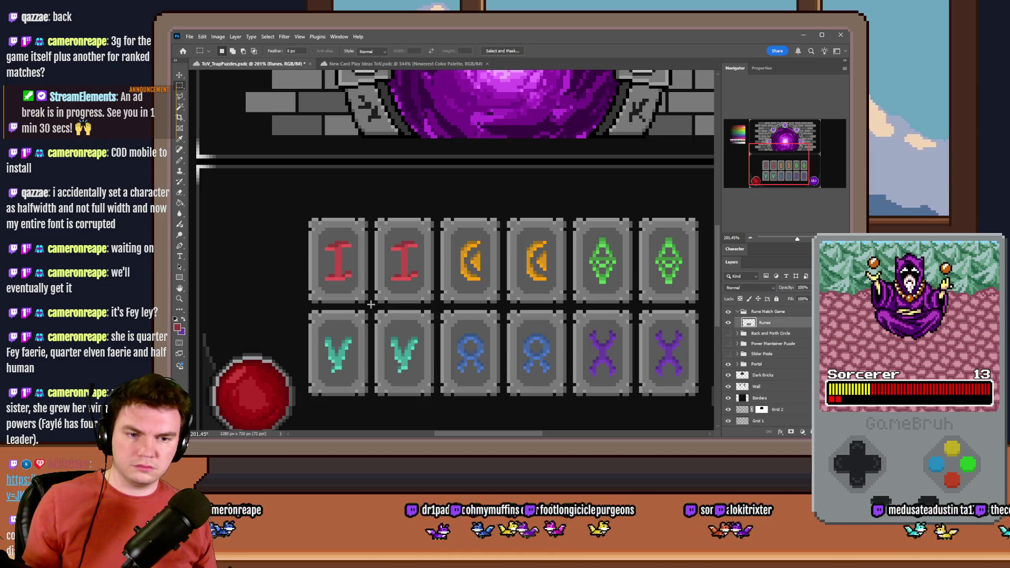
{"action": "key", "text": "ctrl+n"}
{"action": "key", "text": "Escape"}
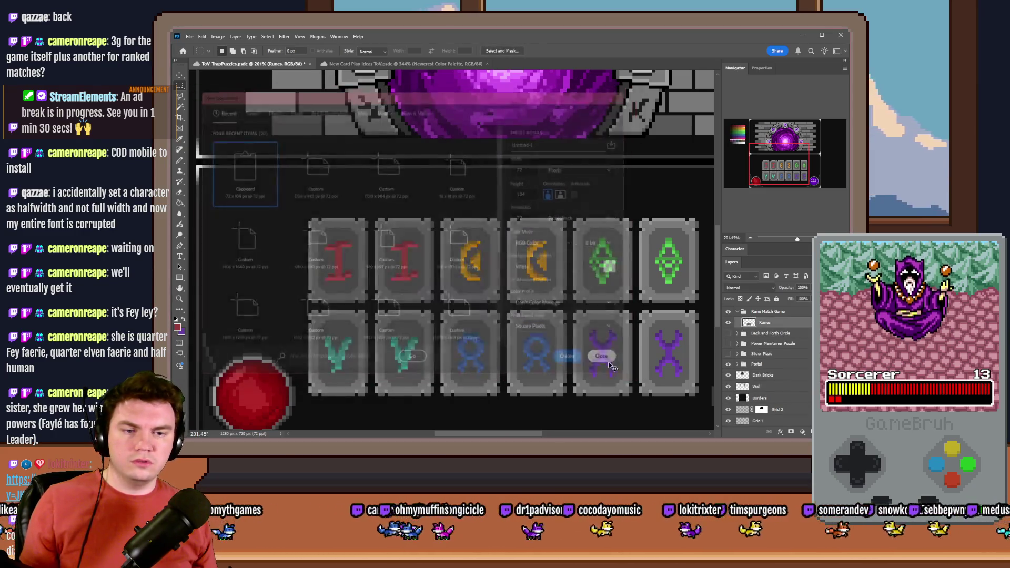
{"action": "key", "text": "ctrl+z"}
Merge the whole Runes group into one layer, then marquee and copy the first red I tile.
{"action": "left_click", "coordinate": [778, 343]}
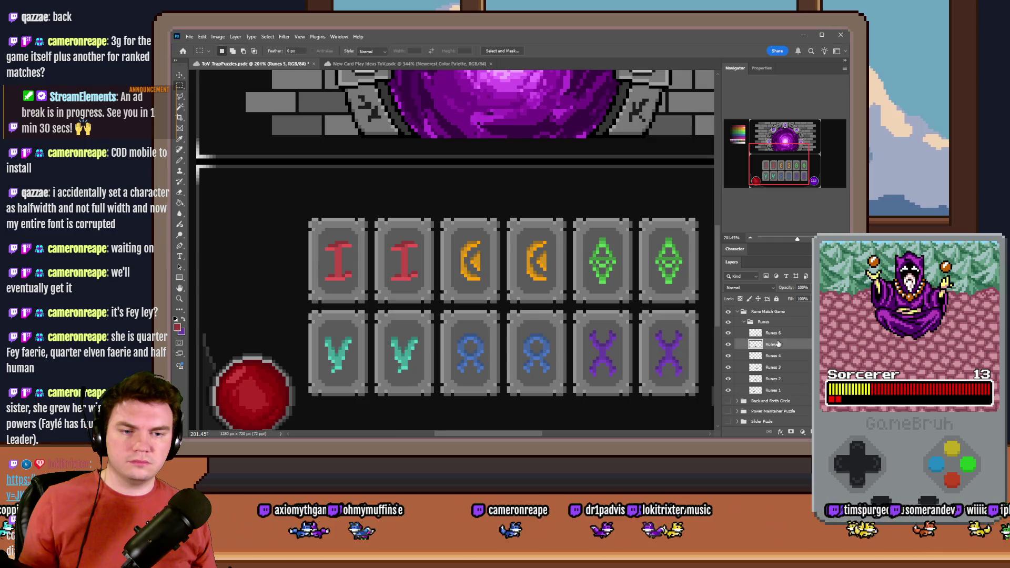
{"action": "left_click", "coordinate": [796, 391]}
{"action": "left_click", "coordinate": [792, 322]}
{"action": "key", "text": "ctrl+e"}
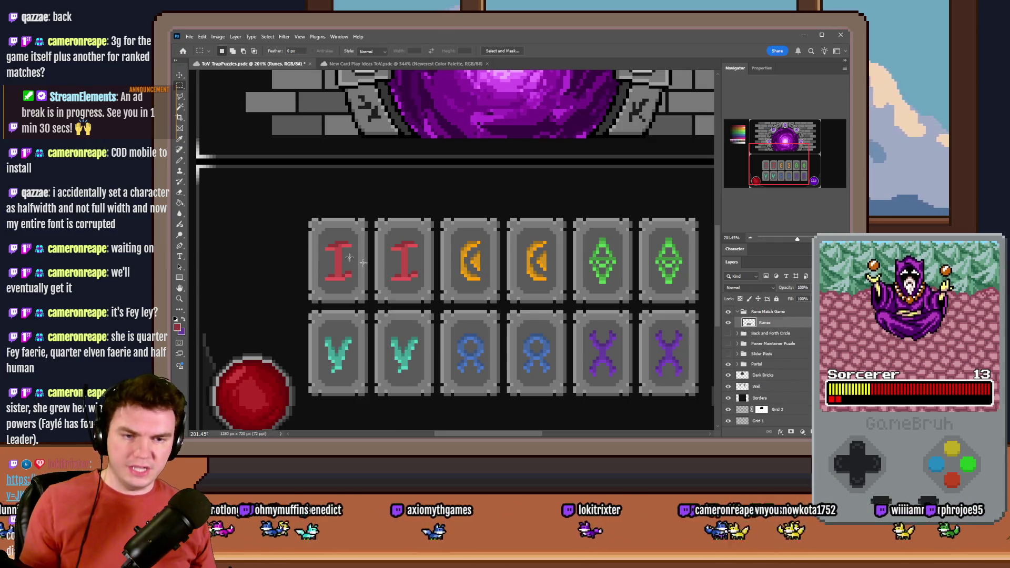
{"action": "mouse_move", "coordinate": [291, 209]}
{"action": "left_mouse_down"}
{"action": "mouse_move", "coordinate": [386, 288]}
{"action": "mouse_move", "coordinate": [372, 308]}
{"action": "left_mouse_up"}
{"action": "key", "text": "ctrl+c"}
Create a clipboard-sized document, paste the red I tile and delete the Background layer.
{"action": "key", "text": "ctrl+n"}
{"action": "key", "text": "Return"}
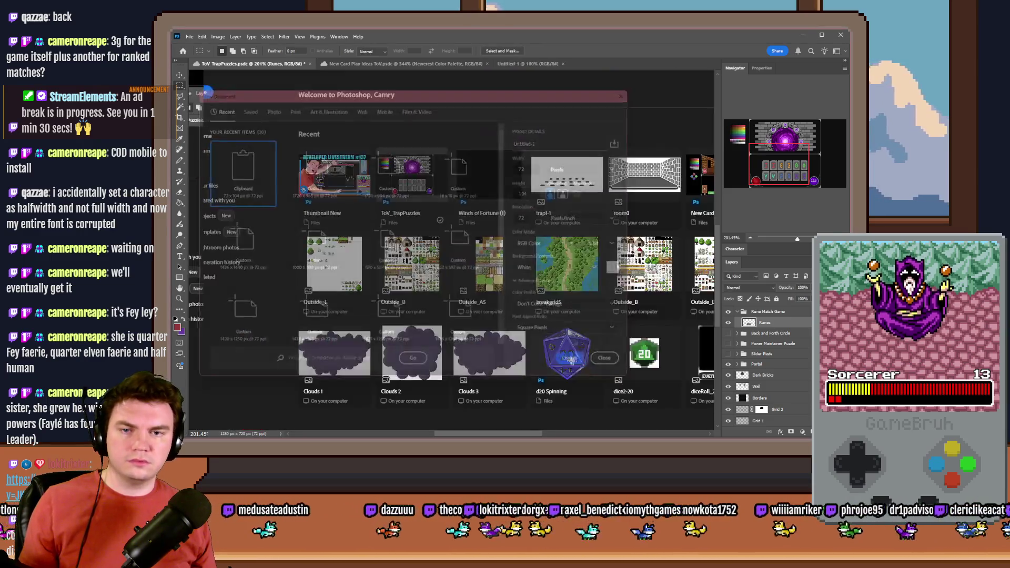
{"action": "key", "text": "ctrl+v"}
{"action": "left_click", "coordinate": [757, 331]}
{"action": "key", "text": "Delete"}
Save the tile as a PNG and return to the rune puzzle document.
{"action": "key", "text": "ctrl+s"}
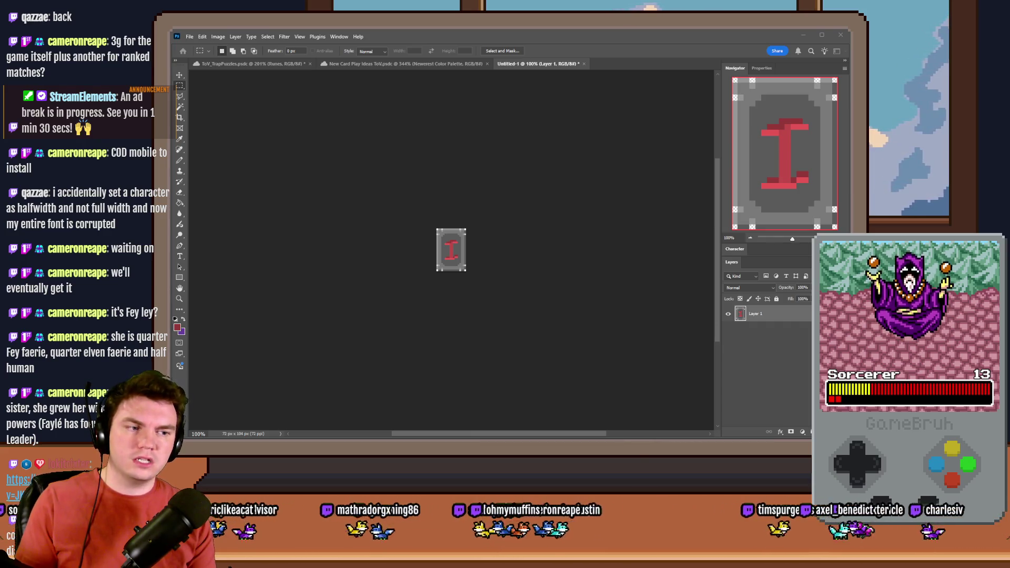
{"action": "key", "text": "Return"}
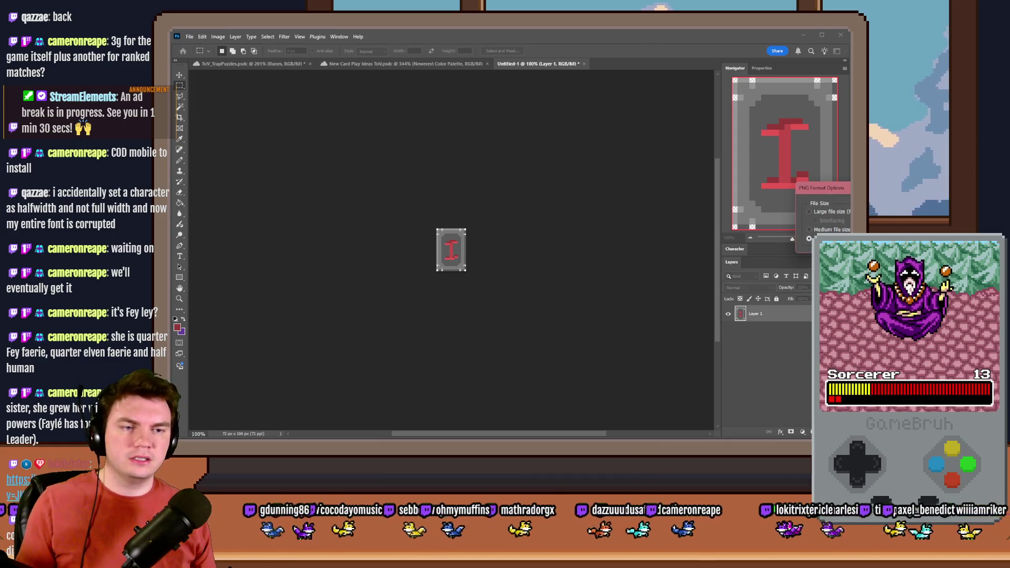
{"action": "key", "text": "Return"}
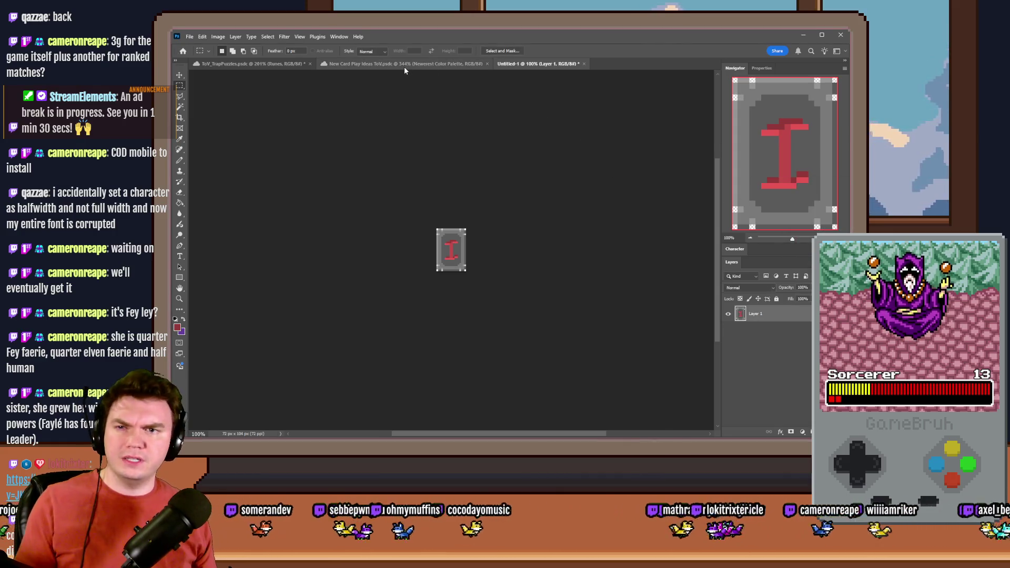
{"action": "left_click", "coordinate": [404, 64]}
{"action": "left_click", "coordinate": [264, 65]}
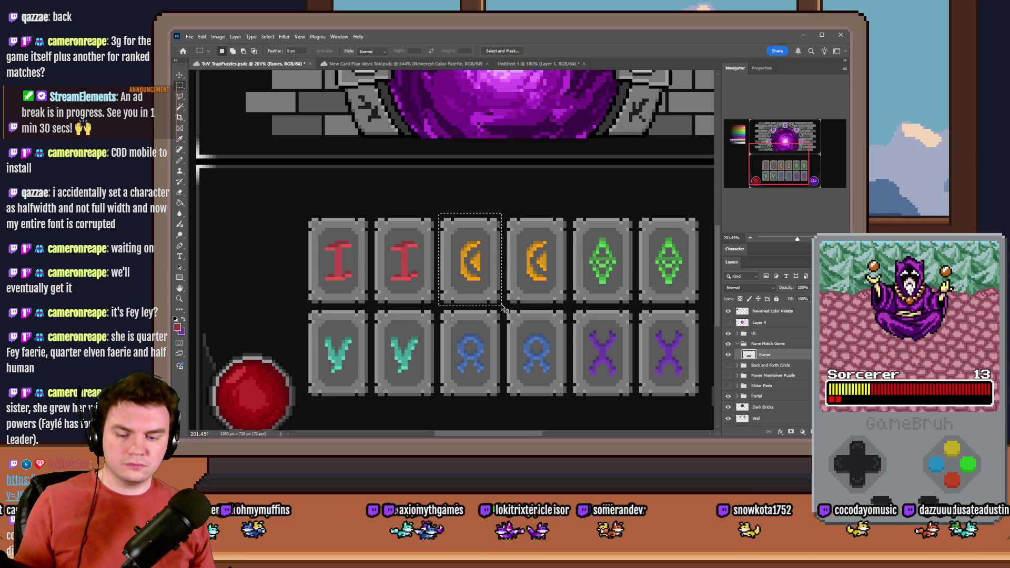
Paste the orange rune tile into the scratch document, replacing the old I rune layer.
{"action": "left_click", "coordinate": [535, 64]}
{"action": "key", "text": "ctrl+v"}
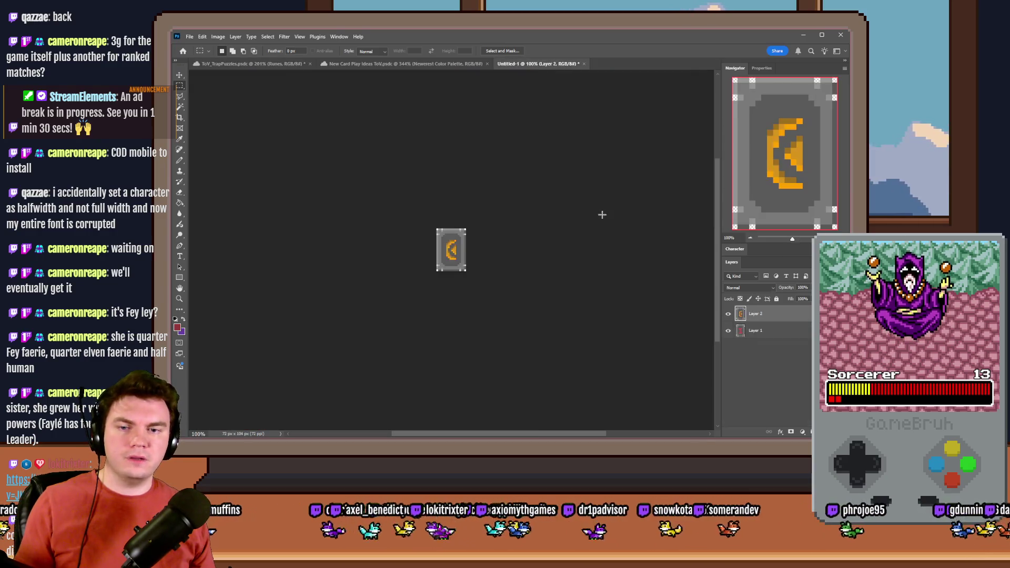
{"action": "left_click", "coordinate": [755, 331]}
{"action": "key", "text": "Delete"}
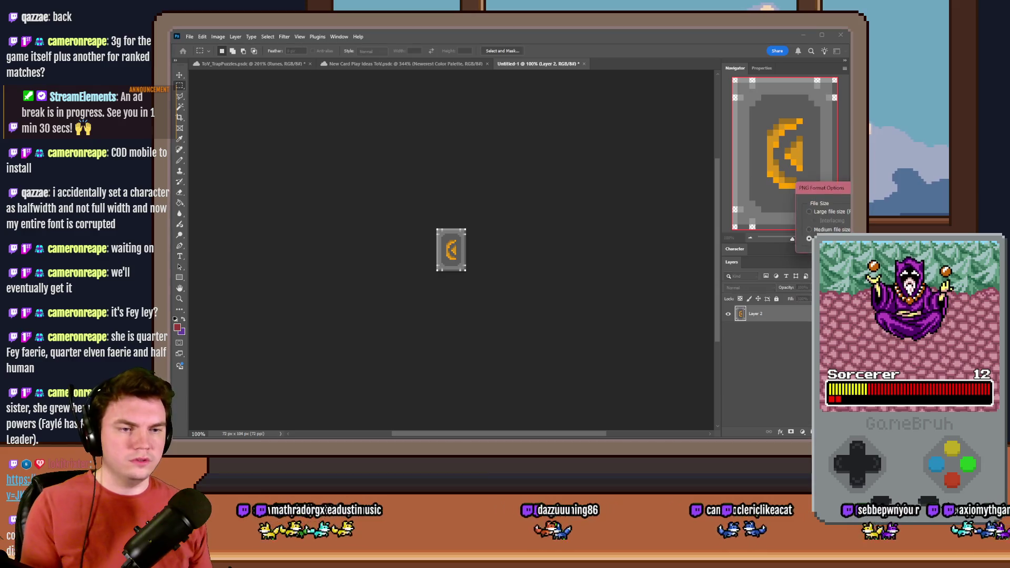
{"action": "left_click", "coordinate": [285, 64]}
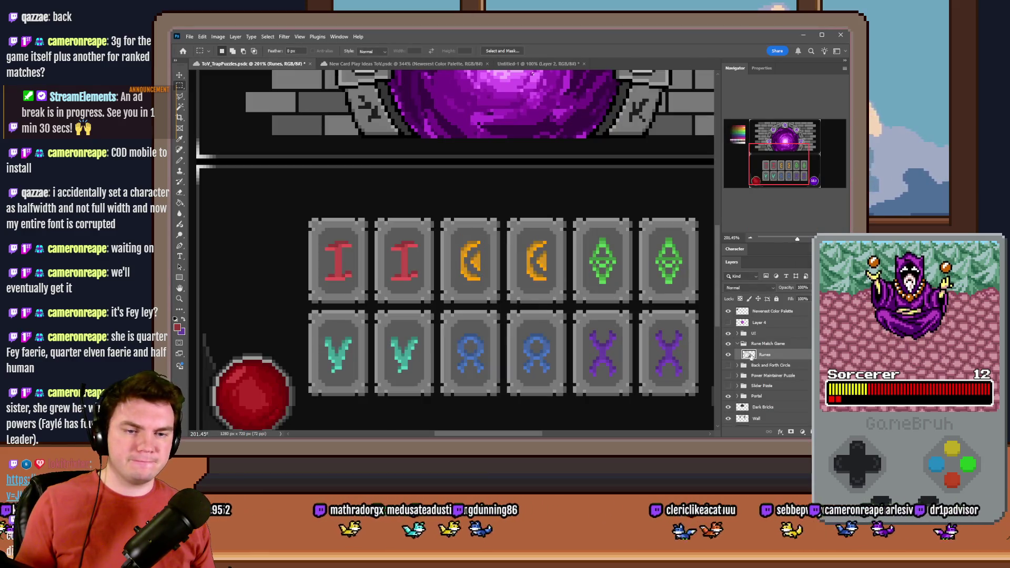
Copy the first green rune tile into the scratch document, replacing the orange layer.
{"action": "mouse_move", "coordinate": [568, 213]}
{"action": "left_mouse_down"}
{"action": "mouse_move", "coordinate": [620, 292]}
{"action": "mouse_move", "coordinate": [638, 294]}
{"action": "mouse_move", "coordinate": [634, 305]}
{"action": "left_mouse_up"}
{"action": "key", "text": "ctrl+c"}
{"action": "left_click", "coordinate": [534, 63]}
{"action": "key", "text": "ctrl+v"}
{"action": "key", "text": "Delete"}
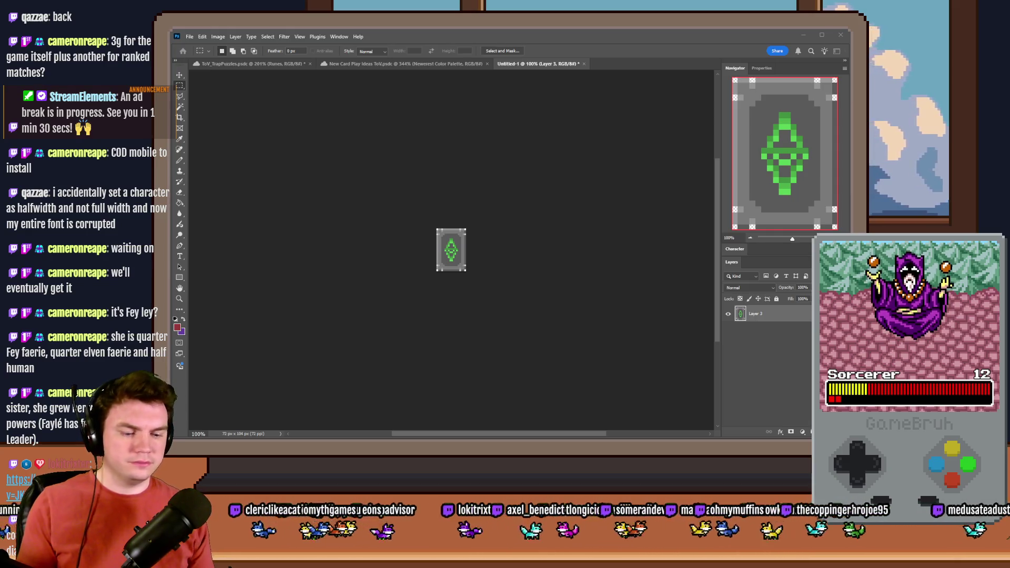
{"action": "left_click", "coordinate": [269, 64]}
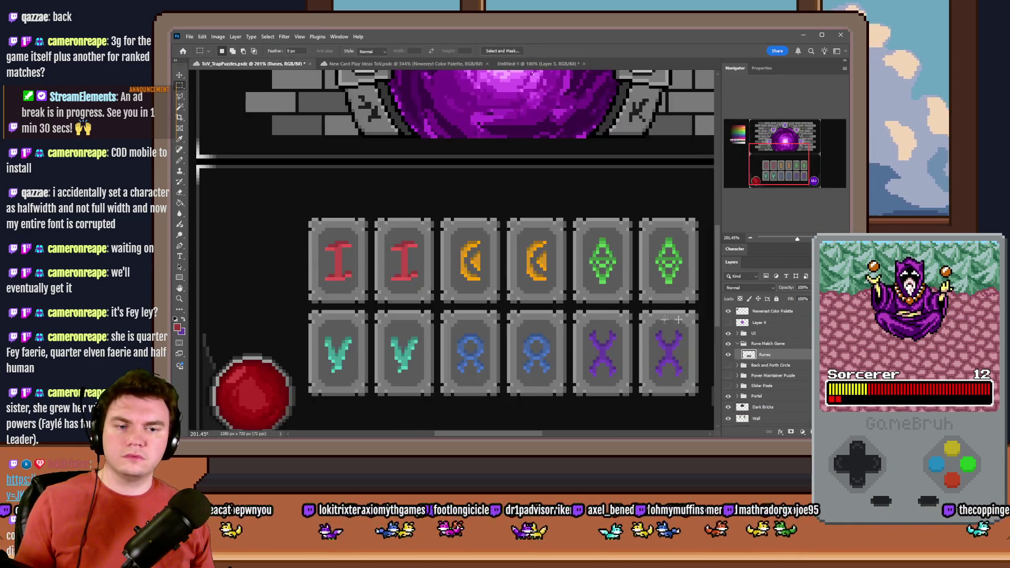
Copy the first teal V rune tile into the scratch document.
{"action": "mouse_move", "coordinate": [305, 308]}
{"action": "left_mouse_down"}
{"action": "mouse_move", "coordinate": [335, 319]}
{"action": "mouse_move", "coordinate": [370, 398]}
{"action": "left_mouse_up"}
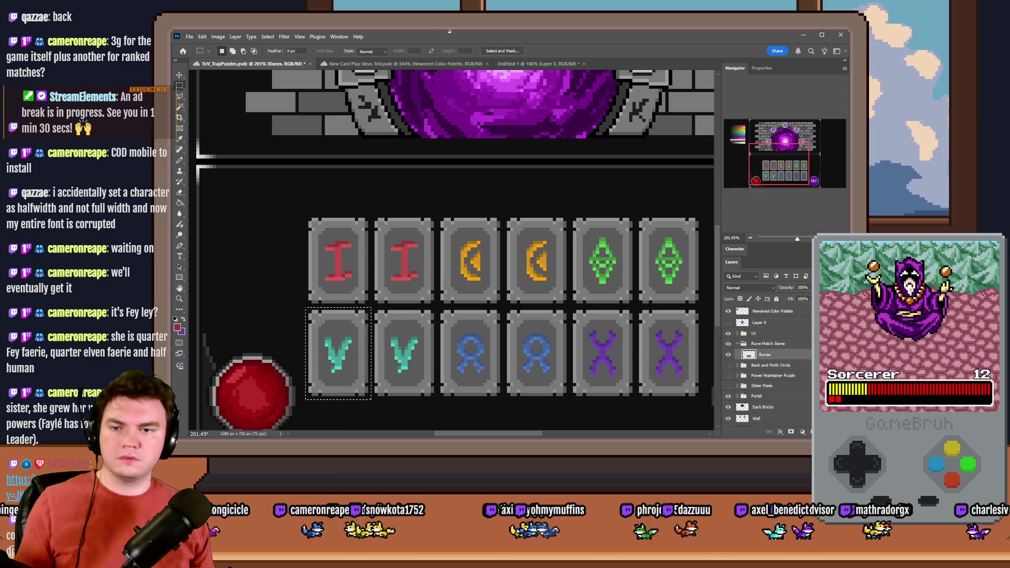
{"action": "key", "text": "ctrl+c"}
{"action": "left_click", "coordinate": [528, 65]}
{"action": "key", "text": "ctrl+v"}
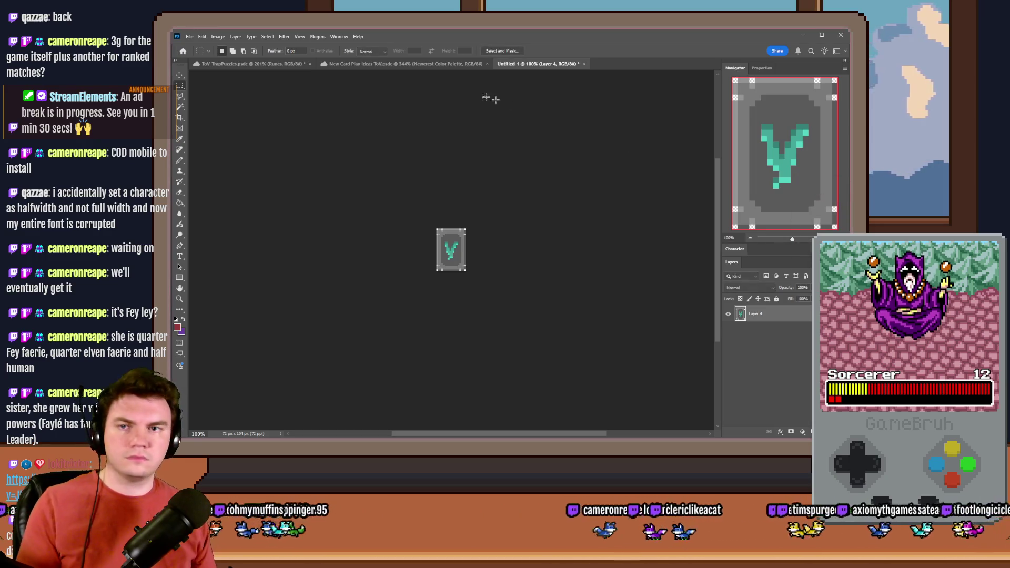
{"action": "left_click", "coordinate": [251, 64]}
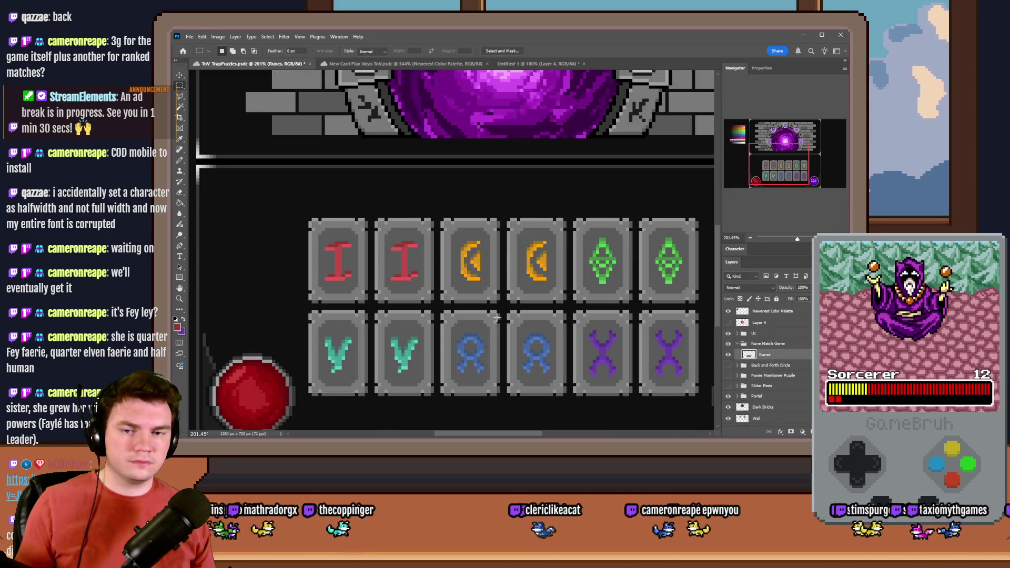
Copy the first blue rune tile into the scratch document, deleting the old V layer.
{"action": "mouse_move", "coordinate": [436, 307]}
{"action": "left_mouse_down"}
{"action": "mouse_move", "coordinate": [507, 351]}
{"action": "mouse_move", "coordinate": [503, 400]}
{"action": "left_mouse_up"}
{"action": "key", "text": "ctrl+c"}
{"action": "left_click", "coordinate": [537, 64]}
{"action": "key", "text": "ctrl+v"}
{"action": "left_click", "coordinate": [787, 333]}
{"action": "key", "text": "Delete"}
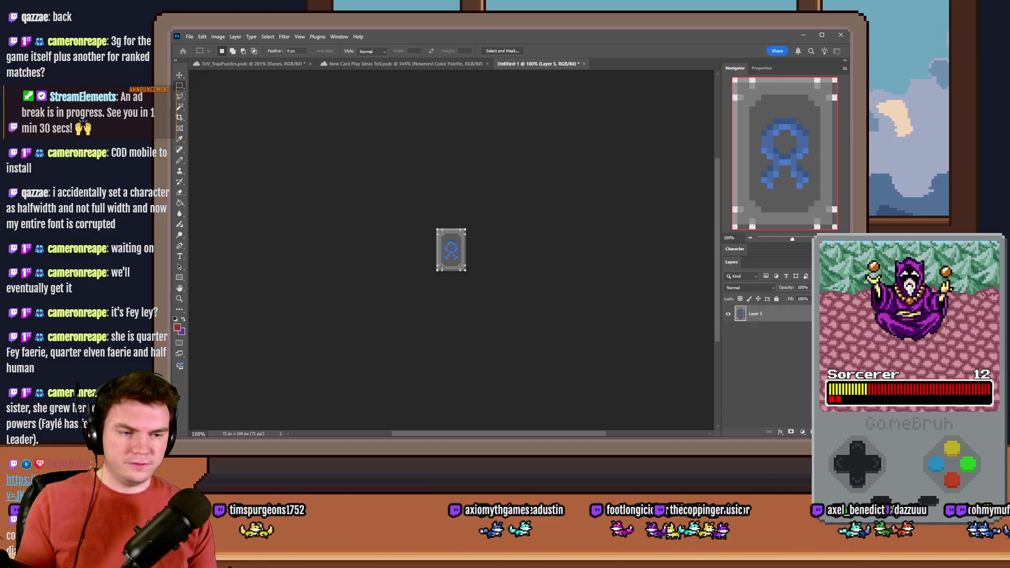
{"action": "left_click", "coordinate": [292, 63]}
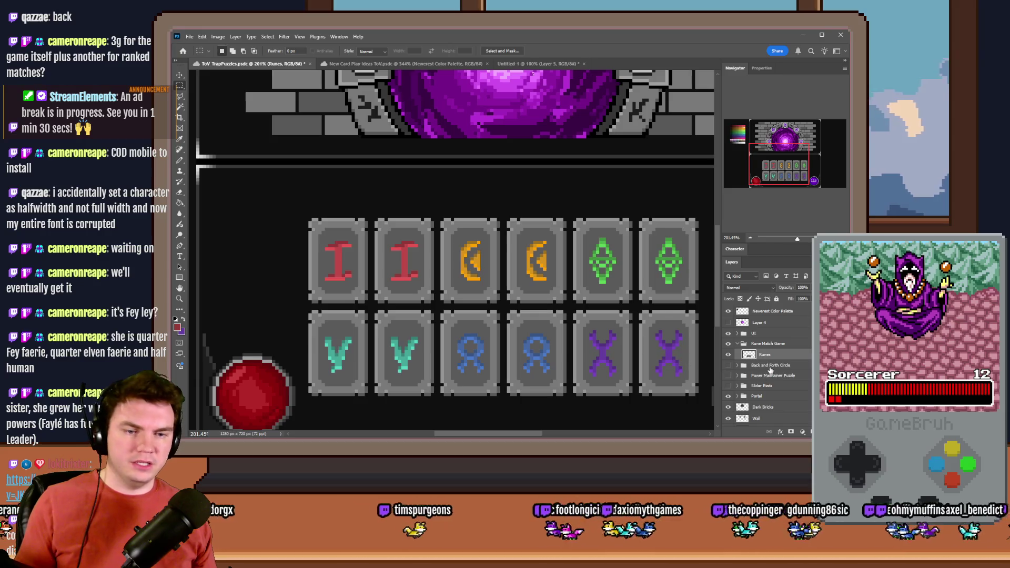
Copy the purple X rune tile into the scratch document, replacing the blue layer.
{"action": "left_click_drag", "start_coordinate": [572, 309], "coordinate": [635, 388]}
{"action": "left_click", "coordinate": [633, 389]}
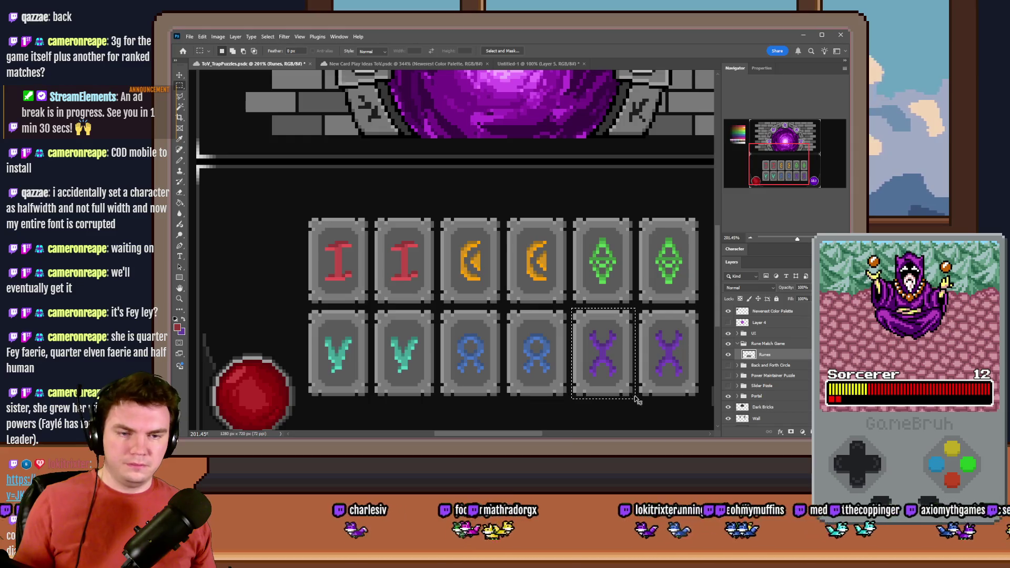
{"action": "key", "text": "ctrl+c"}
{"action": "left_click", "coordinate": [523, 68]}
{"action": "key", "text": "ctrl+v"}
{"action": "left_click", "coordinate": [795, 332]}
{"action": "key", "text": "Delete"}
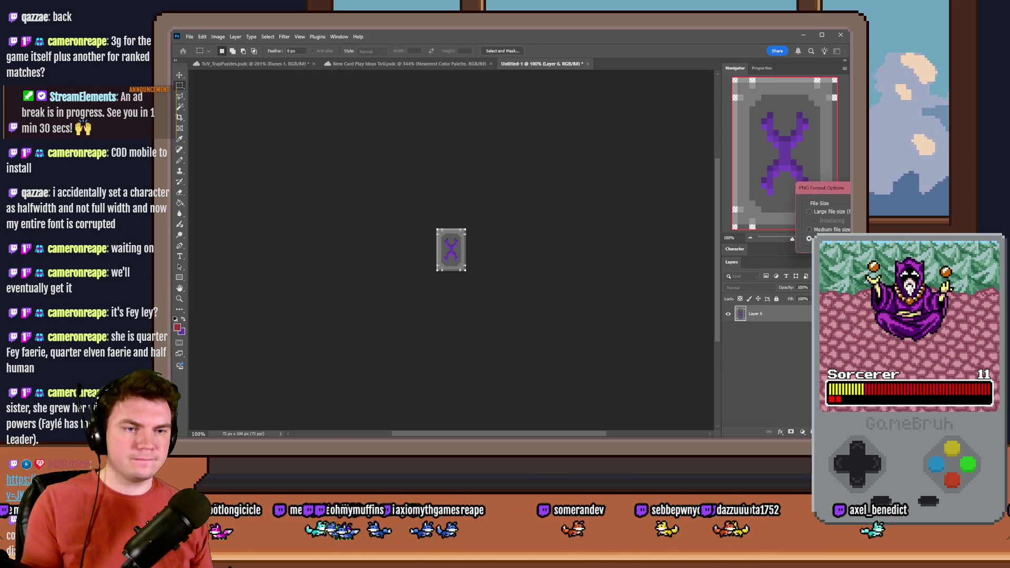
{"action": "left_click", "coordinate": [298, 64]}
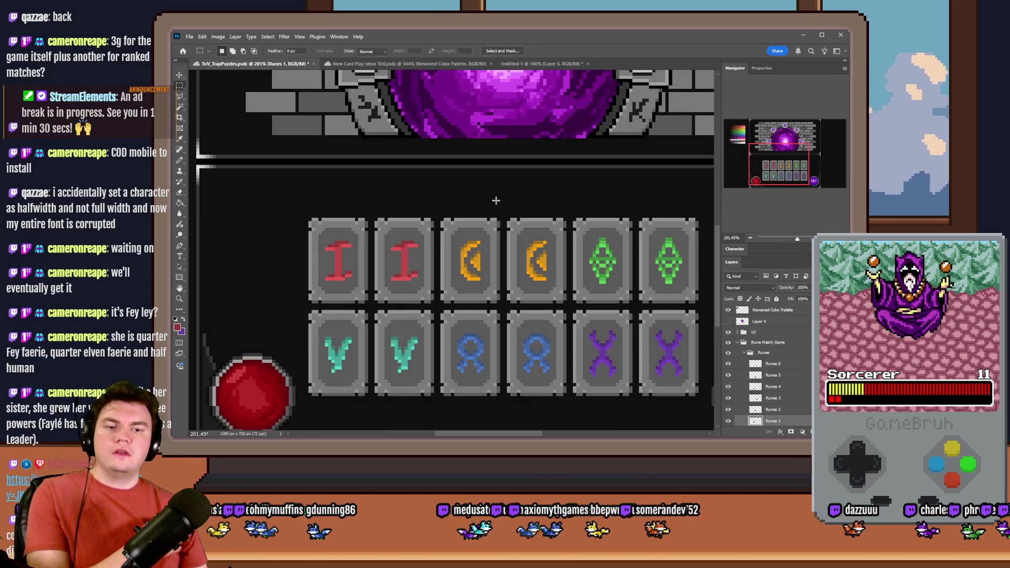
Duplicate the Runes group as a backup copy and hide it.
{"action": "left_click", "coordinate": [744, 353]}
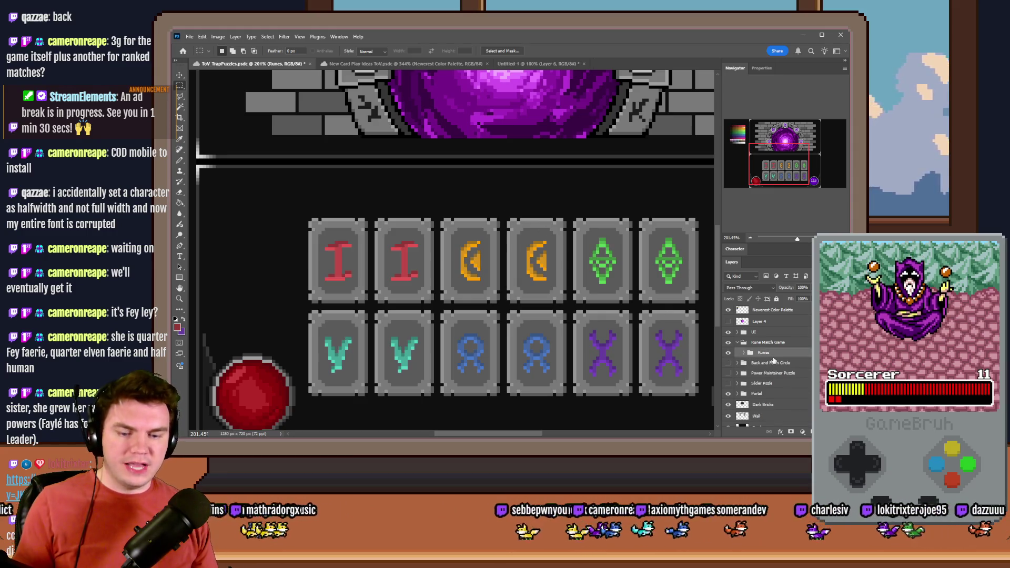
{"action": "key", "text": "ctrl+j"}
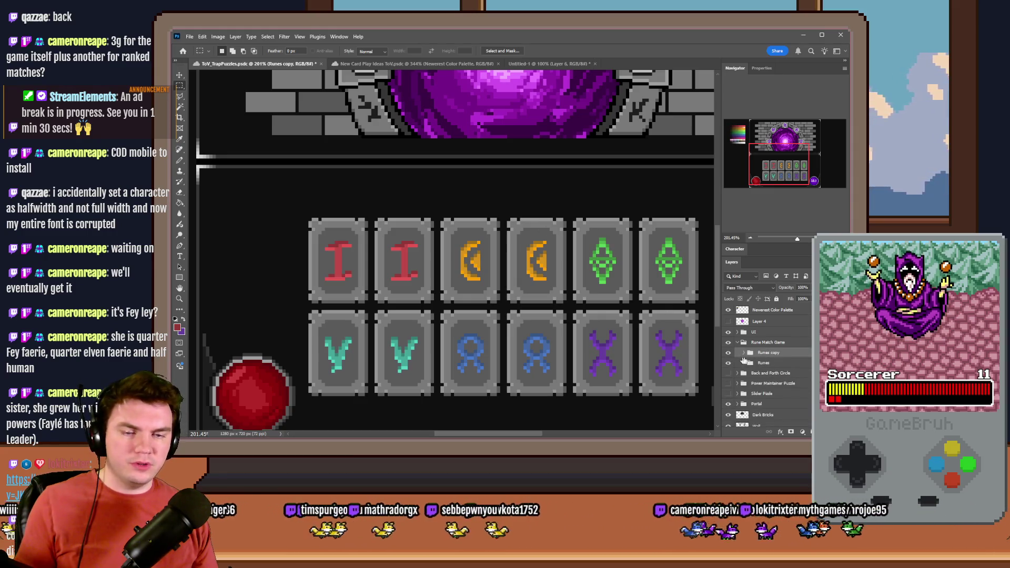
{"action": "double_click", "coordinate": [775, 353]}
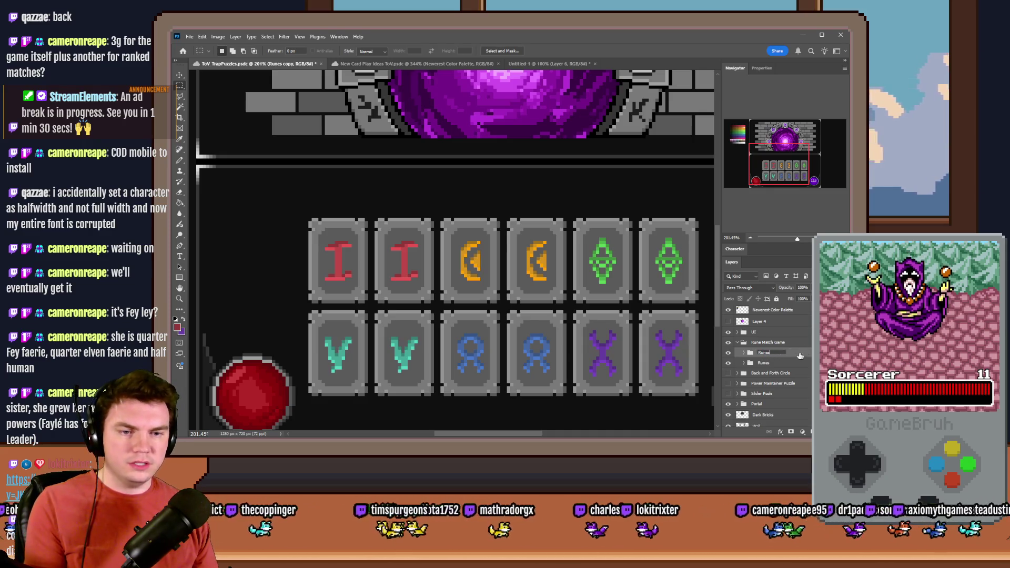
{"action": "key", "text": "BackSpace"}
{"action": "key", "text": "Return"}
{"action": "left_click", "coordinate": [728, 352]}
Merge the original Runes group and give it a dark grey Color Overlay.
{"action": "left_click", "coordinate": [752, 363]}
{"action": "key", "text": "ctrl+e"}
{"action": "double_click", "coordinate": [789, 365]}
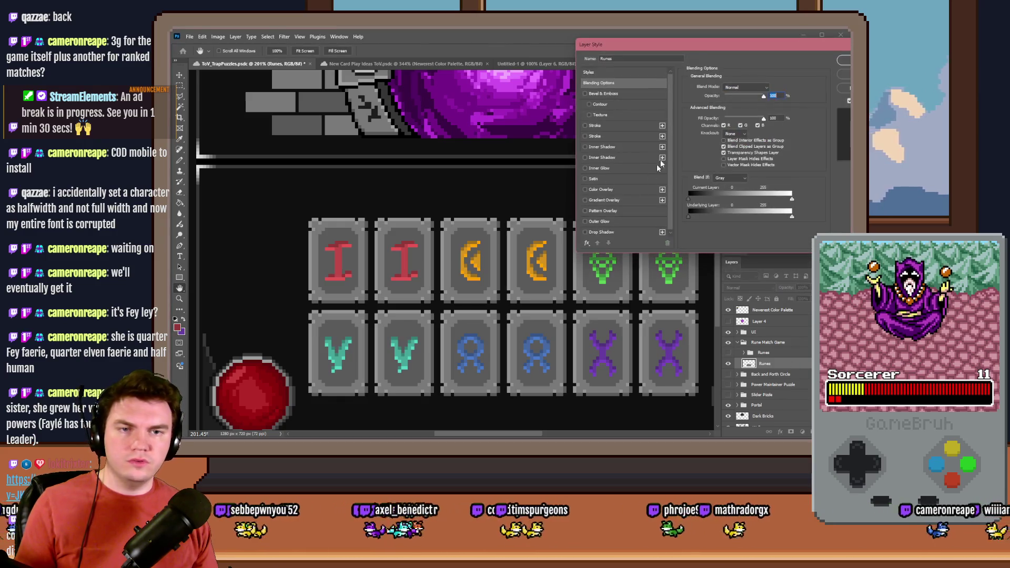
{"action": "left_click", "coordinate": [587, 190]}
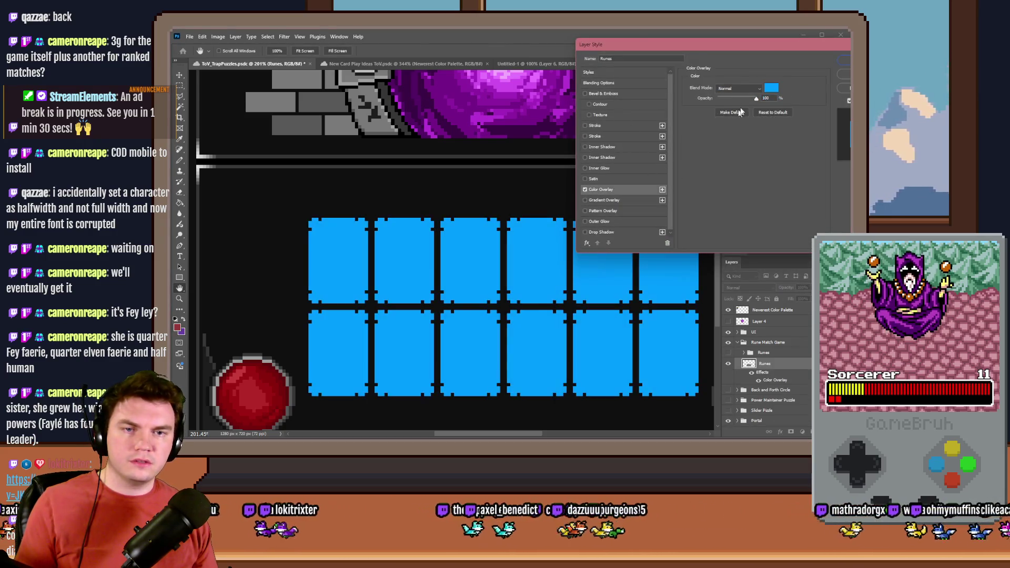
{"action": "left_click", "coordinate": [771, 88]}
{"action": "left_click", "coordinate": [463, 180]}
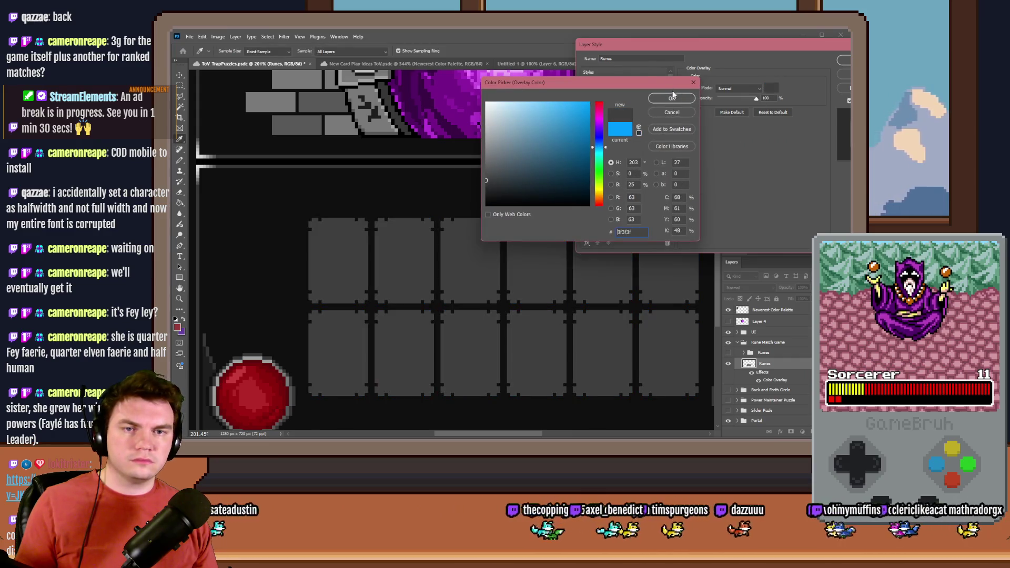
{"action": "left_click", "coordinate": [673, 98]}
{"action": "key", "text": "Return"}
{"action": "scroll", "coordinate": [589, 248], "scroll_direction": "down", "scroll_amount": 5}
{"action": "scroll", "coordinate": [483, 227], "scroll_direction": "up", "scroll_amount": 3}
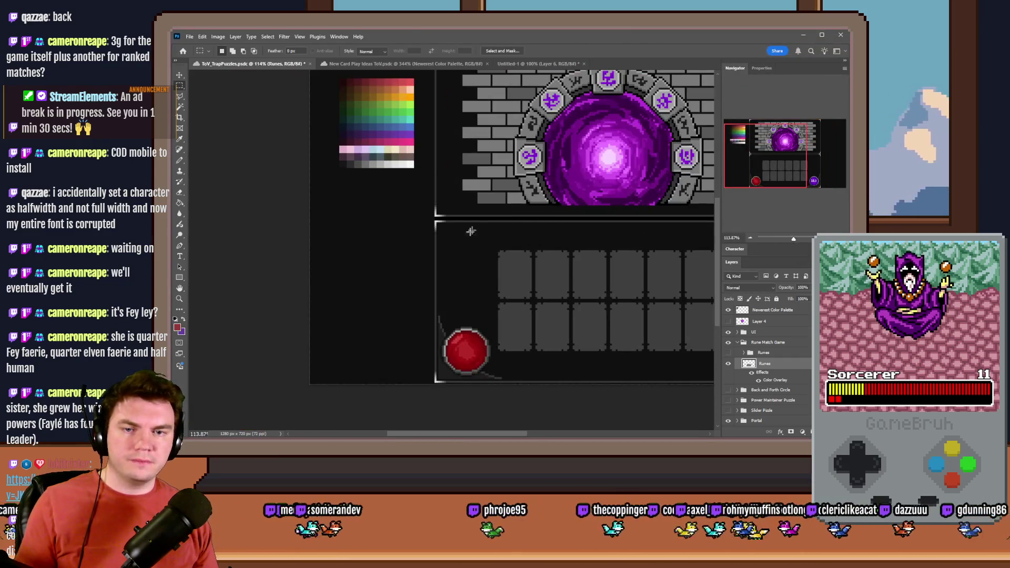
Fine-tune the Color Overlay colour, settling on #2c2c2c.
{"action": "key", "text": "F2"}
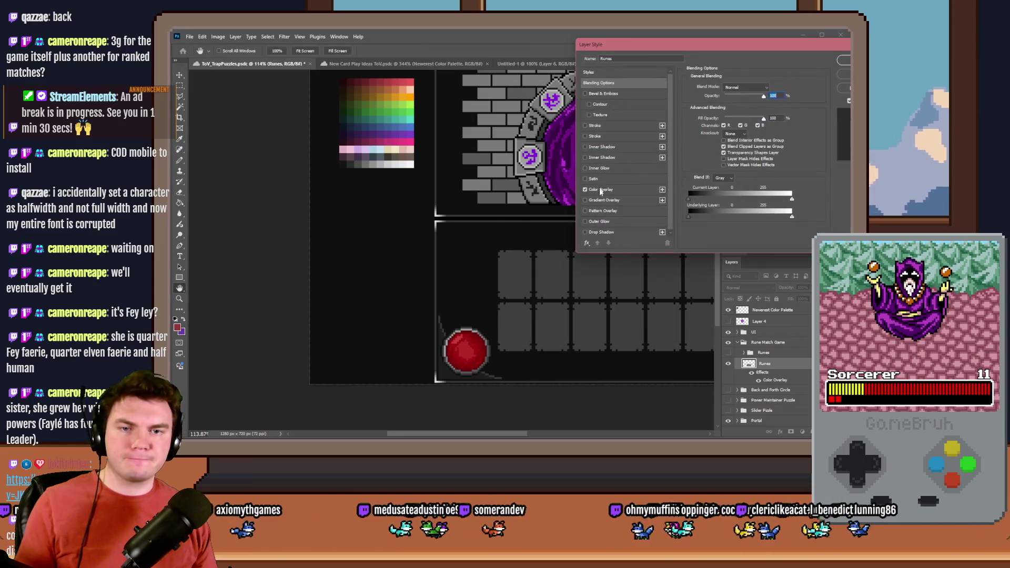
{"action": "left_click", "coordinate": [771, 89]}
{"action": "left_click", "coordinate": [445, 263]}
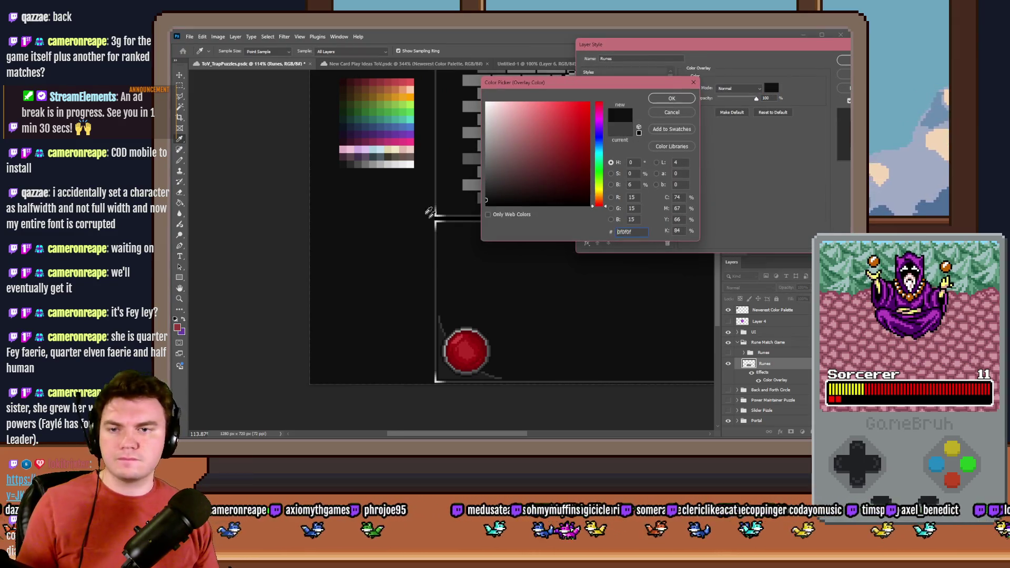
{"action": "left_click", "coordinate": [350, 161]}
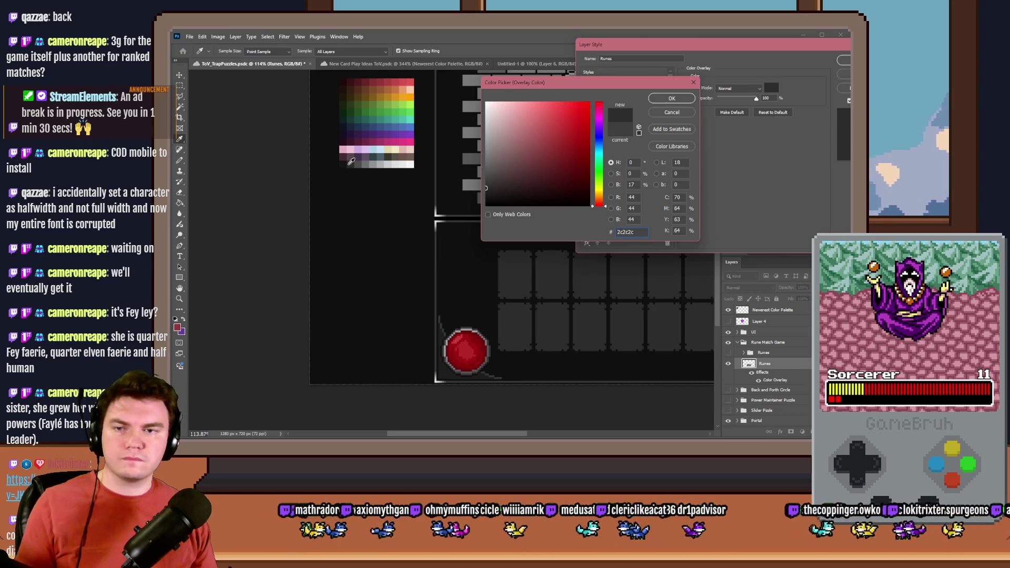
{"action": "left_click", "coordinate": [348, 162]}
{"action": "left_click", "coordinate": [350, 162]}
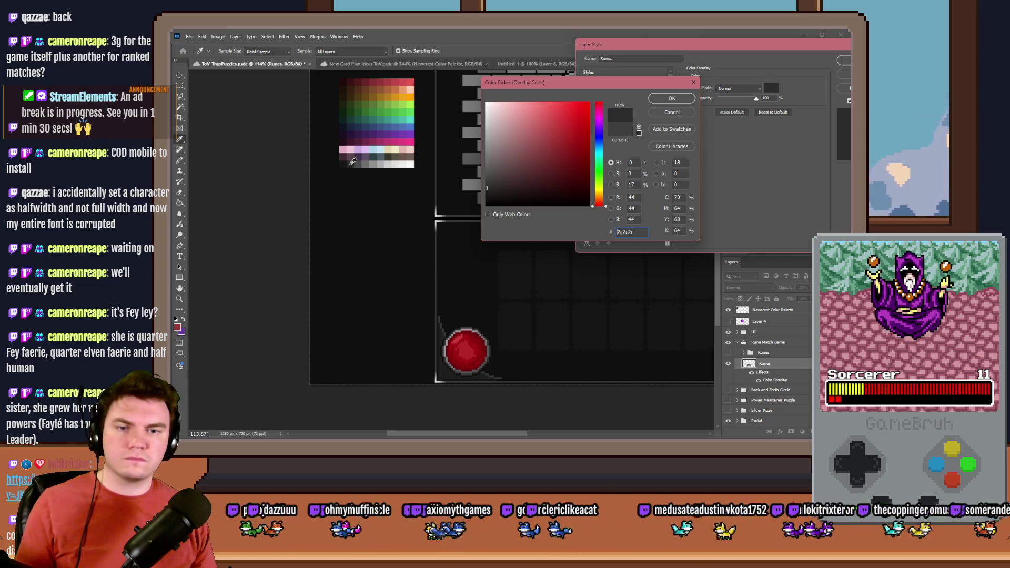
{"action": "left_click", "coordinate": [672, 98]}
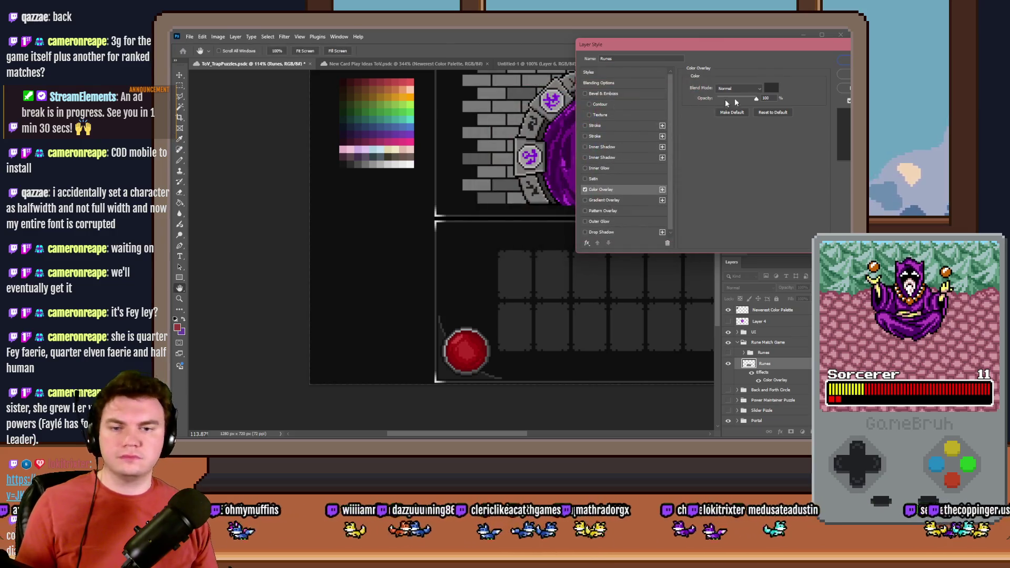
{"action": "left_click", "coordinate": [843, 59]}
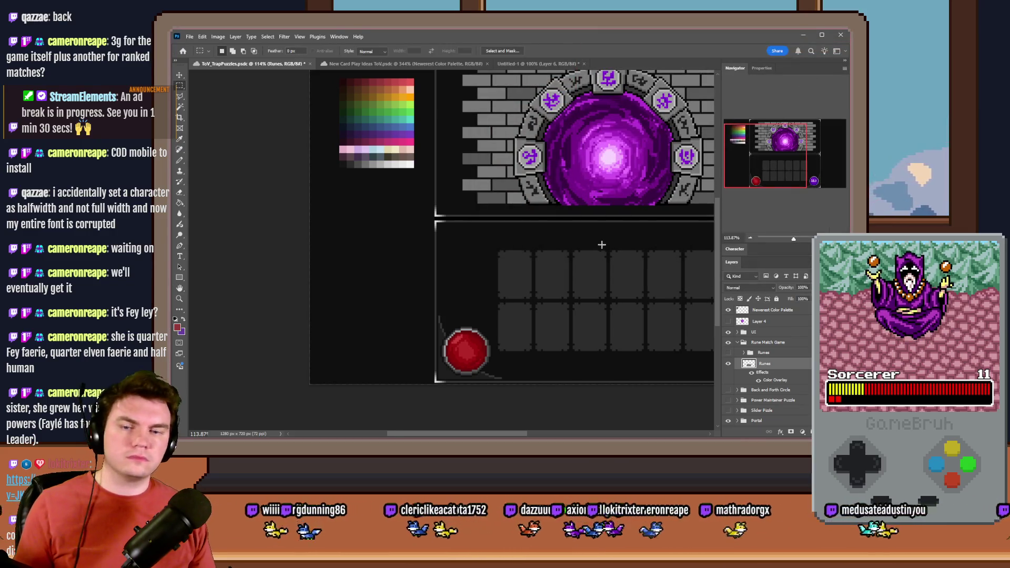
{"action": "scroll", "coordinate": [396, 281], "scroll_direction": "down", "scroll_amount": 2}
{"action": "scroll", "coordinate": [394, 278], "scroll_direction": "up", "scroll_amount": 4}
Set a Hard Round brush at 10 px and fit the document in view.
{"action": "left_click", "coordinate": [179, 160]}
{"action": "scroll", "coordinate": [263, 242], "scroll_direction": "up", "scroll_amount": 6}
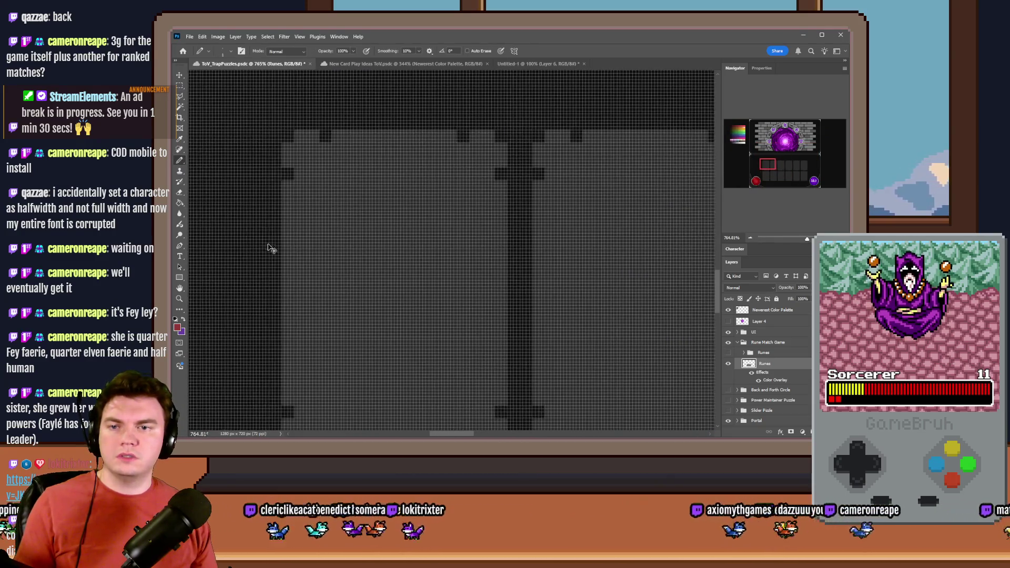
{"action": "right_click", "coordinate": [398, 190]}
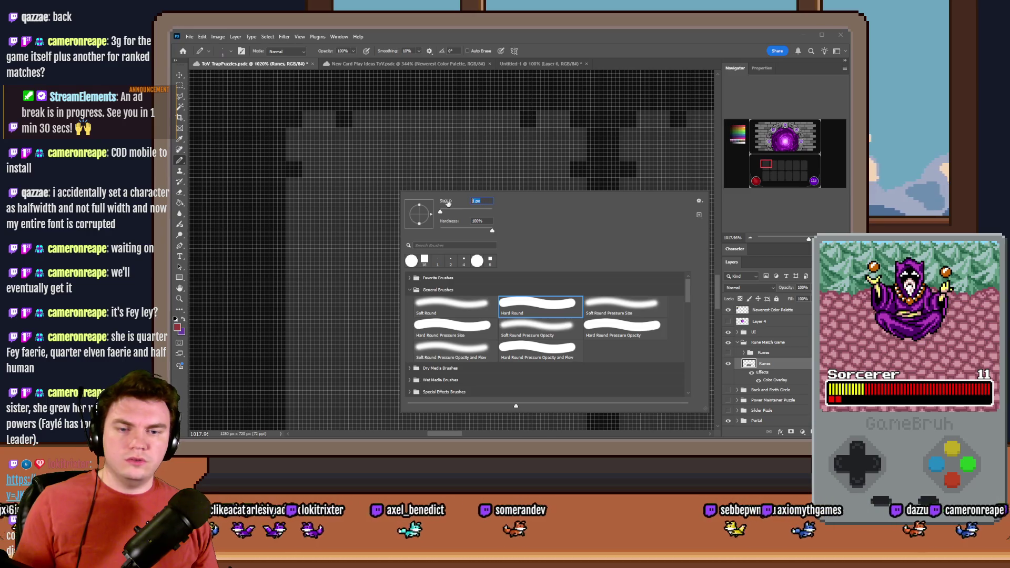
{"action": "type", "text": "10"}
{"action": "key", "text": "Return"}
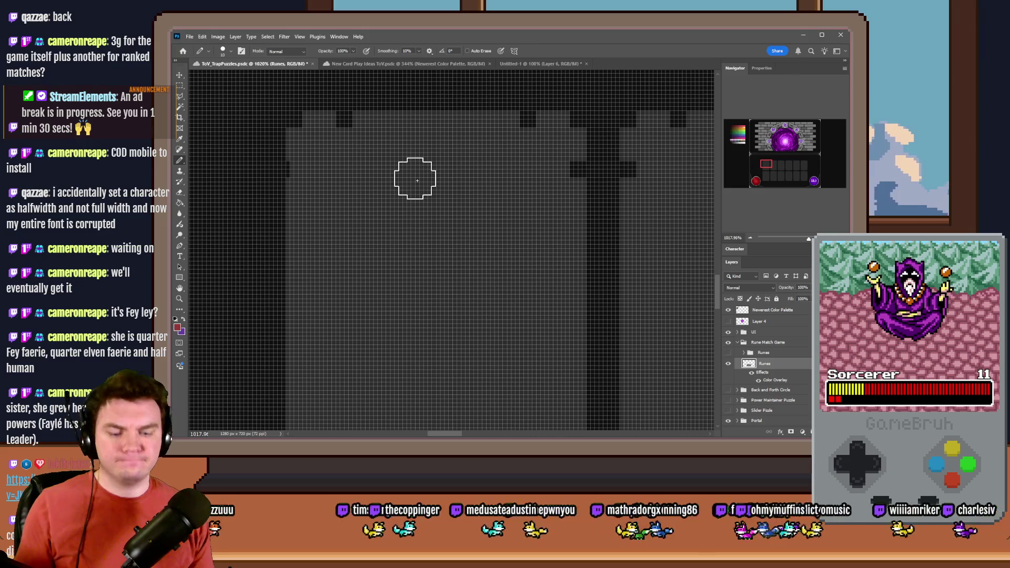
{"action": "key", "text": "ctrl+0"}
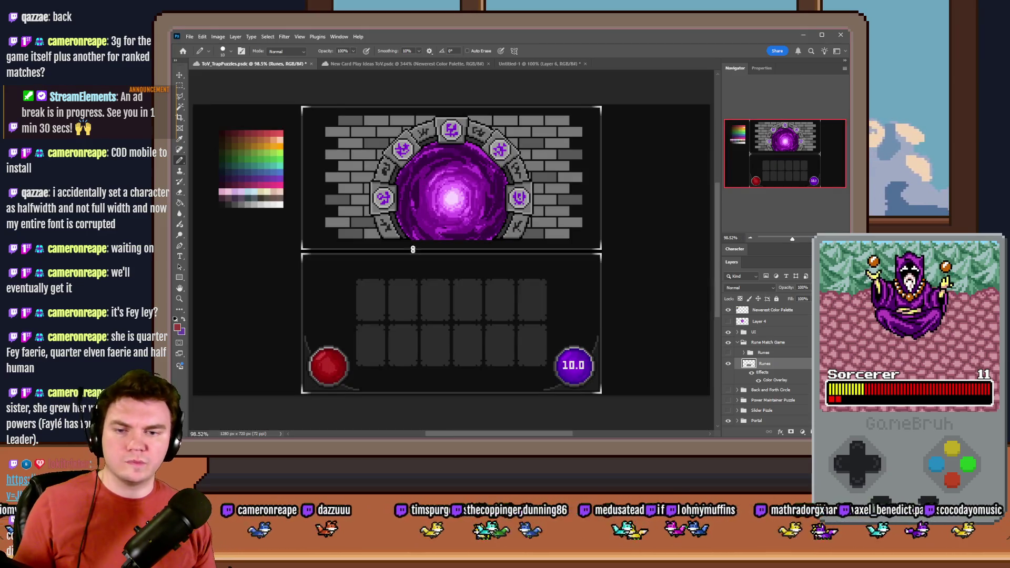
Reveal the backup Runes group and toggle the blue and green rune tiles to inspect them.
{"action": "left_click", "coordinate": [180, 86]}
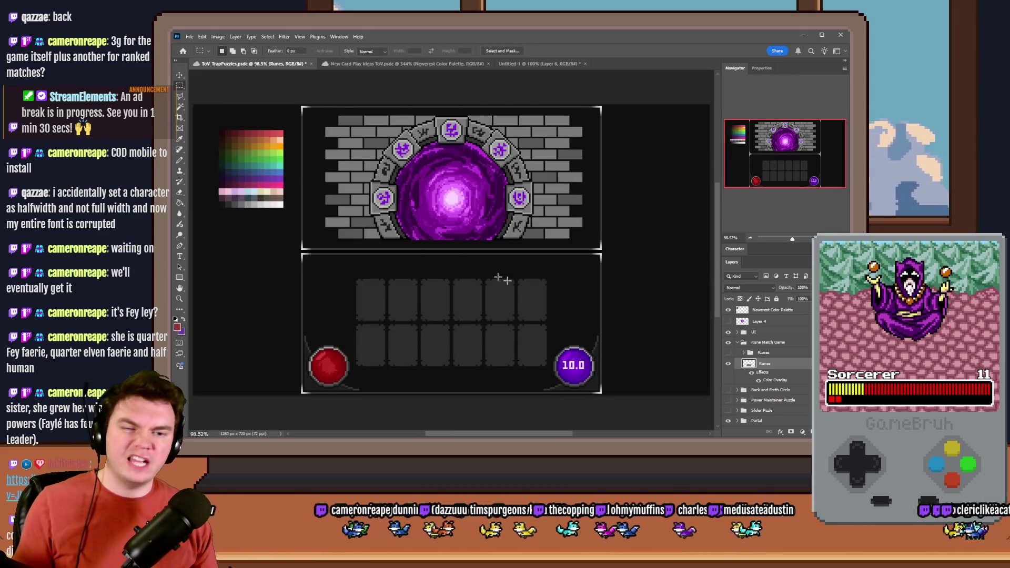
{"action": "left_click", "coordinate": [753, 352]}
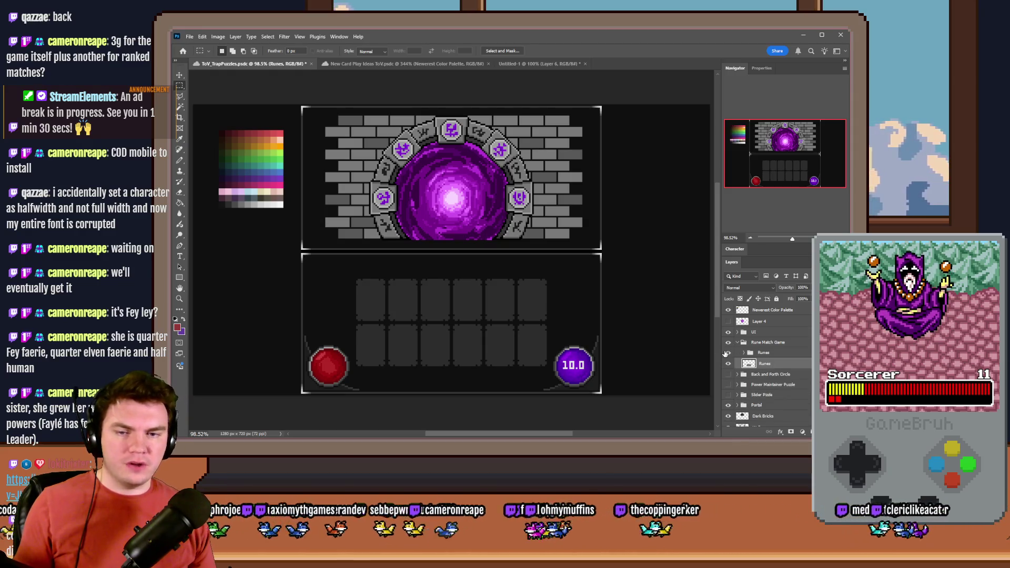
{"action": "left_click", "coordinate": [727, 352]}
{"action": "left_click", "coordinate": [744, 353]}
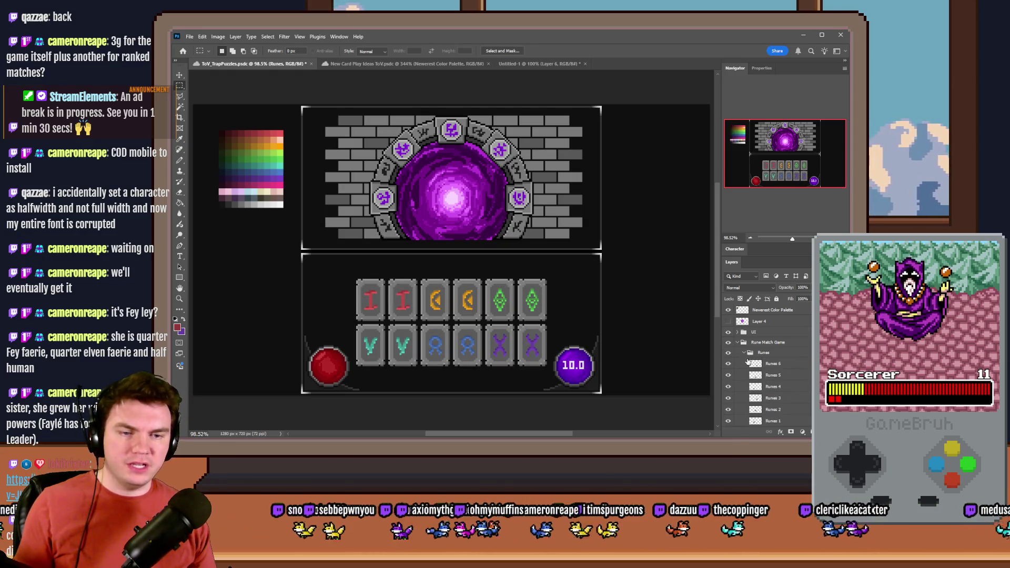
{"action": "scroll", "coordinate": [741, 362], "scroll_direction": "down", "scroll_amount": 2}
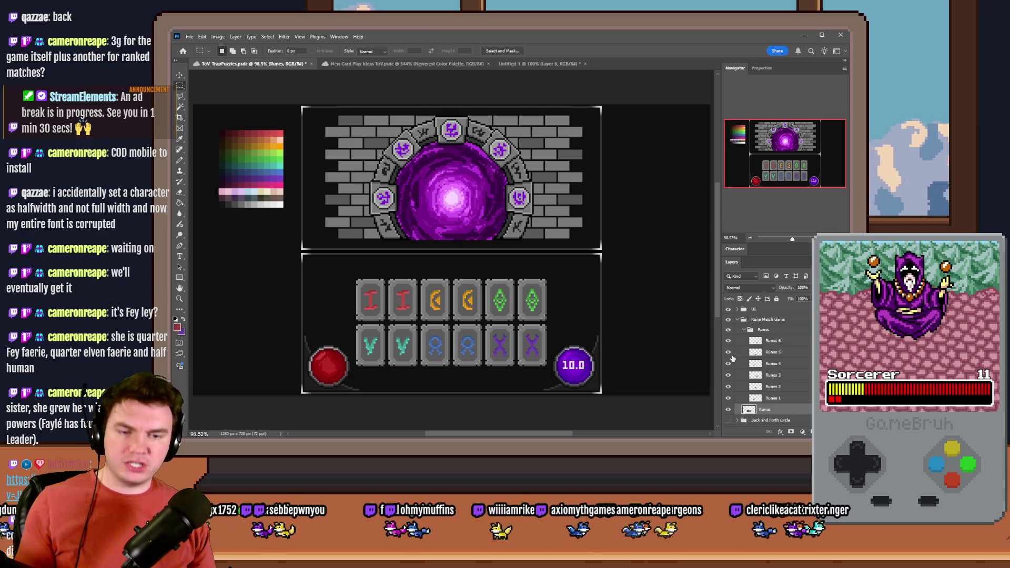
{"action": "left_click", "coordinate": [728, 354]}
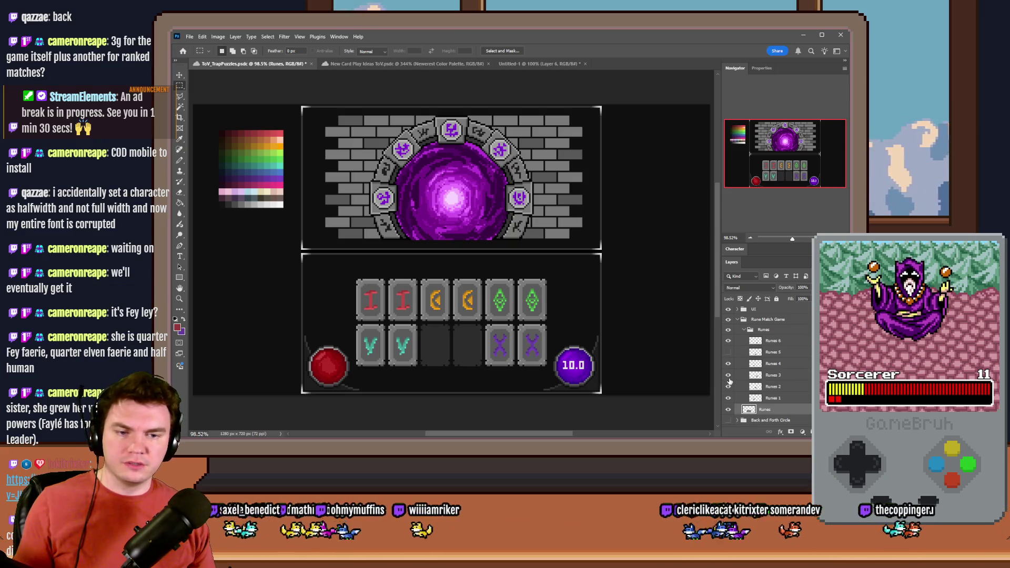
{"action": "left_click", "coordinate": [728, 376]}
{"action": "left_click", "coordinate": [728, 375]}
{"action": "left_click", "coordinate": [728, 352]}
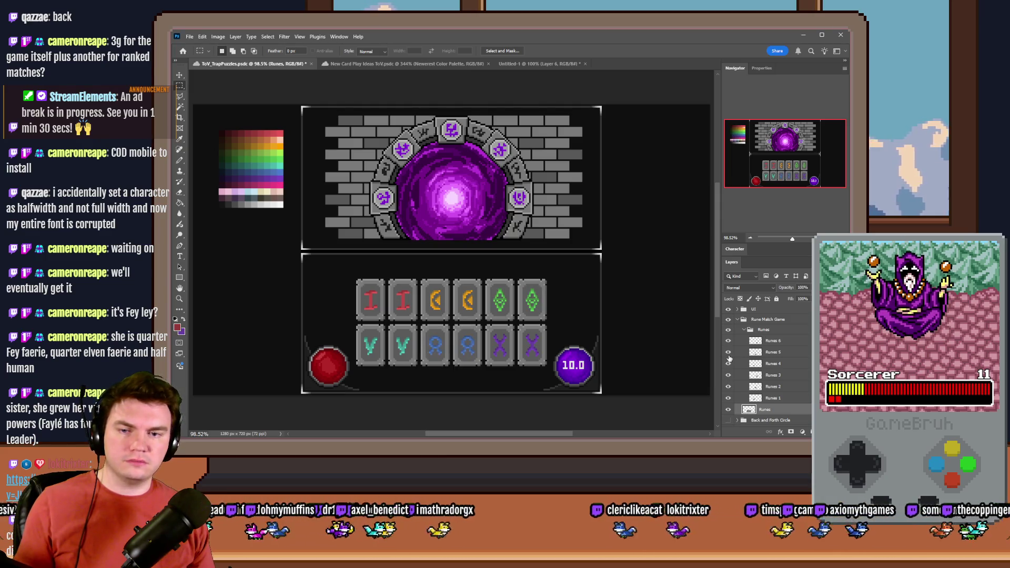
Try merging the six rune layers Runes 1–6, then undo the merge.
{"action": "left_click", "coordinate": [778, 398]}
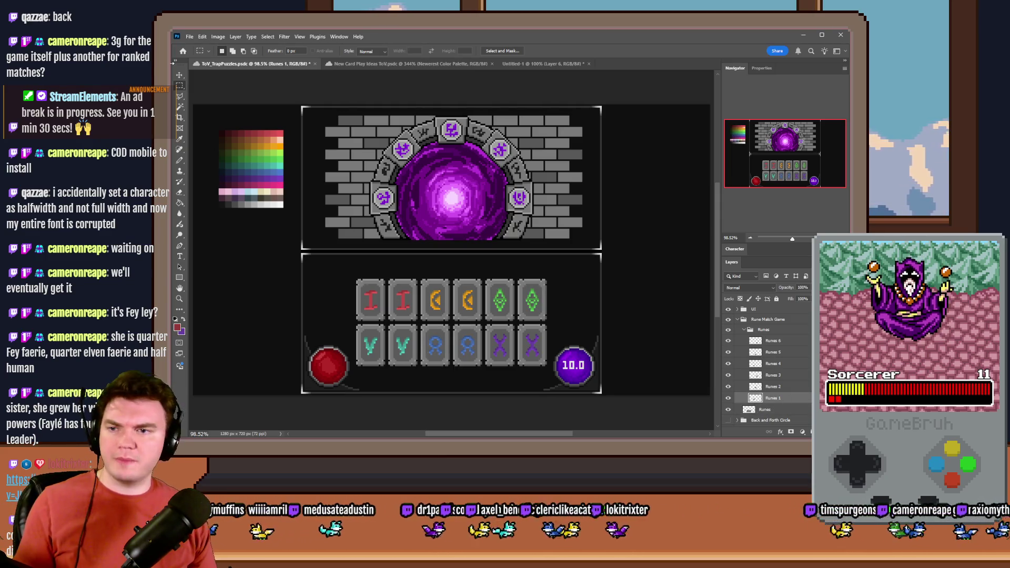
{"action": "scroll", "coordinate": [357, 282], "scroll_direction": "up", "scroll_amount": 3}
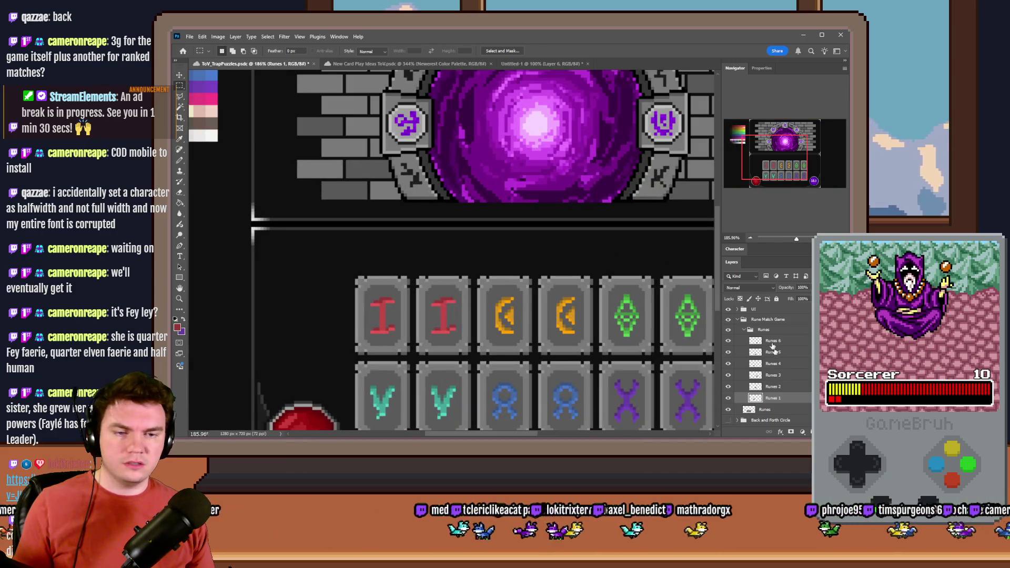
{"action": "left_click", "coordinate": [764, 329]}
{"action": "key", "text": "ctrl+e"}
{"action": "mouse_move", "coordinate": [343, 269]}
{"action": "left_mouse_down"}
{"action": "mouse_move", "coordinate": [416, 336]}
{"action": "mouse_move", "coordinate": [415, 359]}
{"action": "left_mouse_up"}
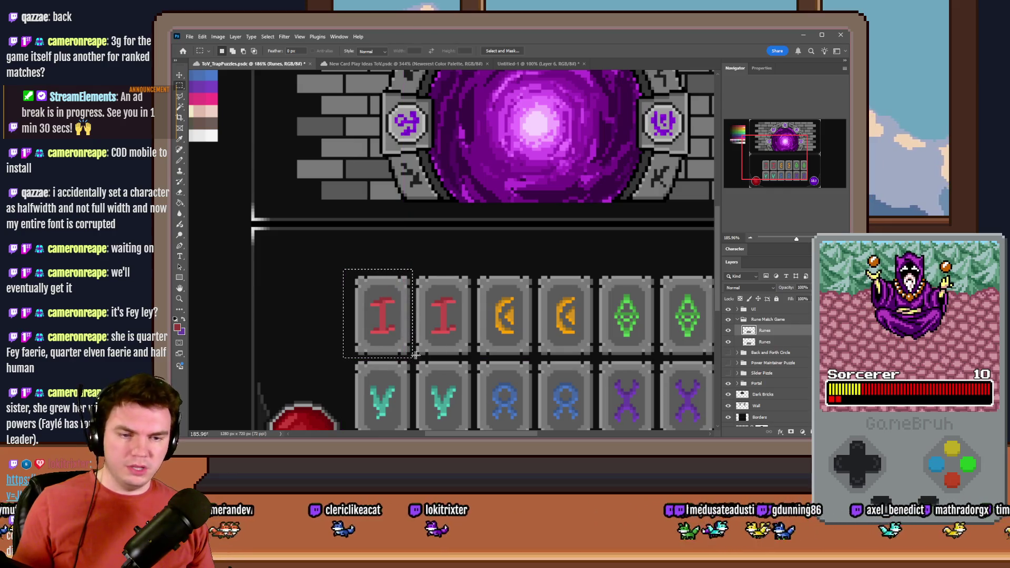
{"action": "key", "text": "ctrl+z"}
{"action": "key", "text": "ctrl+z"}
In the rune card document, fill the purple rune inside the frame with grey.
{"action": "left_click", "coordinate": [505, 64]}
{"action": "key", "text": "ctrl+0"}
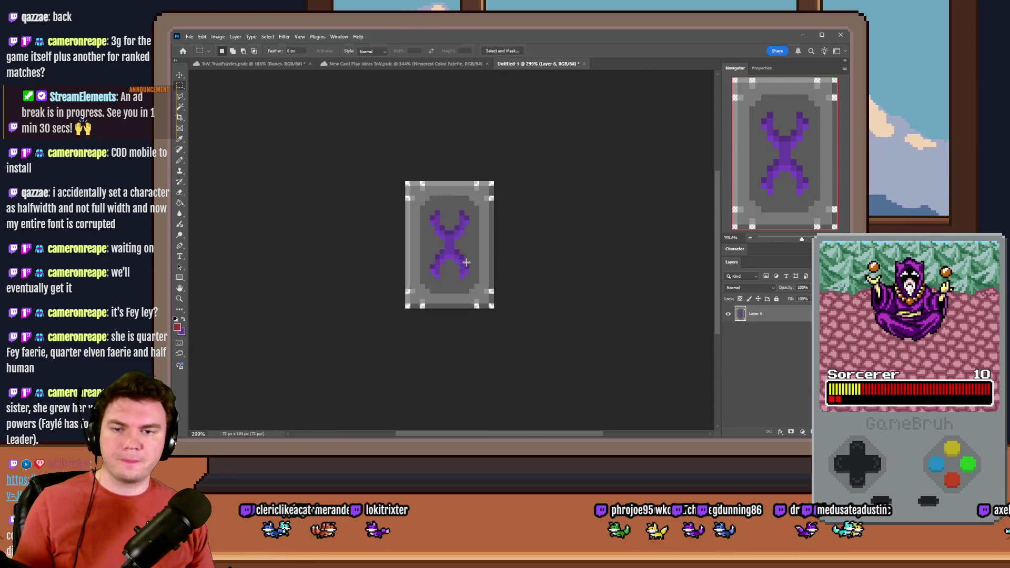
{"action": "left_click_drag", "start_coordinate": [397, 168], "coordinate": [490, 324]}
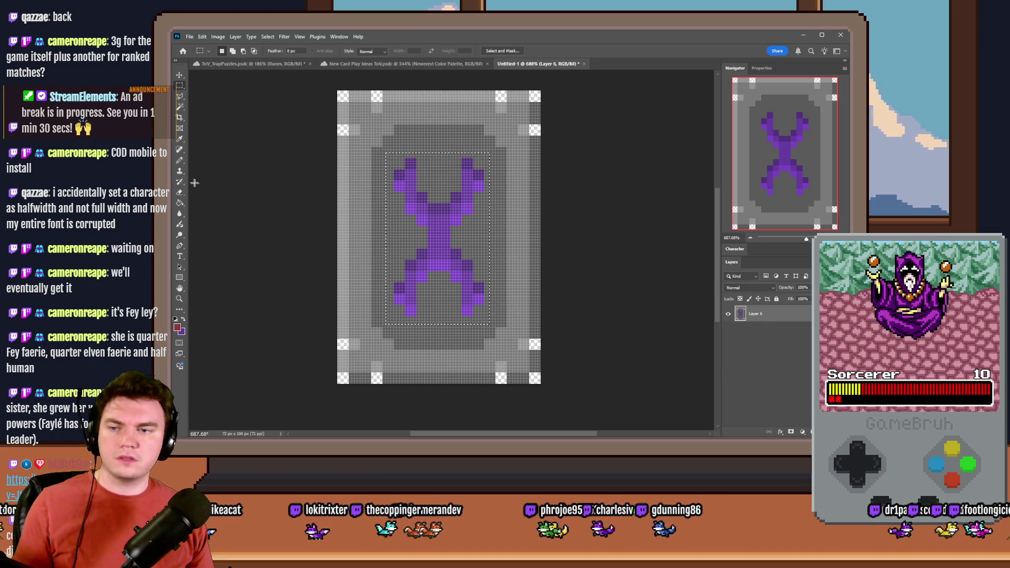
{"action": "left_click", "coordinate": [180, 202]}
{"action": "left_click", "coordinate": [430, 141], "text": "alt"}
{"action": "left_click", "coordinate": [410, 169]}
{"action": "left_click", "coordinate": [405, 191]}
{"action": "left_click", "coordinate": [179, 85]}
{"action": "key", "text": "ctrl+d"}
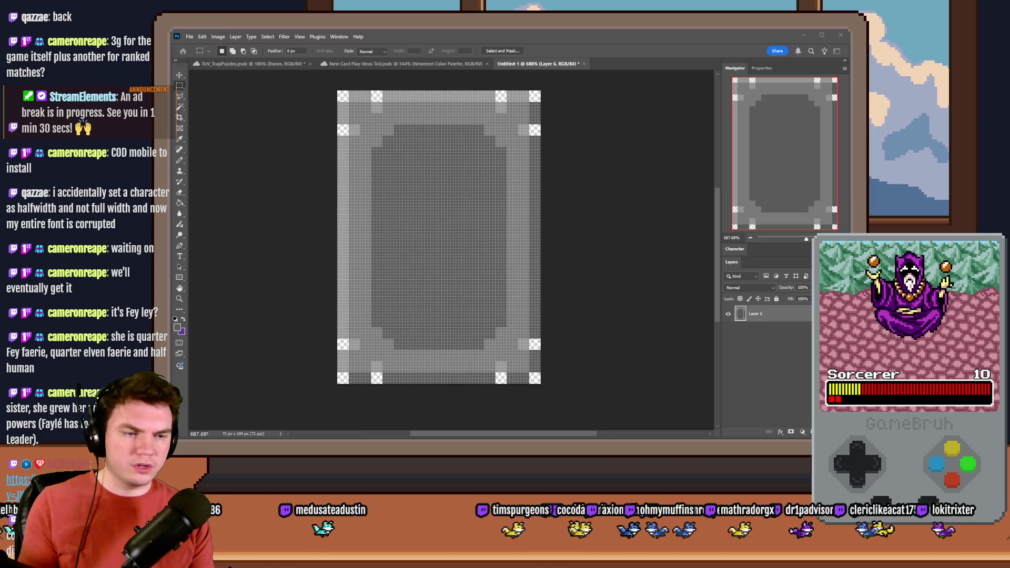
Close Untitled-1 without saving, then collapse and hide the Runes group.
{"action": "left_click", "coordinate": [583, 64]}
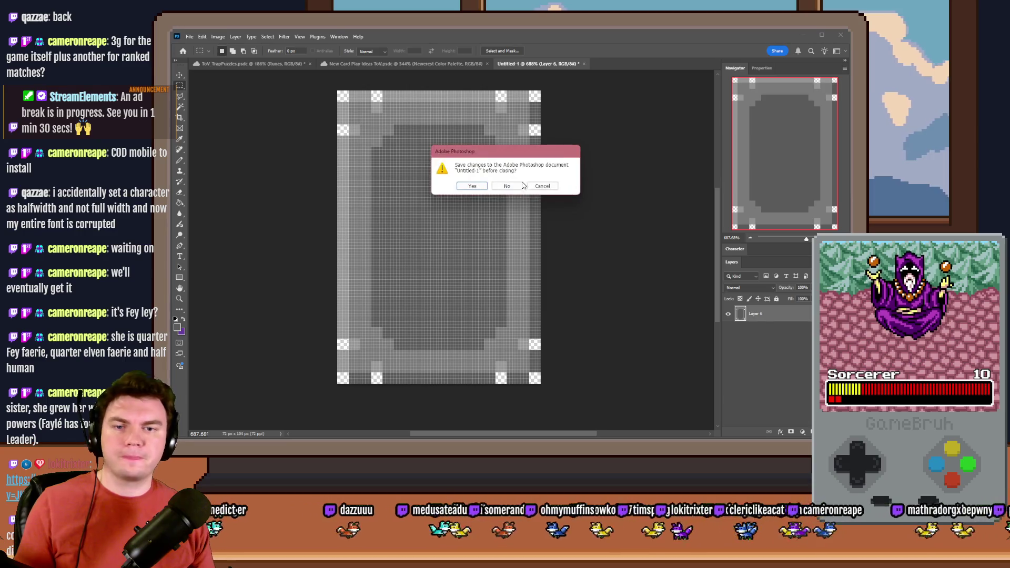
{"action": "left_click", "coordinate": [505, 185]}
{"action": "scroll", "coordinate": [610, 321], "scroll_direction": "down", "scroll_amount": 2}
{"action": "scroll", "coordinate": [610, 321], "scroll_direction": "down", "scroll_amount": 1}
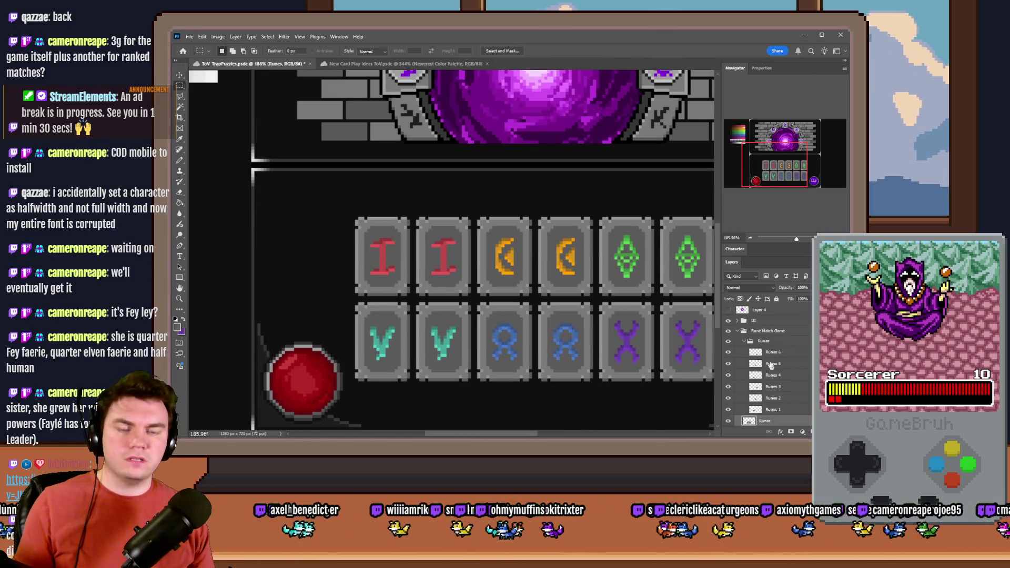
{"action": "left_click", "coordinate": [743, 341]}
{"action": "left_click", "coordinate": [728, 342]}
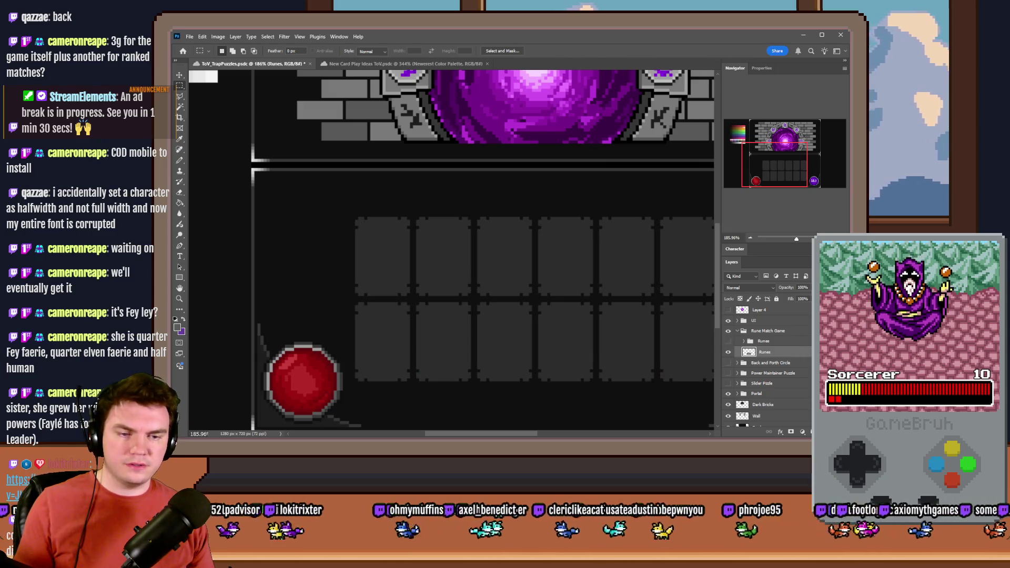
Copy the empty tile grid into a new document, then close it unsaved.
{"action": "key", "text": "ctrl+z"}
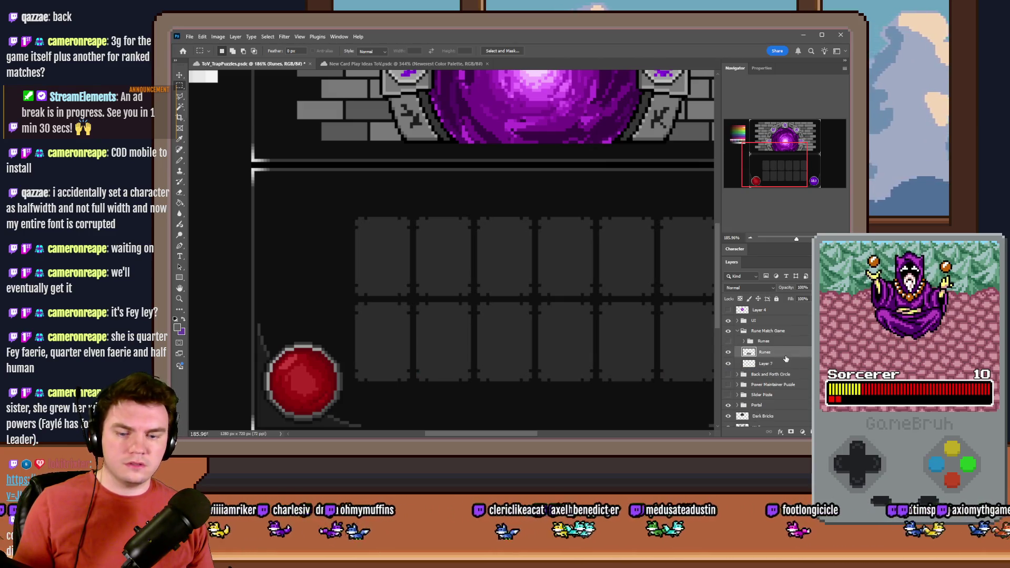
{"action": "key", "text": "ctrl+c"}
{"action": "key", "text": "ctrl+n"}
{"action": "key", "text": "Return"}
{"action": "key", "text": "ctrl+v"}
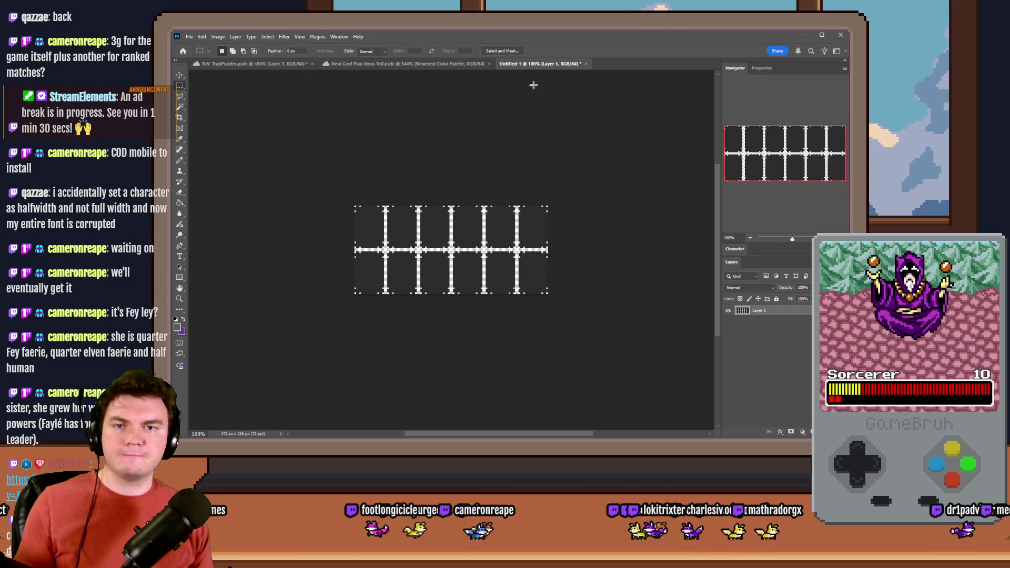
{"action": "left_click", "coordinate": [586, 64]}
{"action": "left_click", "coordinate": [507, 187]}
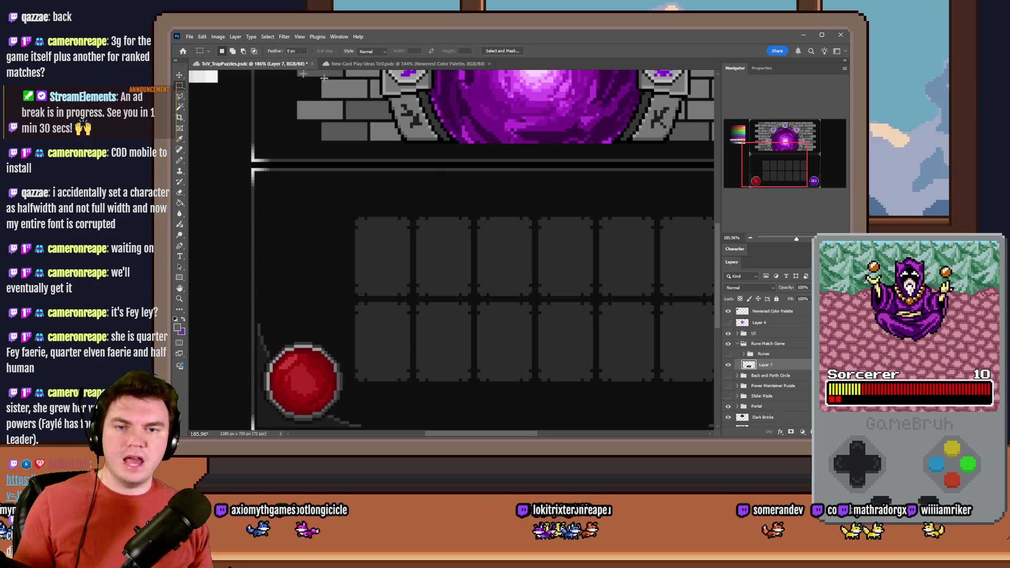
Show the Runes layer again, nudge the rune grid up, and switch to RPG Maker MV.
{"action": "left_click", "coordinate": [727, 354]}
{"action": "left_click", "coordinate": [763, 354], "text": "shift"}
{"action": "key", "text": "ctrl+0"}
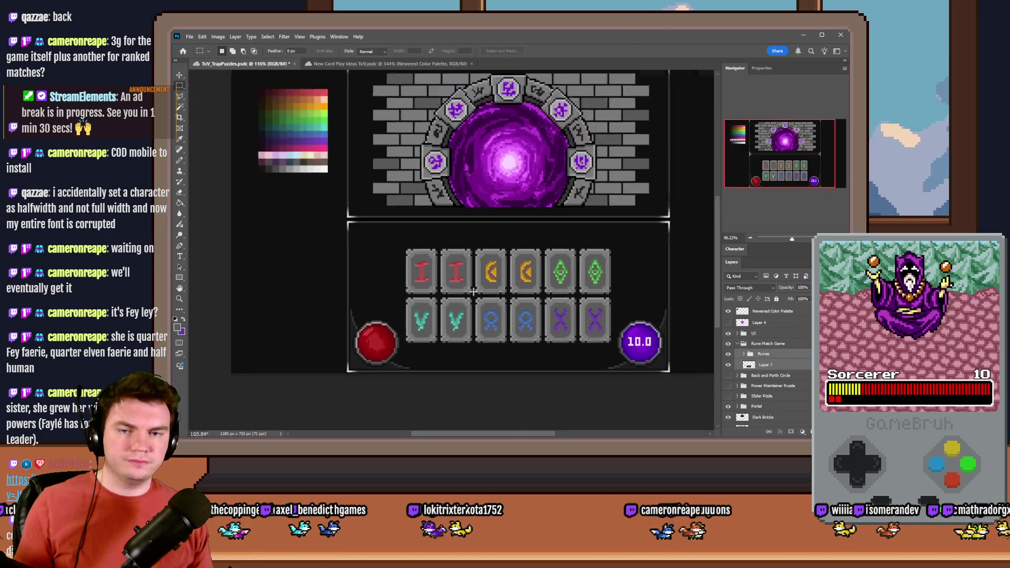
{"action": "scroll", "coordinate": [529, 332], "scroll_direction": "up", "scroll_amount": 2}
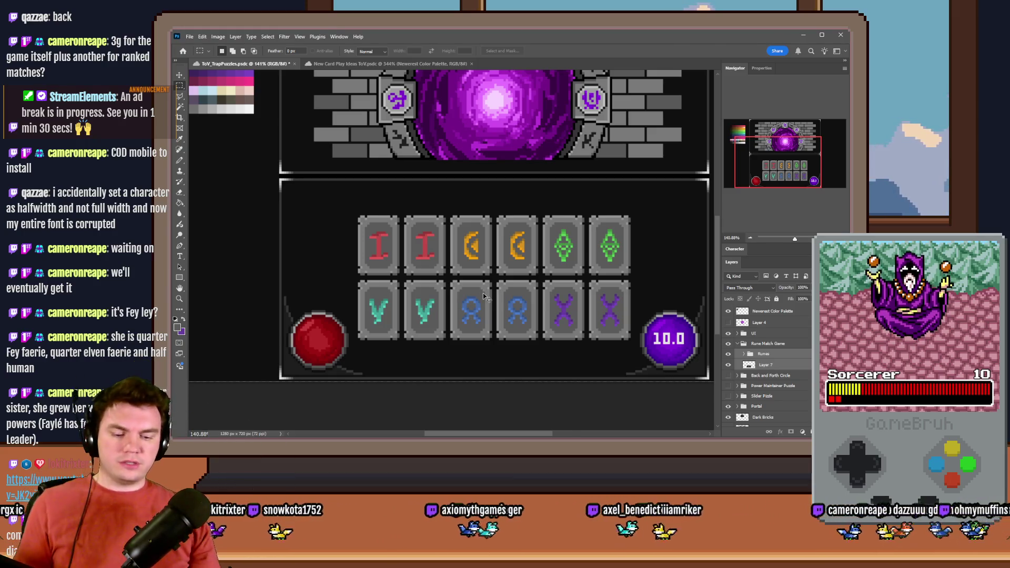
{"action": "scroll", "coordinate": [482, 293], "scroll_direction": "down", "scroll_amount": 2}
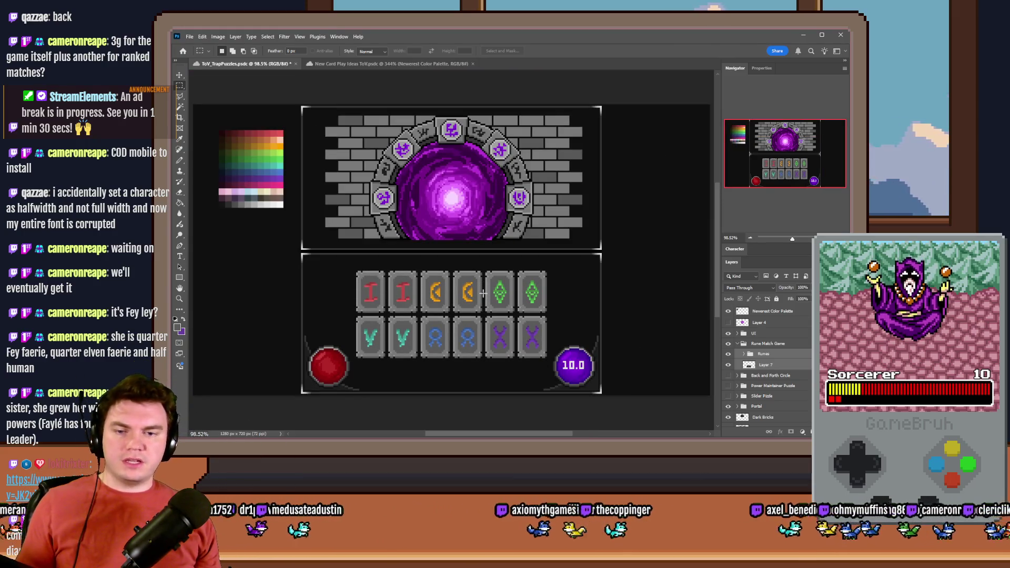
{"action": "key", "text": "ctrl+shift+Up"}
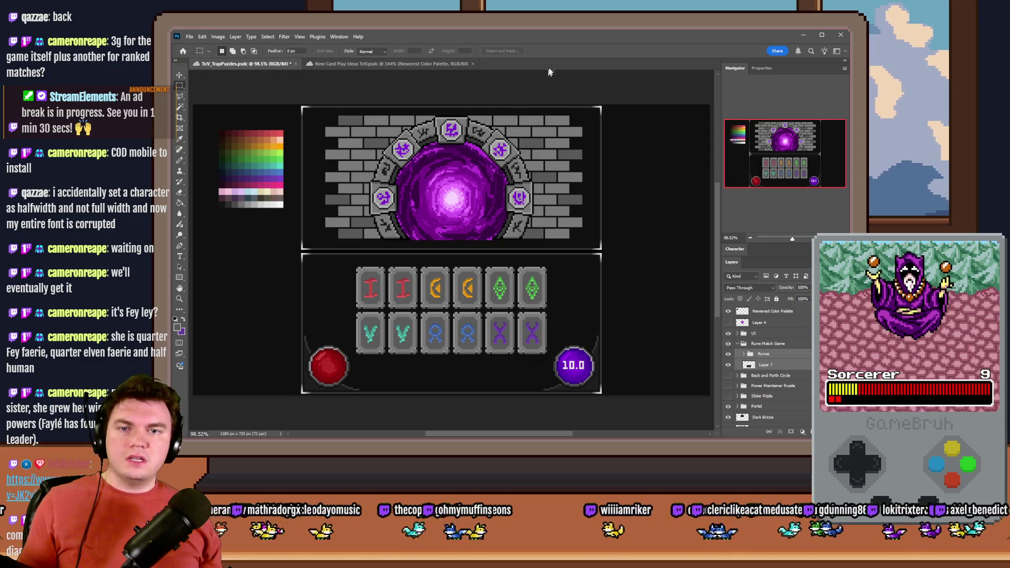
{"action": "left_click", "coordinate": [765, 354]}
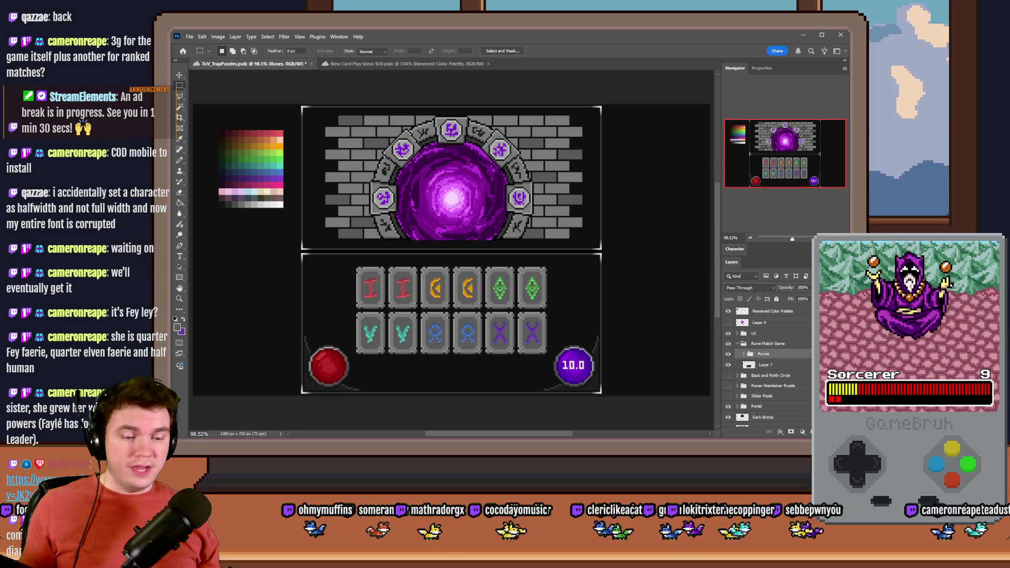
{"action": "key", "text": "alt+Tab"}
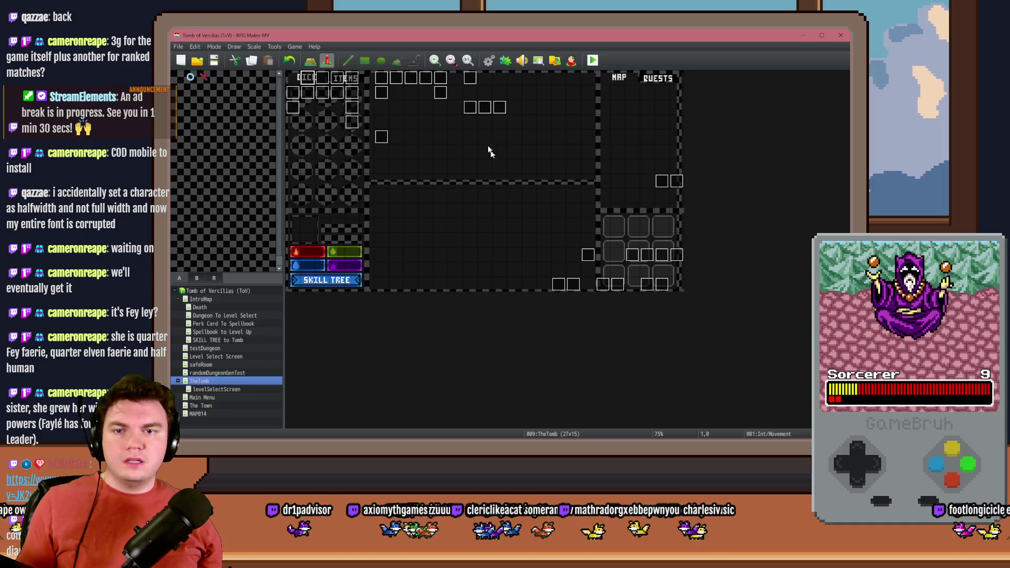
Open the PortalPuzzleInteractions event and set randomNumber4's random upper bound to 7.
{"action": "double_click", "coordinate": [469, 109]}
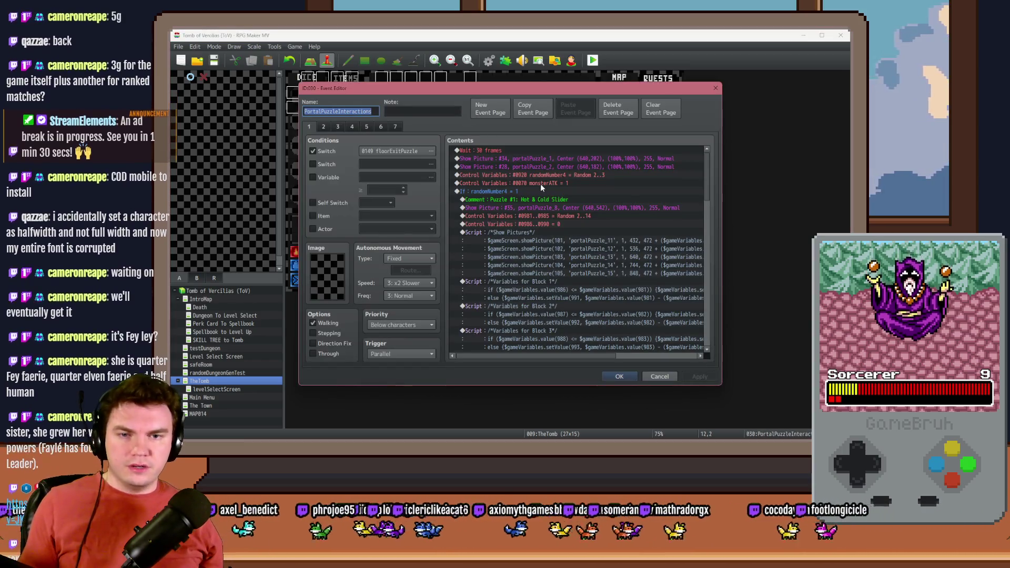
{"action": "double_click", "coordinate": [568, 174]}
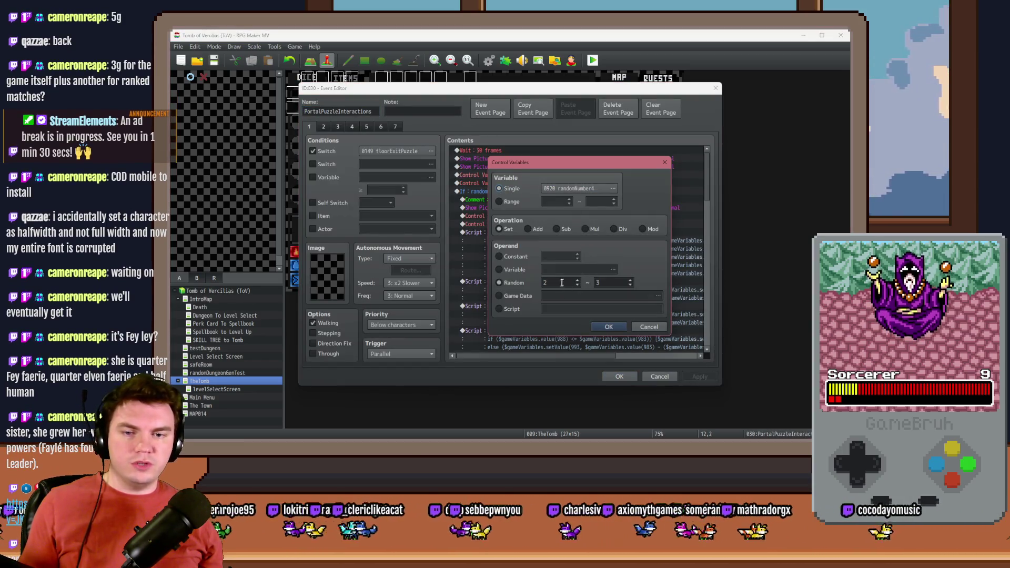
{"action": "key", "text": "Tab"}
{"action": "type", "text": "7"}
{"action": "left_click", "coordinate": [613, 327]}
Copy the Puzzle #3 branch below the last branch and set its condition to randomNumber4 = 4.
{"action": "mouse_move", "coordinate": [704, 195]}
{"action": "left_mouse_down"}
{"action": "mouse_move", "coordinate": [702, 351]}
{"action": "mouse_move", "coordinate": [703, 312]}
{"action": "left_mouse_up"}
{"action": "scroll", "coordinate": [569, 218], "scroll_direction": "up", "scroll_amount": 4}
{"action": "left_click", "coordinate": [523, 188]}
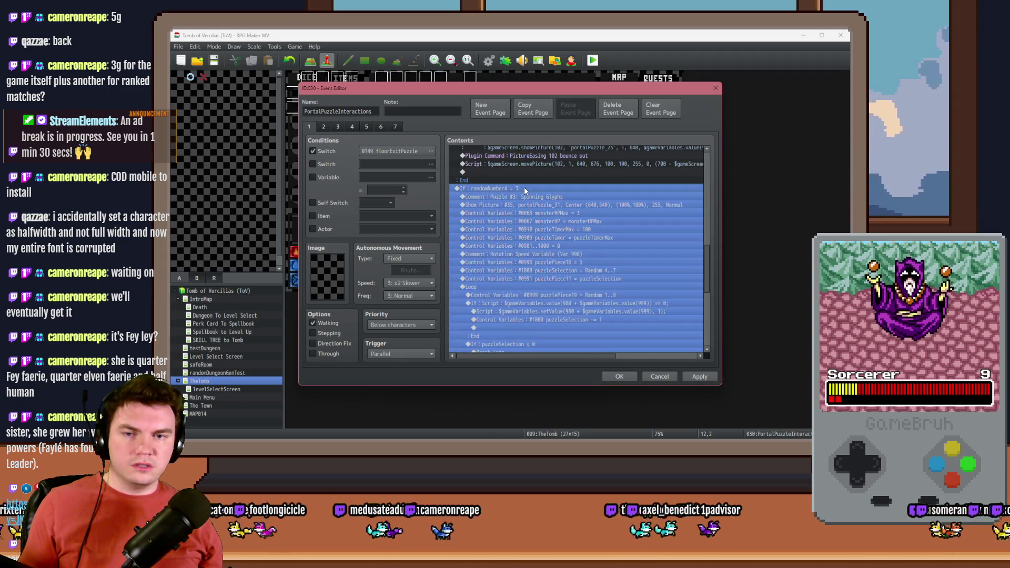
{"action": "scroll", "coordinate": [552, 311], "scroll_direction": "down", "scroll_amount": 9}
{"action": "left_click", "coordinate": [523, 340]}
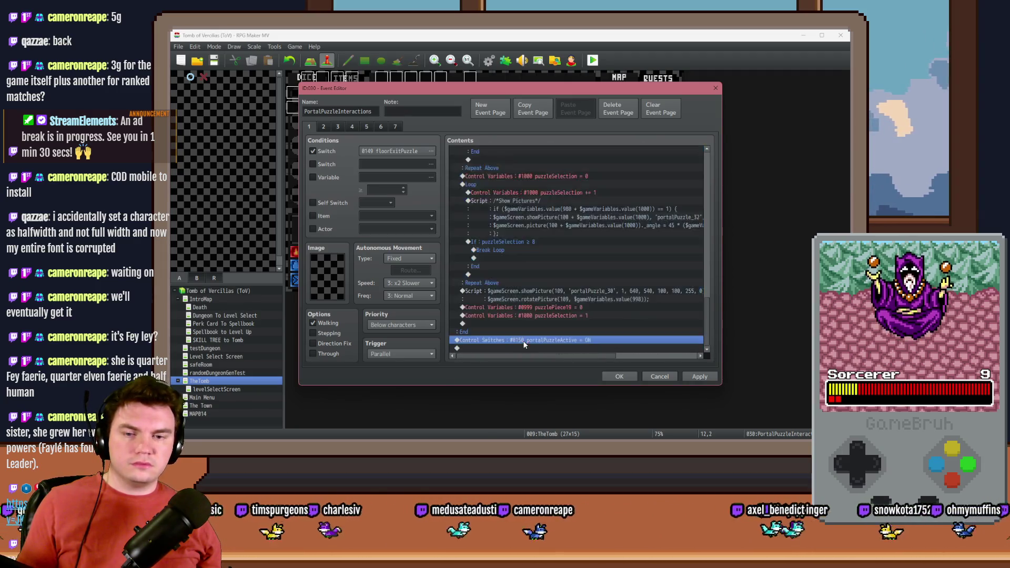
{"action": "key", "text": "ctrl+x"}
{"action": "scroll", "coordinate": [523, 316], "scroll_direction": "down", "scroll_amount": 4}
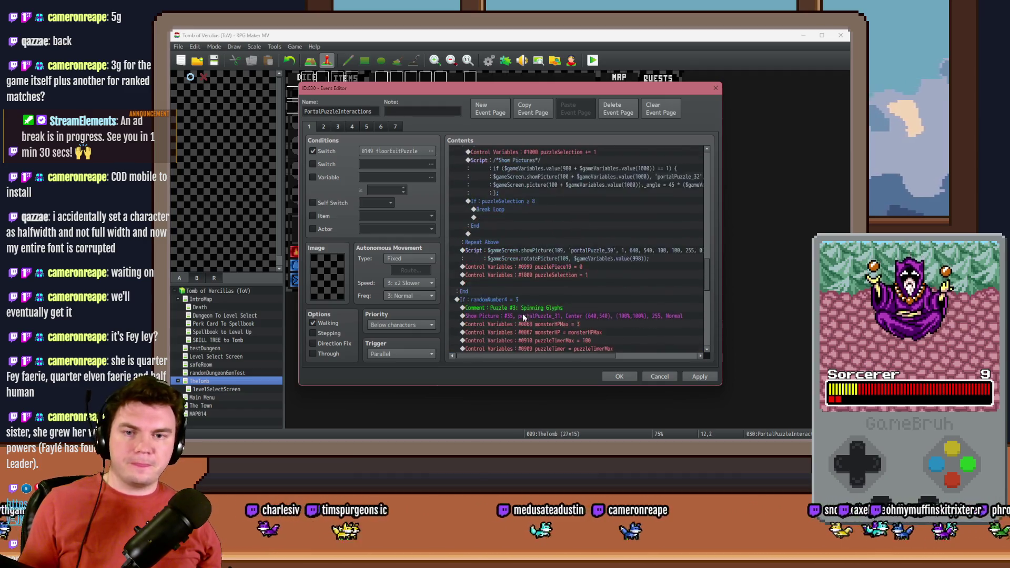
{"action": "double_click", "coordinate": [525, 243]}
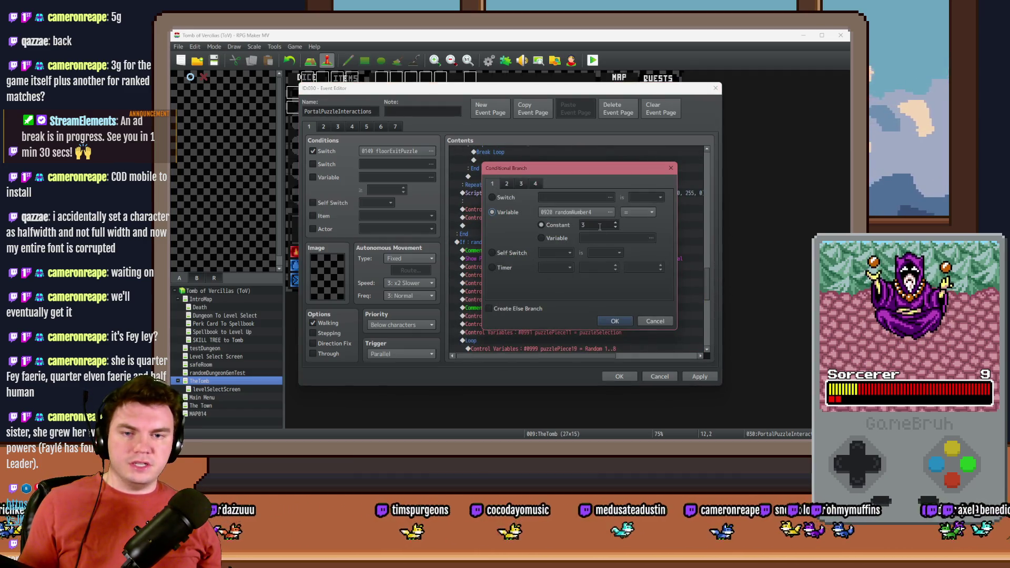
{"action": "left_click", "coordinate": [615, 321]}
Rewrite the copied branch's comment to 'Puzzle #4: Rune Matcher'.
{"action": "scroll", "coordinate": [545, 322], "scroll_direction": "down", "scroll_amount": 1}
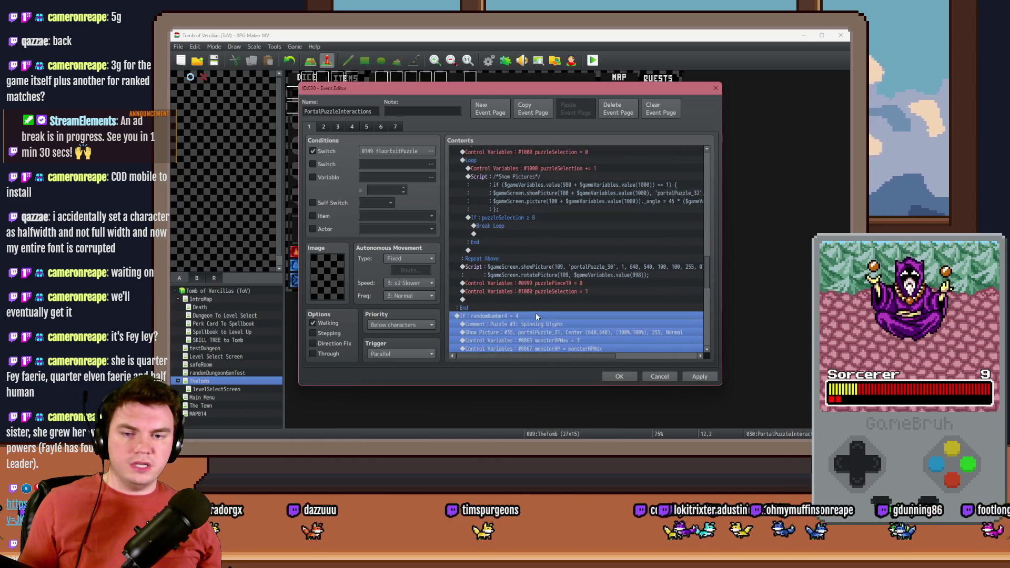
{"action": "double_click", "coordinate": [535, 322]}
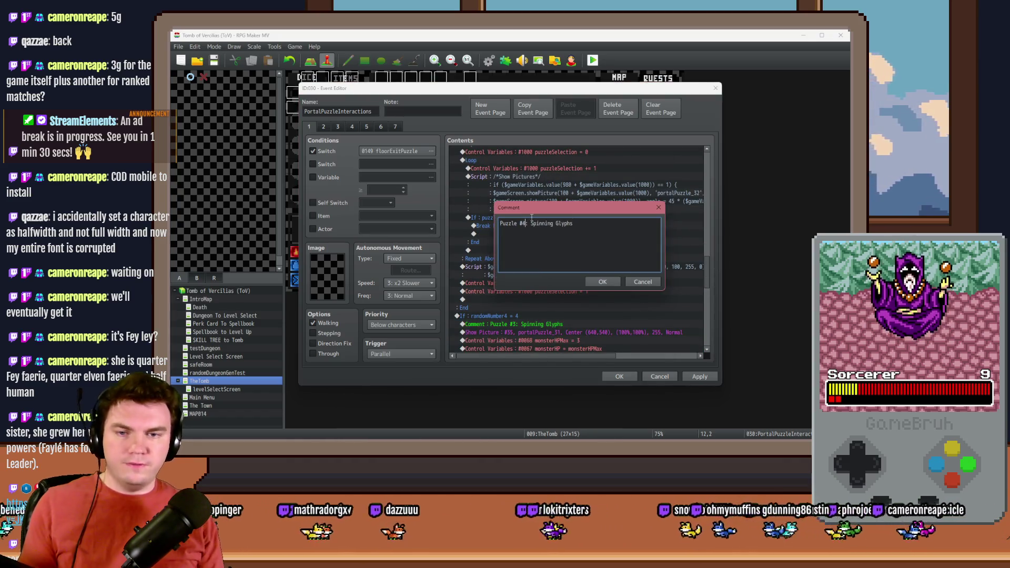
{"action": "key", "text": "shift+End"}
{"action": "key", "text": "Delete"}
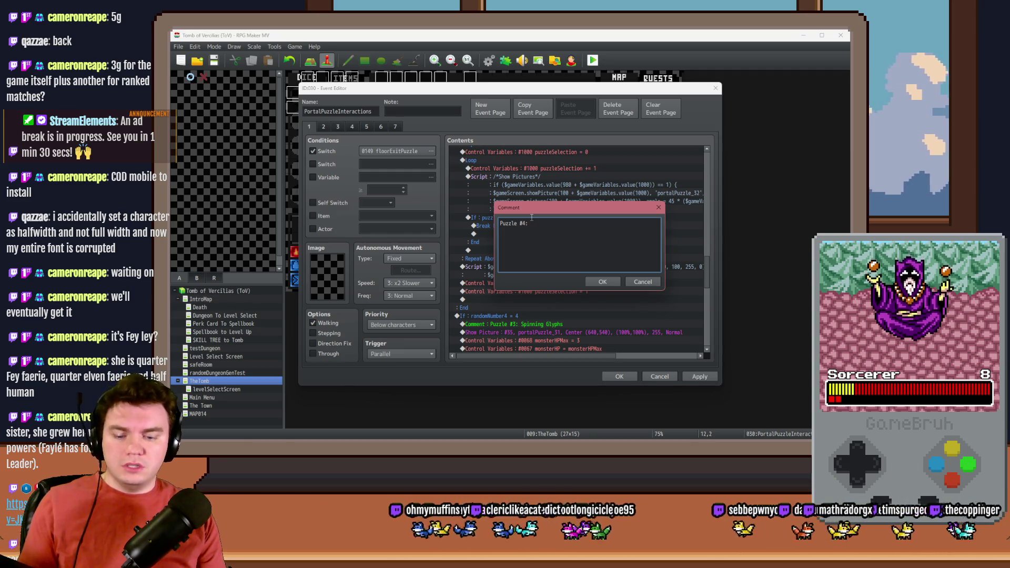
{"action": "type", "text": "M"}
{"action": "type", "text": "R"}
{"action": "type", "text": "atch"}
{"action": "type", "text": "er"}
{"action": "scroll", "coordinate": [562, 244], "scroll_direction": "down", "scroll_amount": 3}
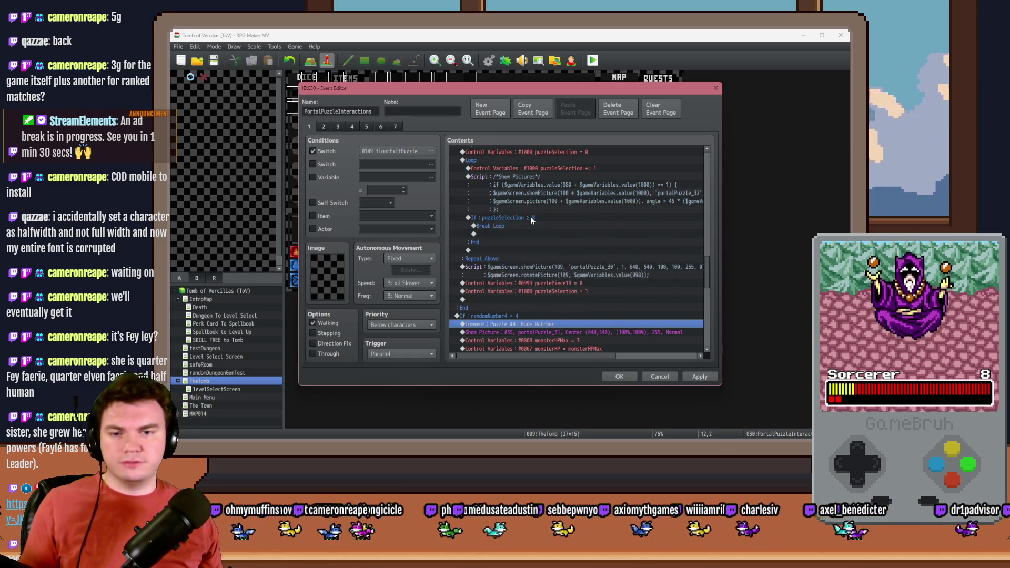
Change the comment to 'Puzzle #4: Memory Runes'.
{"action": "double_click", "coordinate": [554, 223]}
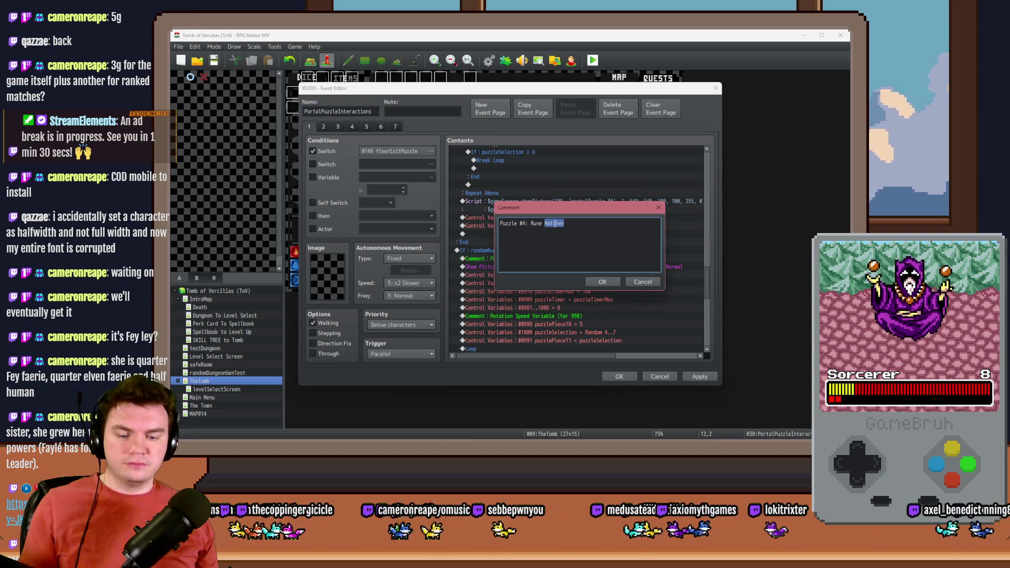
{"action": "key", "text": "BackSpace"}
{"action": "key", "text": "BackSpace"}
{"action": "key", "text": "BackSpace"}
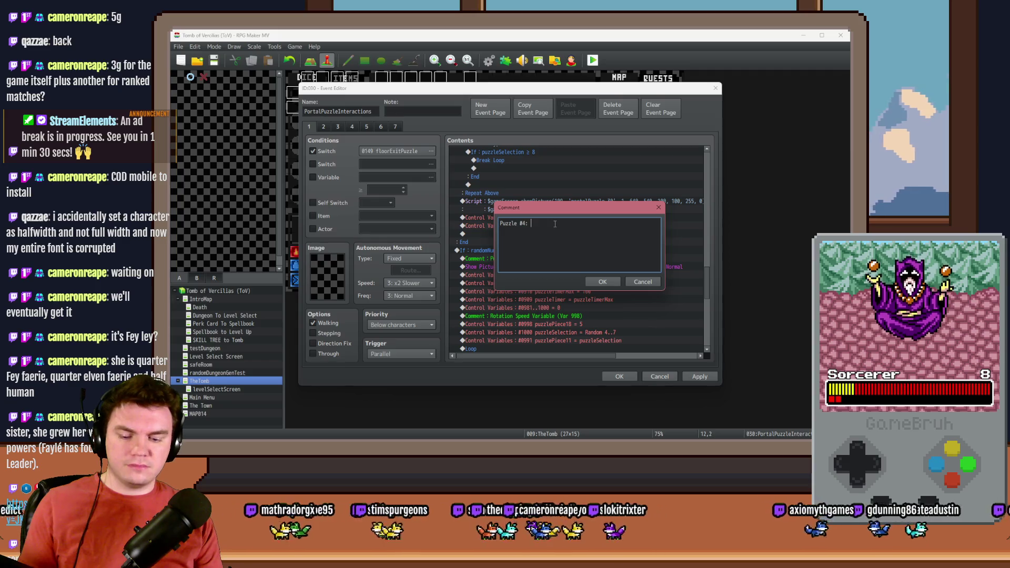
{"action": "type", "text": "Memory Ru"}
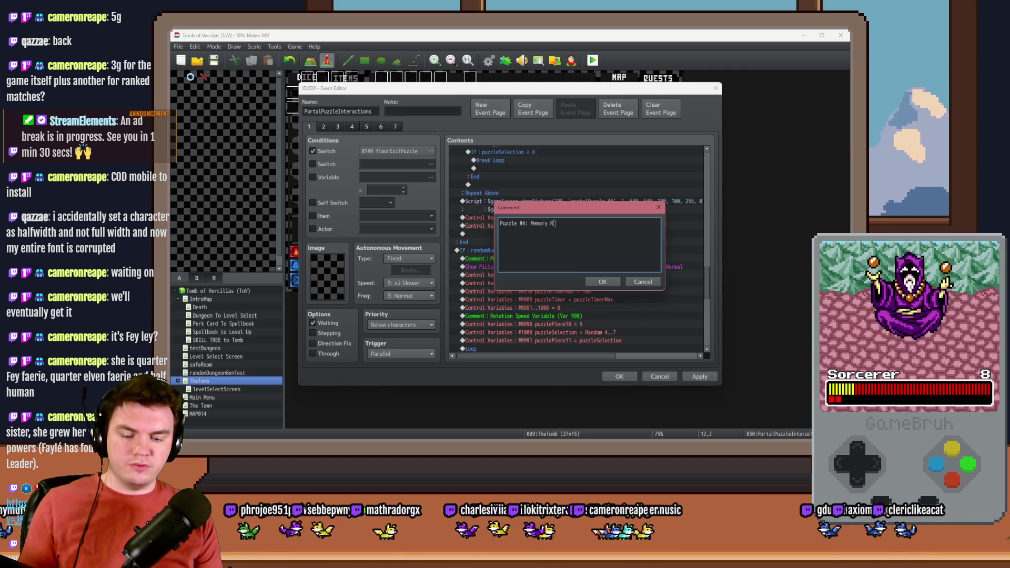
{"action": "key", "text": "ctrl+Return"}
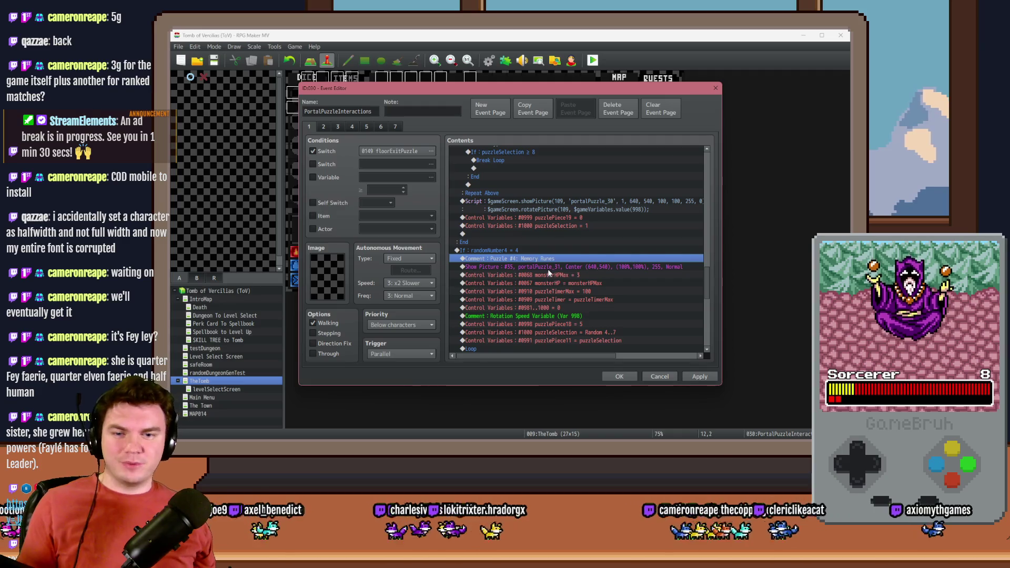
Set the branch's Show Picture image to portalPuzzle_40.
{"action": "double_click", "coordinate": [548, 267]}
{"action": "left_click", "coordinate": [573, 195]}
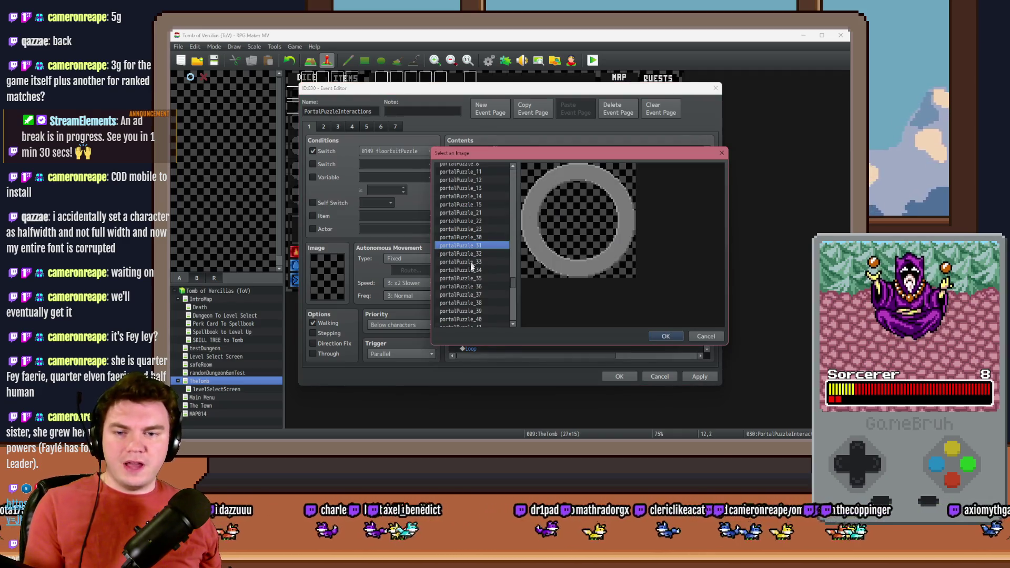
{"action": "left_click", "coordinate": [479, 277]}
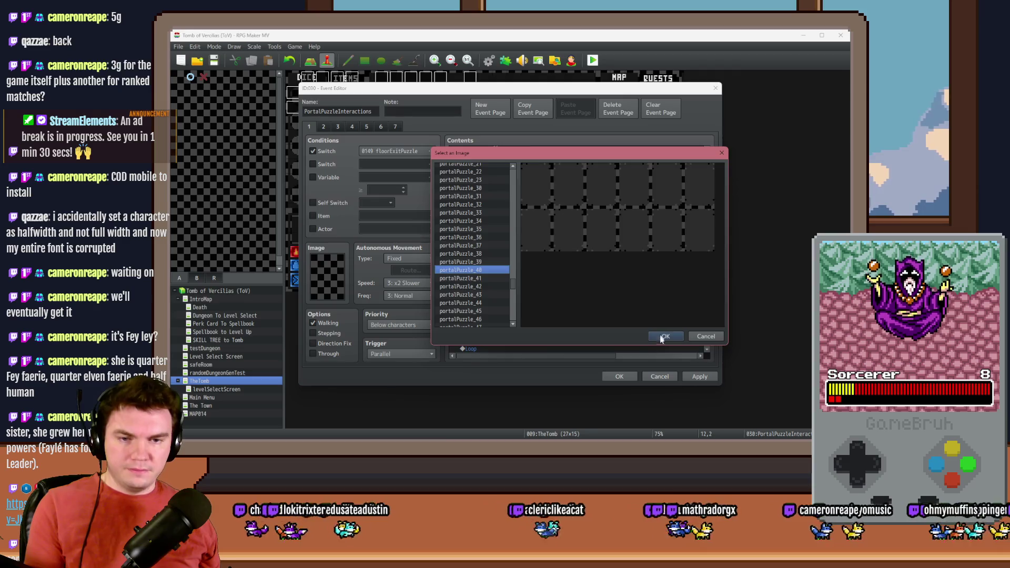
{"action": "left_click", "coordinate": [665, 336]}
Back in Photoshop, free-transform the tile-grid layer into its new position.
{"action": "key", "text": "alt+Tab"}
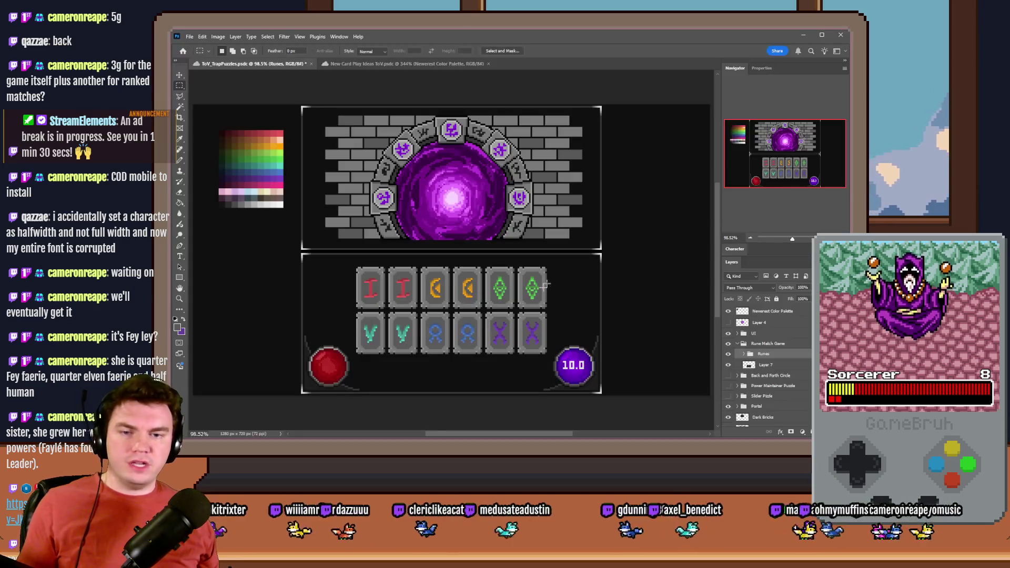
{"action": "left_click", "coordinate": [766, 365]}
{"action": "right_click", "coordinate": [454, 302]}
{"action": "left_click", "coordinate": [491, 381]}
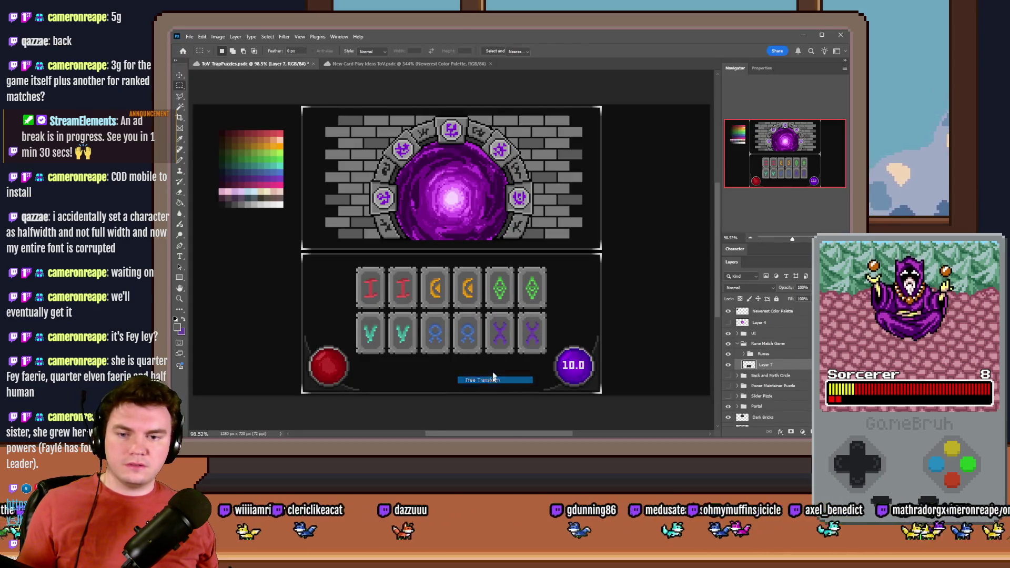
{"action": "mouse_move", "coordinate": [172, 112]}
{"action": "left_mouse_down"}
{"action": "mouse_move", "coordinate": [266, 108]}
{"action": "mouse_move", "coordinate": [343, 175]}
{"action": "mouse_move", "coordinate": [337, 206]}
{"action": "left_mouse_up"}
{"action": "key", "text": "Return"}
Set the Memory Runes picture's Y position to 510.
{"action": "key", "text": "alt+Tab"}
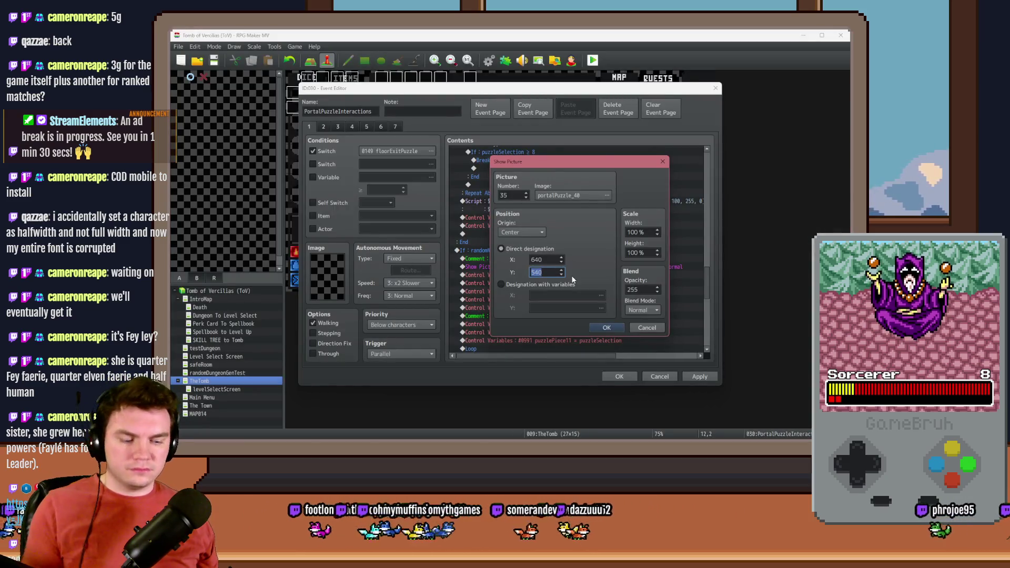
{"action": "type", "text": "510"}
{"action": "left_click", "coordinate": [605, 327]}
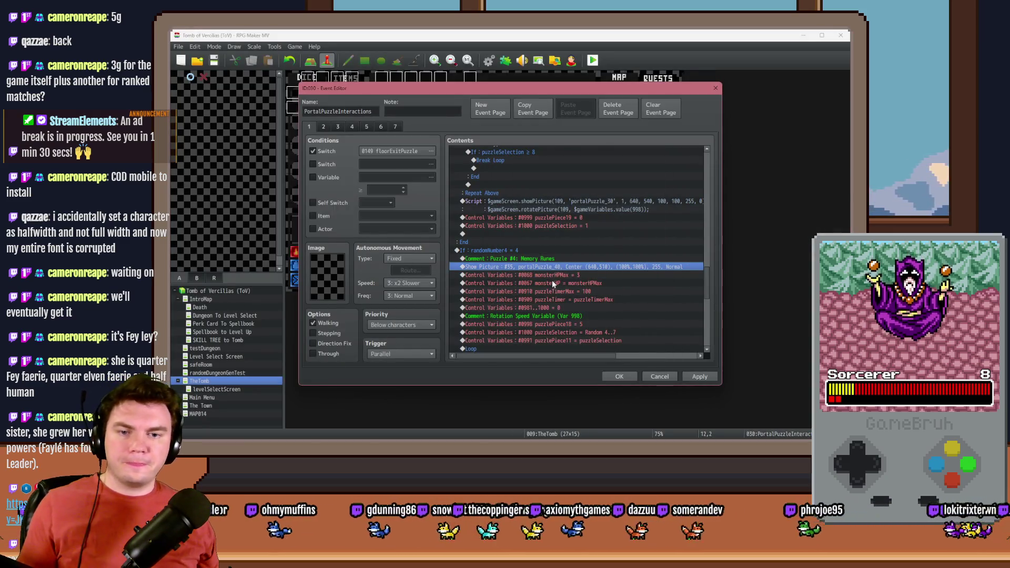
Delete the monsterHPMax = 3 and monsterHP = monsterHPMax lines, then open puzzleTimerMax's settings.
{"action": "left_click", "coordinate": [555, 276]}
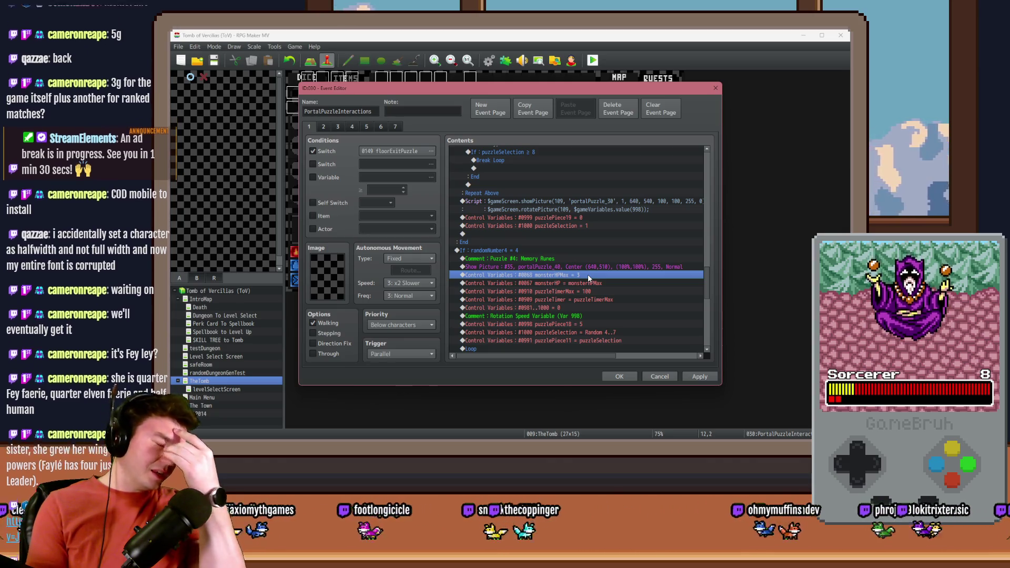
{"action": "key", "text": "Delete"}
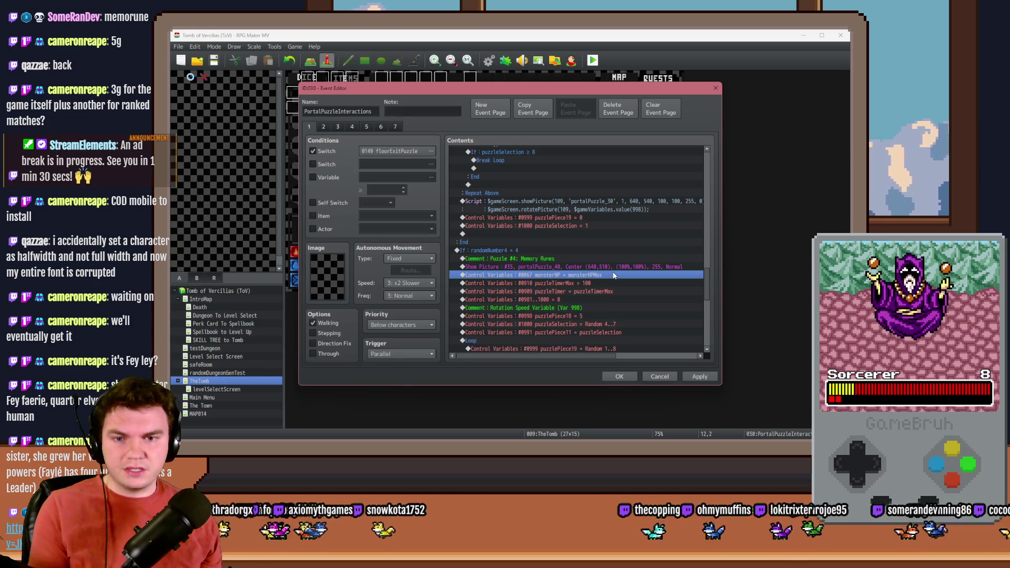
{"action": "key", "text": "Delete"}
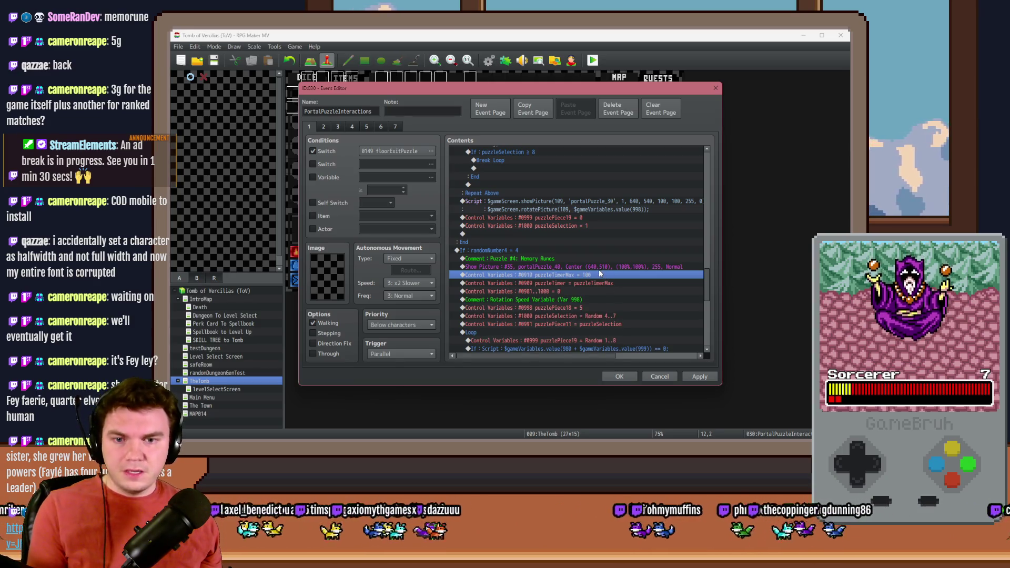
{"action": "double_click", "coordinate": [598, 272]}
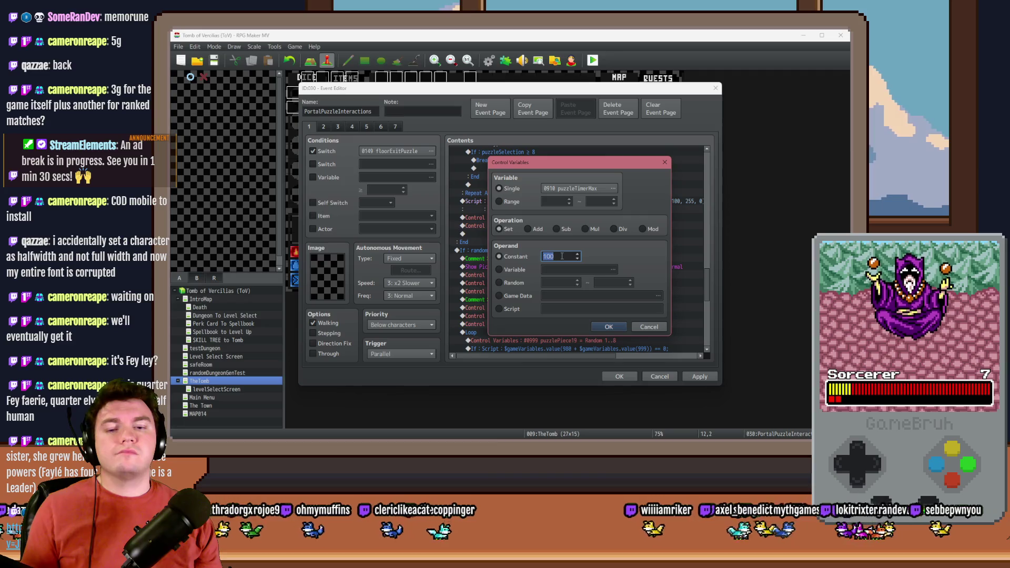
Set puzzleTimerMax to 600 and delete the Rotation Speed, puzzlePiece18, puzzleSelection and puzzlePiece11 lines.
{"action": "type", "text": "60"}
{"action": "key", "text": "Return"}
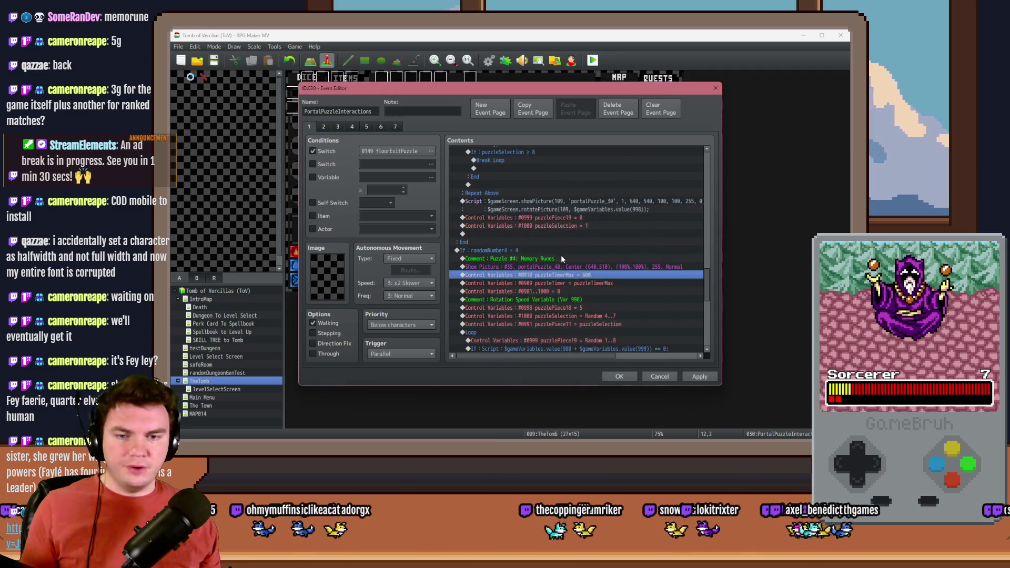
{"action": "left_click", "coordinate": [585, 285]}
{"action": "left_click", "coordinate": [580, 292]}
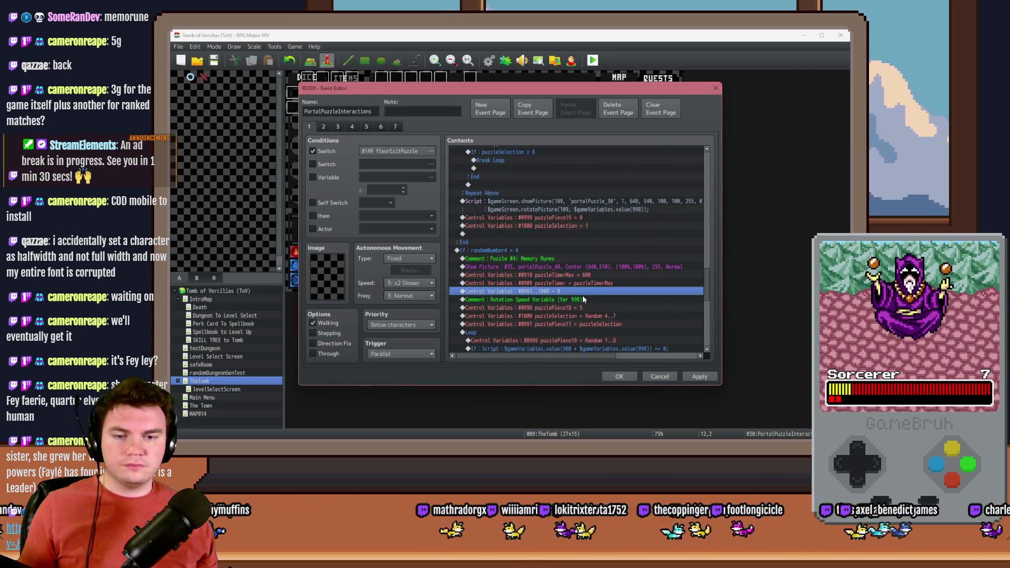
{"action": "left_click", "coordinate": [581, 299]}
{"action": "scroll", "coordinate": [594, 298], "scroll_direction": "down", "scroll_amount": 2}
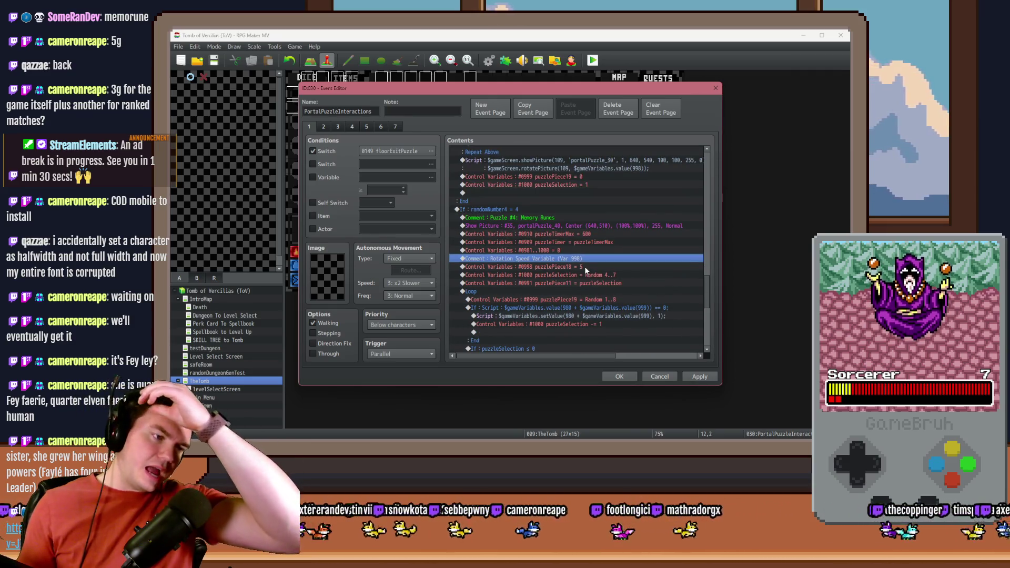
{"action": "key", "text": "Delete"}
{"action": "key", "text": "Delete"}
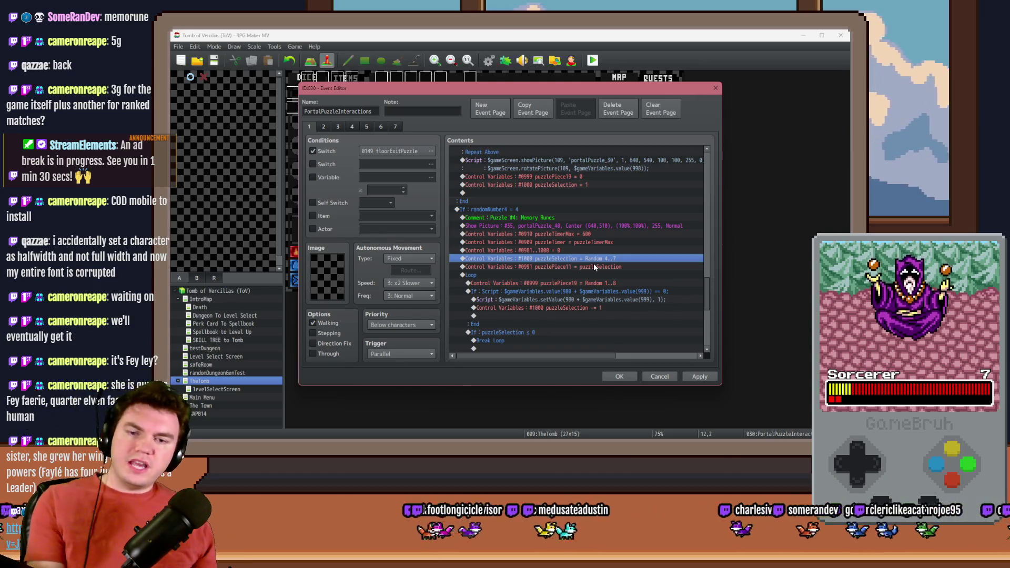
{"action": "key", "text": "Delete"}
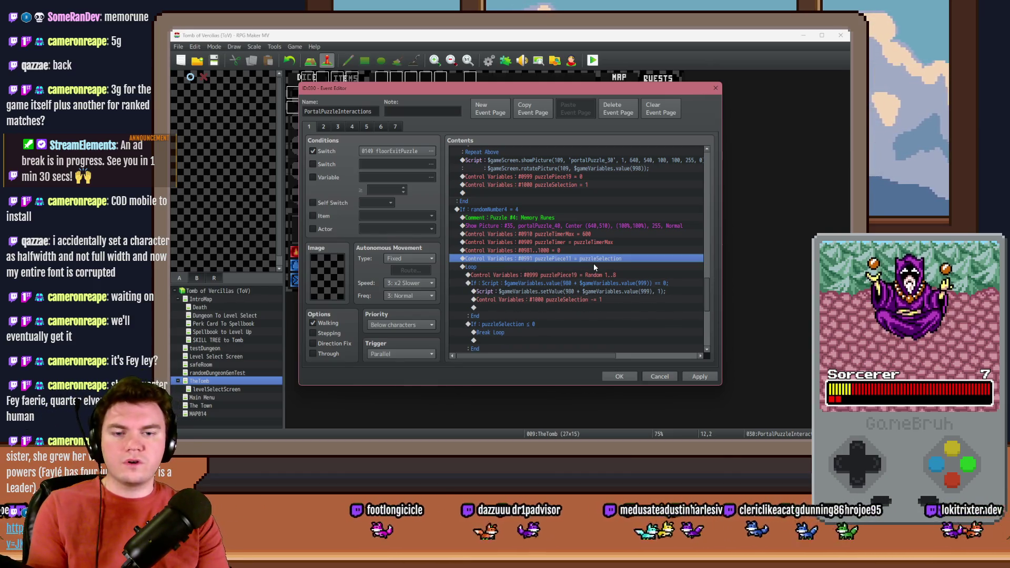
{"action": "key", "text": "Delete"}
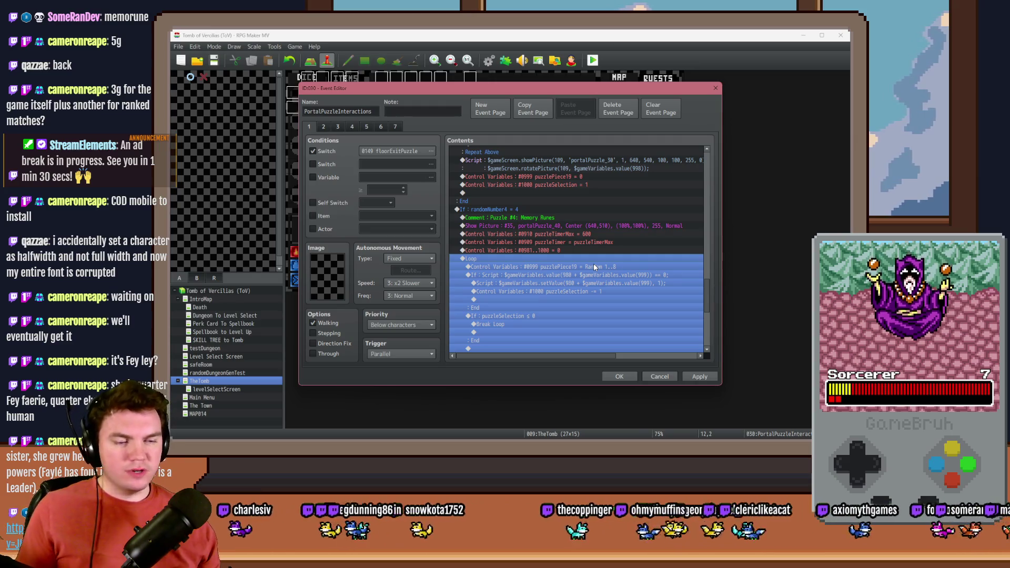
Replace 'Memory Runes' with 'Memorune' in the Puzzle #4 comment, then select the #0981..1000 line.
{"action": "scroll", "coordinate": [587, 267], "scroll_direction": "up", "scroll_amount": 1}
{"action": "double_click", "coordinate": [580, 243]}
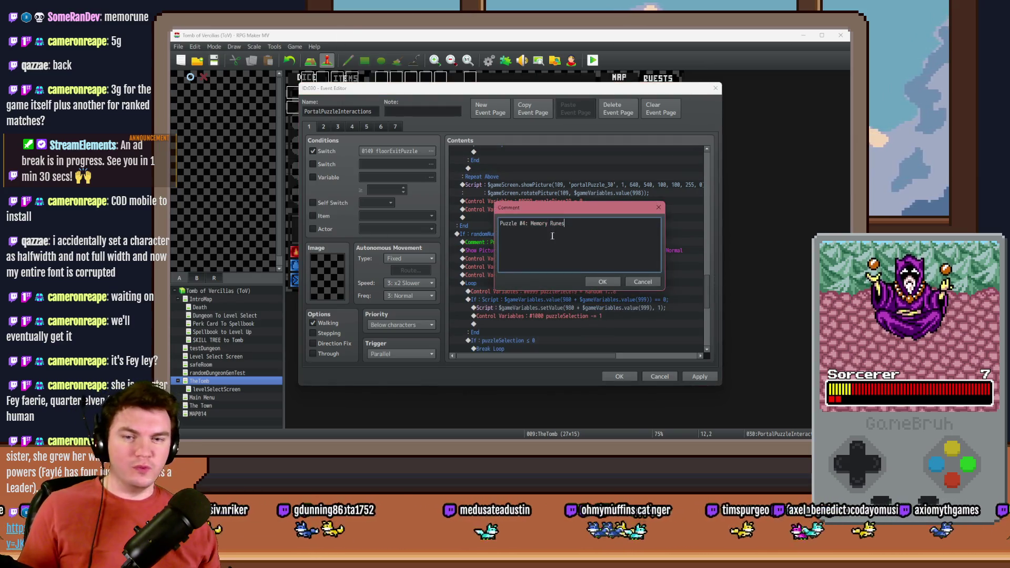
{"action": "left_click_drag", "start_coordinate": [530, 224], "coordinate": [581, 220]}
{"action": "key", "text": "BackSpace"}
{"action": "type", "text": "M"}
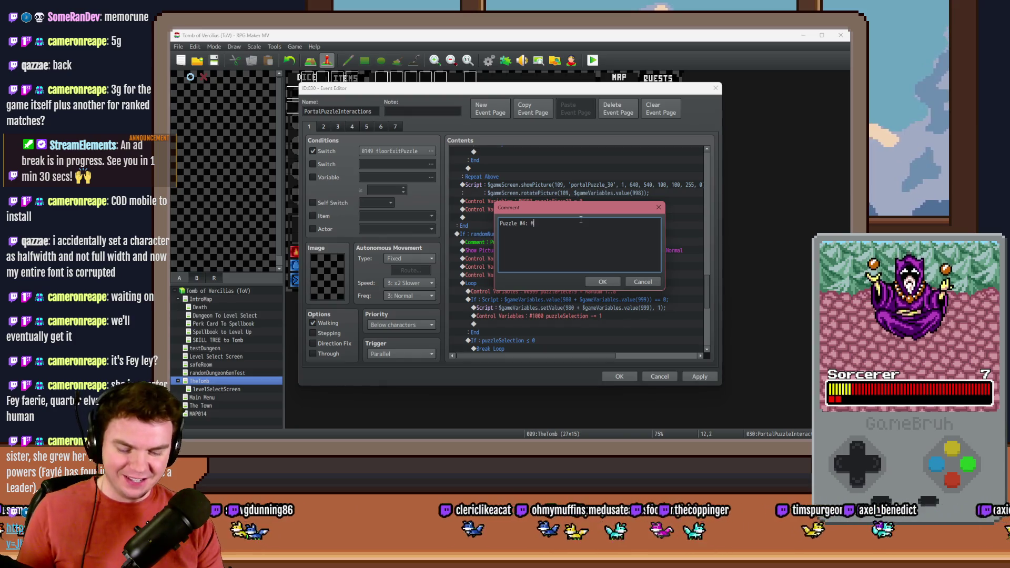
{"action": "type", "text": "emorune"}
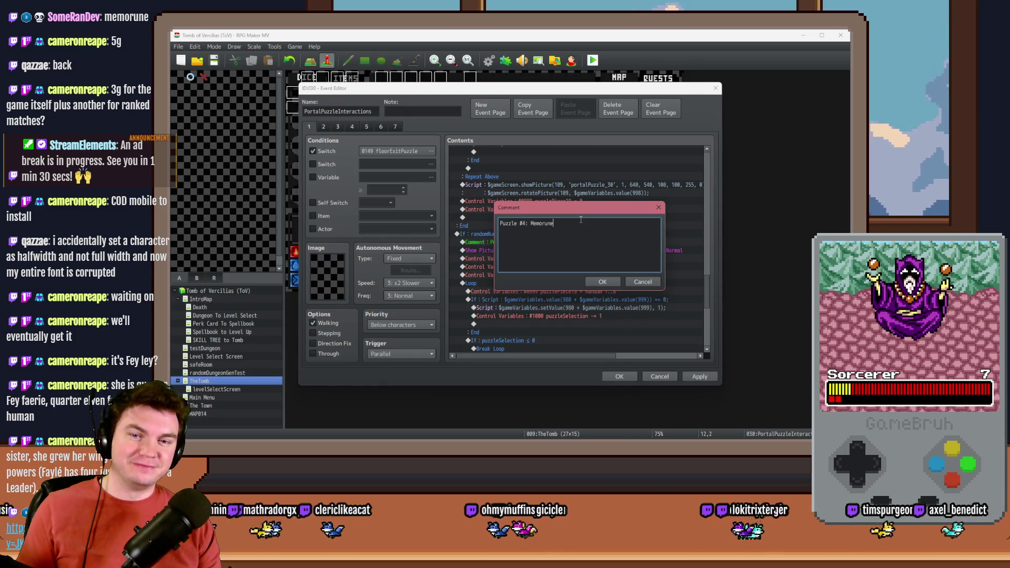
{"action": "key", "text": "ctrl+Return"}
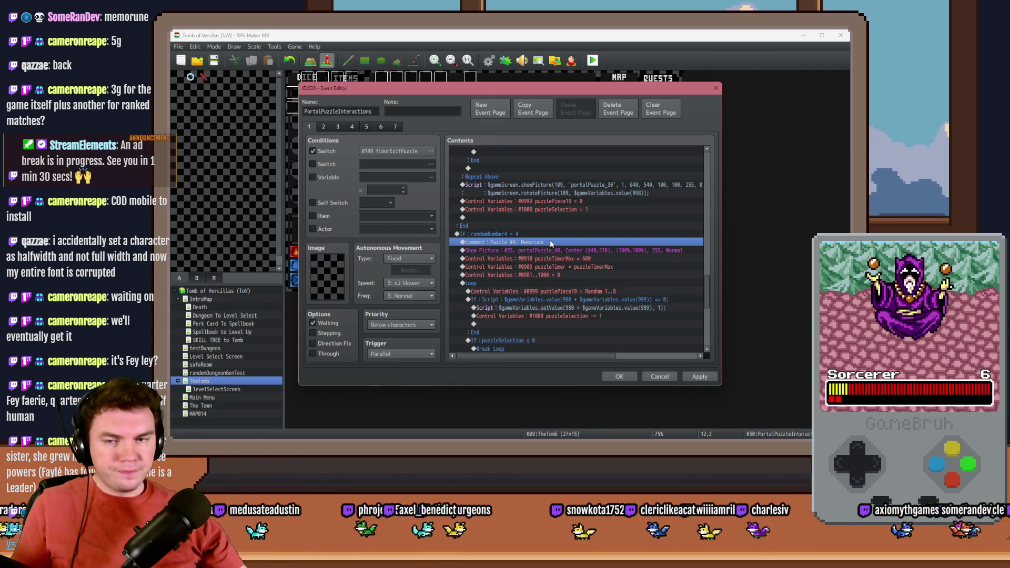
{"action": "scroll", "coordinate": [549, 249], "scroll_direction": "down", "scroll_amount": 2}
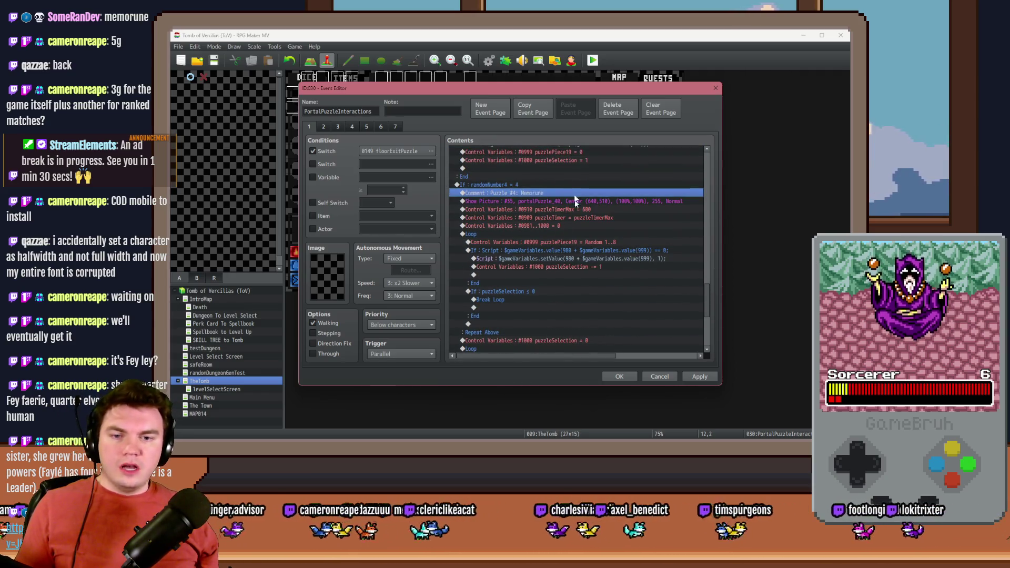
{"action": "left_click", "coordinate": [548, 216]}
{"action": "left_click", "coordinate": [547, 226]}
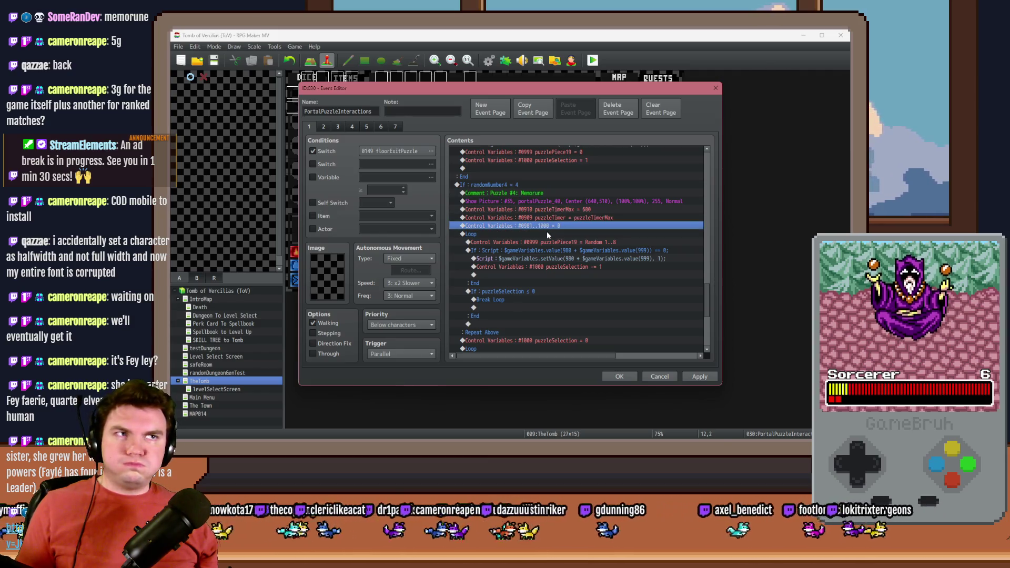
Start a Control Variables command and browse the variable list, picking puzzlePiece19.
{"action": "double_click", "coordinate": [547, 231]}
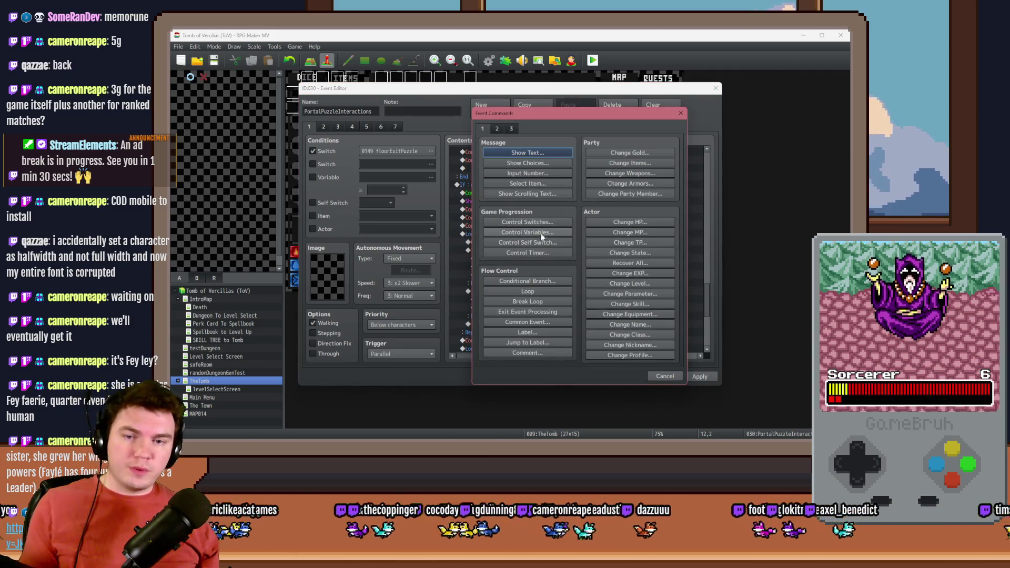
{"action": "left_click", "coordinate": [539, 235]}
{"action": "left_click", "coordinate": [612, 188]}
{"action": "scroll", "coordinate": [559, 281], "scroll_direction": "down", "scroll_amount": 5}
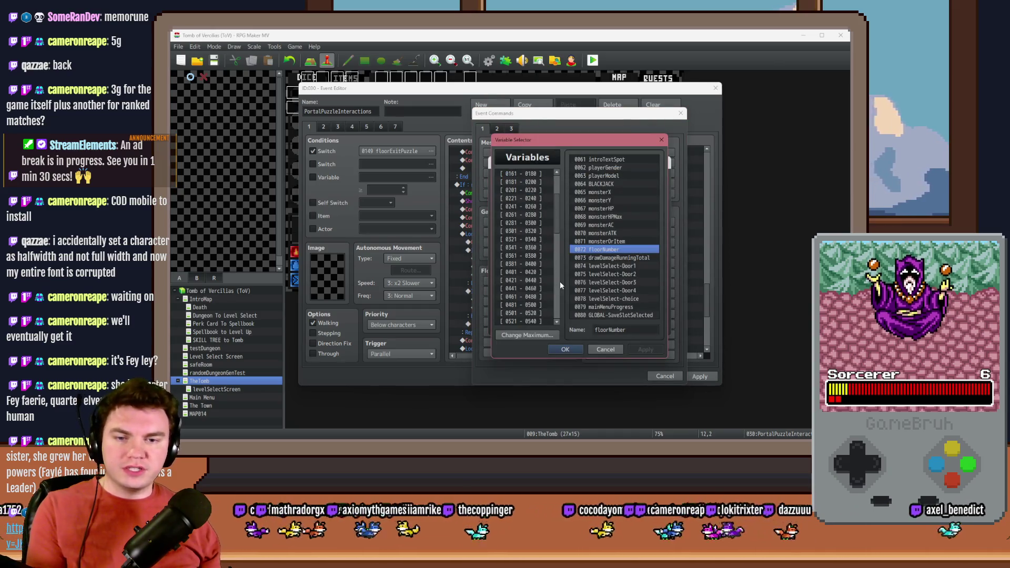
{"action": "scroll", "coordinate": [557, 287], "scroll_direction": "down", "scroll_amount": 7}
{"action": "left_click", "coordinate": [548, 279]}
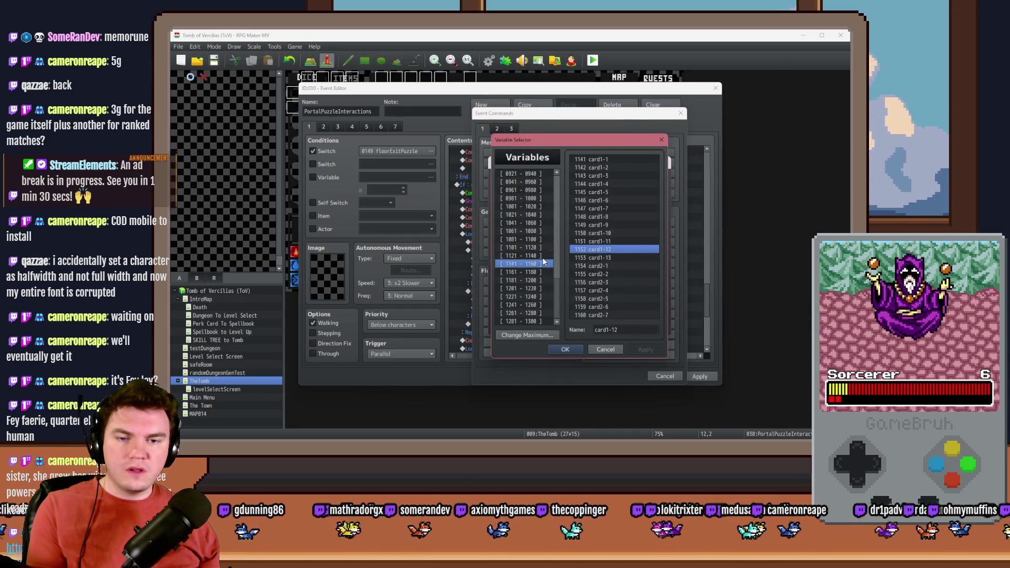
{"action": "key", "text": "Up"}
{"action": "key", "text": "Up"}
{"action": "key", "text": "Up"}
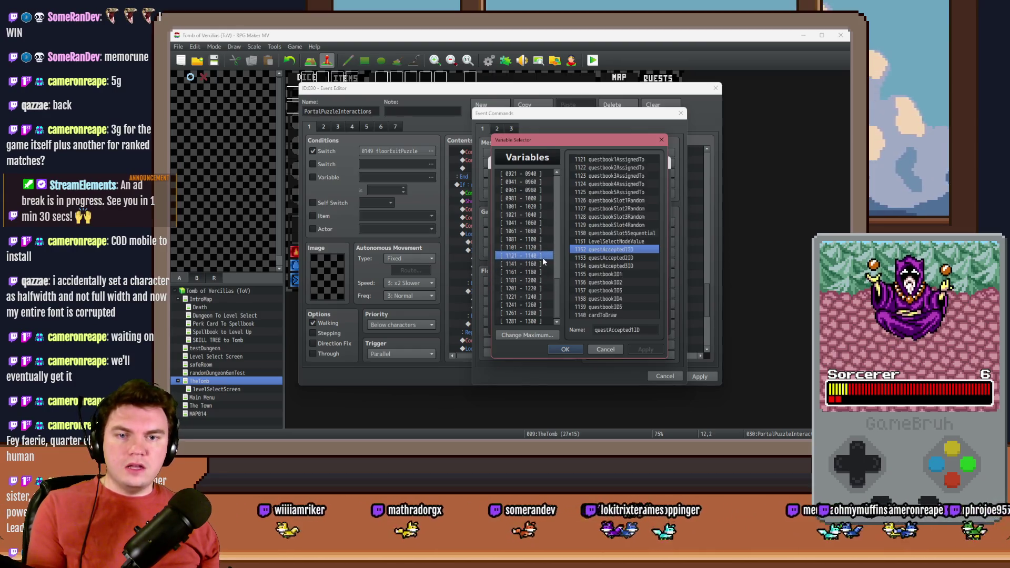
{"action": "key", "text": "Up"}
{"action": "key", "text": "Up"}
{"action": "key", "text": "Up"}
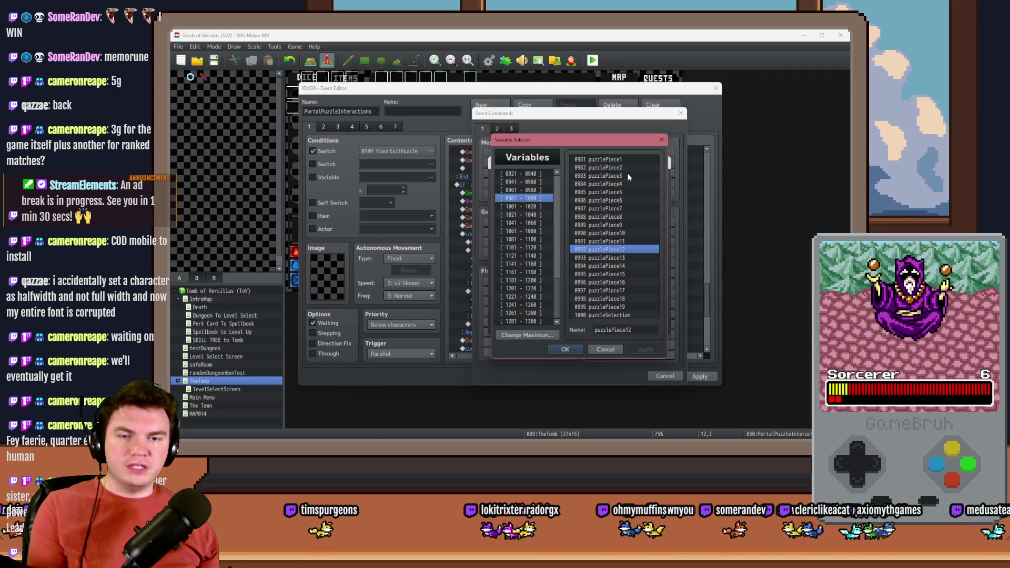
{"action": "left_click", "coordinate": [607, 307]}
{"action": "key", "text": "Up"}
{"action": "key", "text": "Up"}
{"action": "key", "text": "Up"}
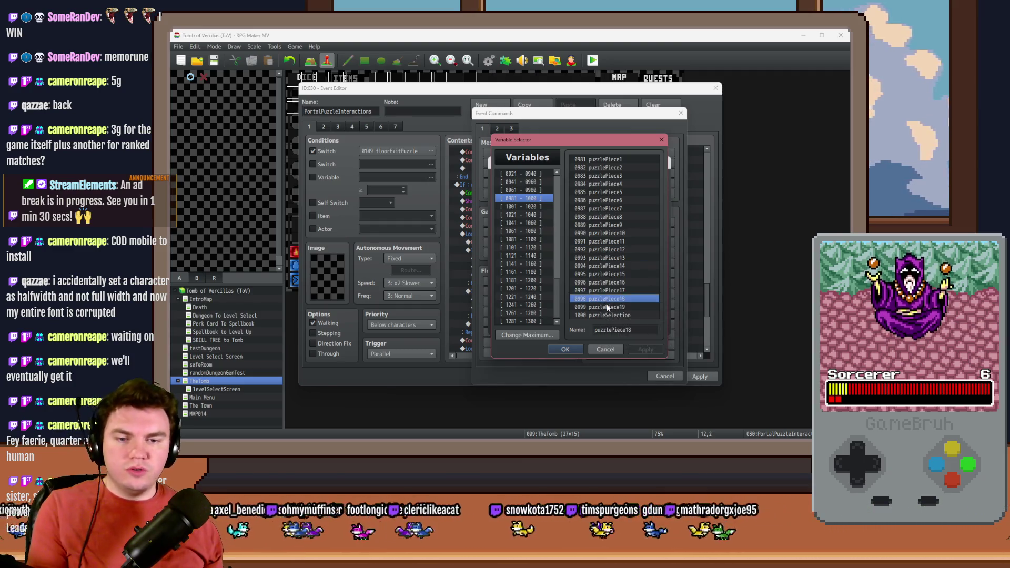
{"action": "left_click", "coordinate": [619, 159]}
{"action": "key", "text": "Down"}
{"action": "key", "text": "Down"}
{"action": "key", "text": "Down"}
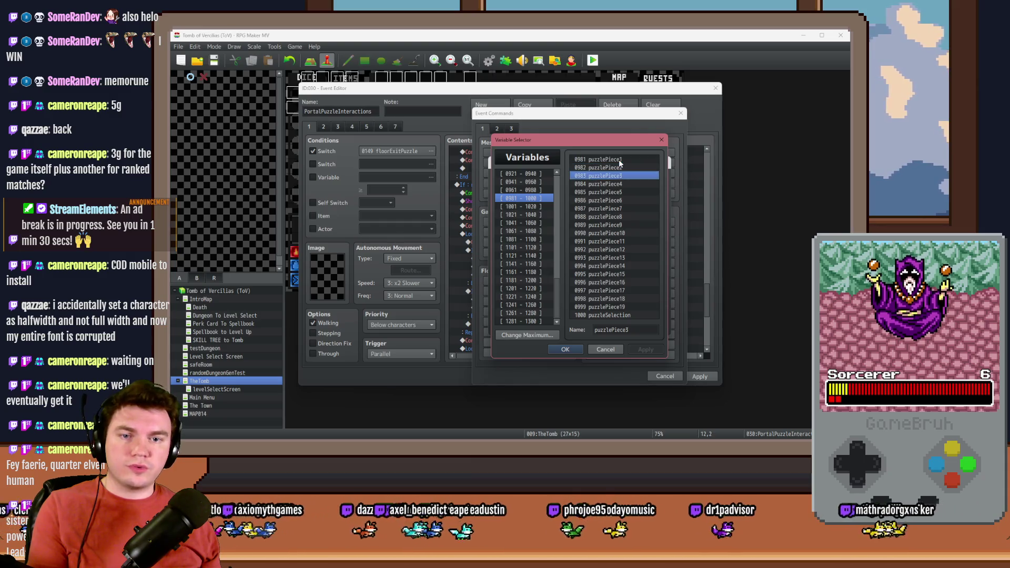
{"action": "key", "text": "Down"}
{"action": "key", "text": "Down"}
{"action": "key", "text": "Down"}
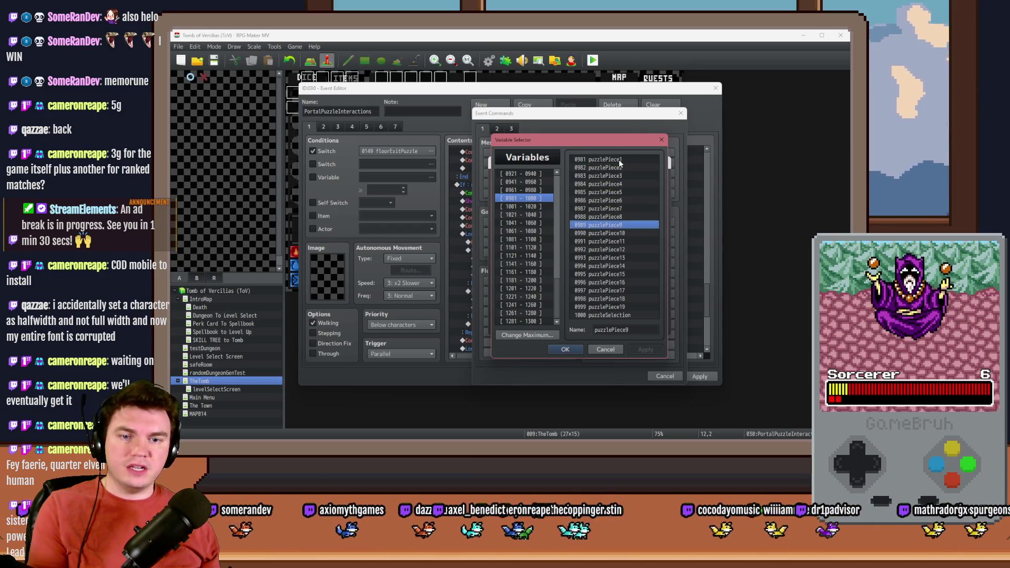
{"action": "key", "text": "Down"}
{"action": "key", "text": "Down"}
{"action": "key", "text": "Down"}
{"action": "key", "text": "Down"}
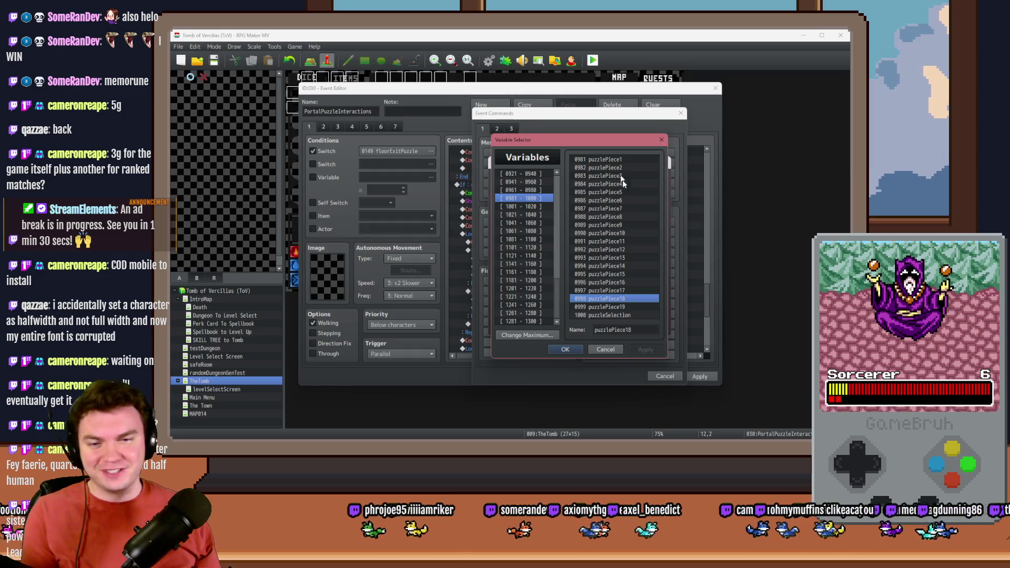
{"action": "left_click", "coordinate": [620, 307]}
{"action": "key", "text": "Return"}
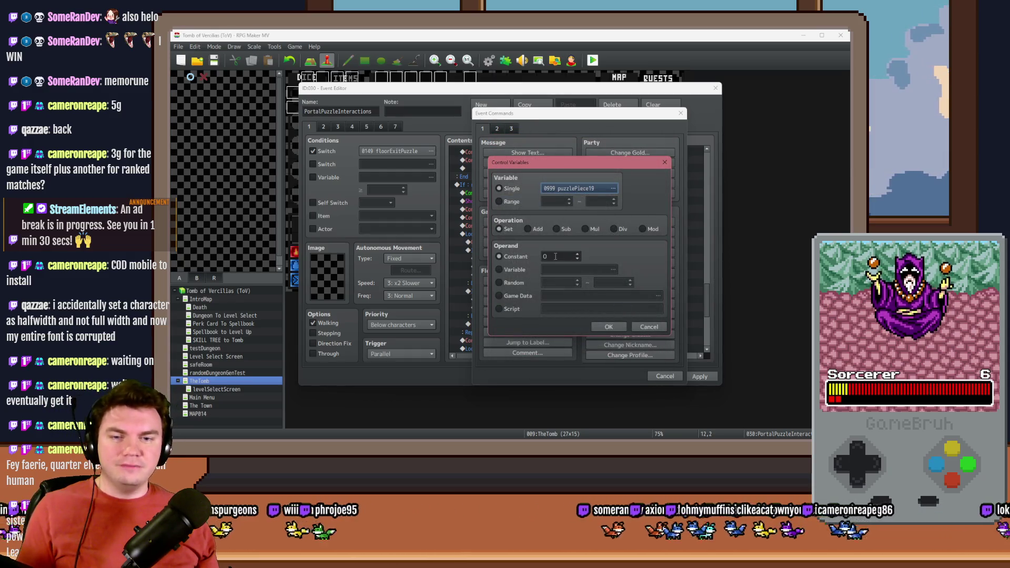
Switch the target to the range 994 ~ 999, set to constant 2, and confirm.
{"action": "left_click", "coordinate": [559, 188]}
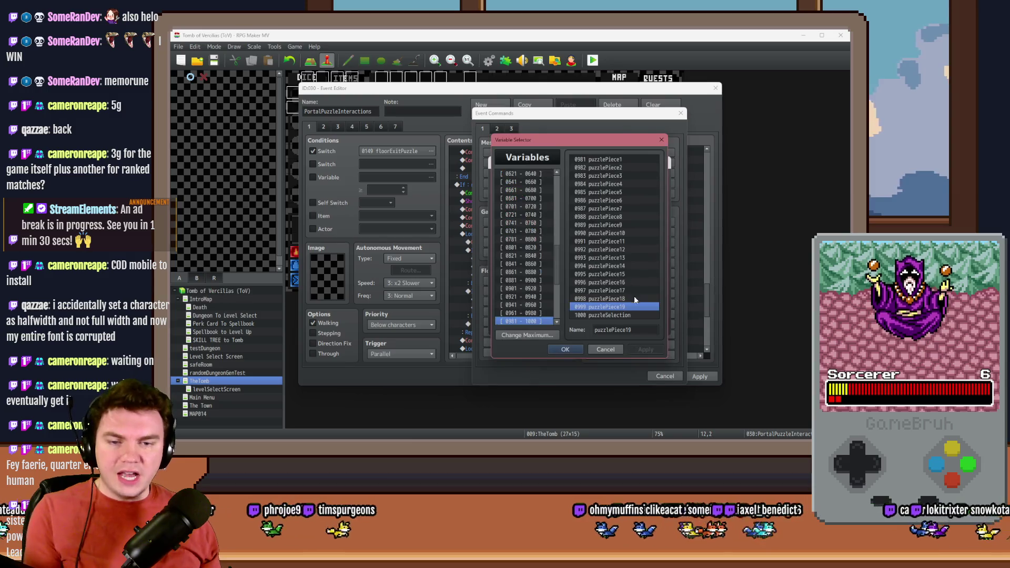
{"action": "key", "text": "Up"}
{"action": "key", "text": "Up"}
{"action": "key", "text": "Up"}
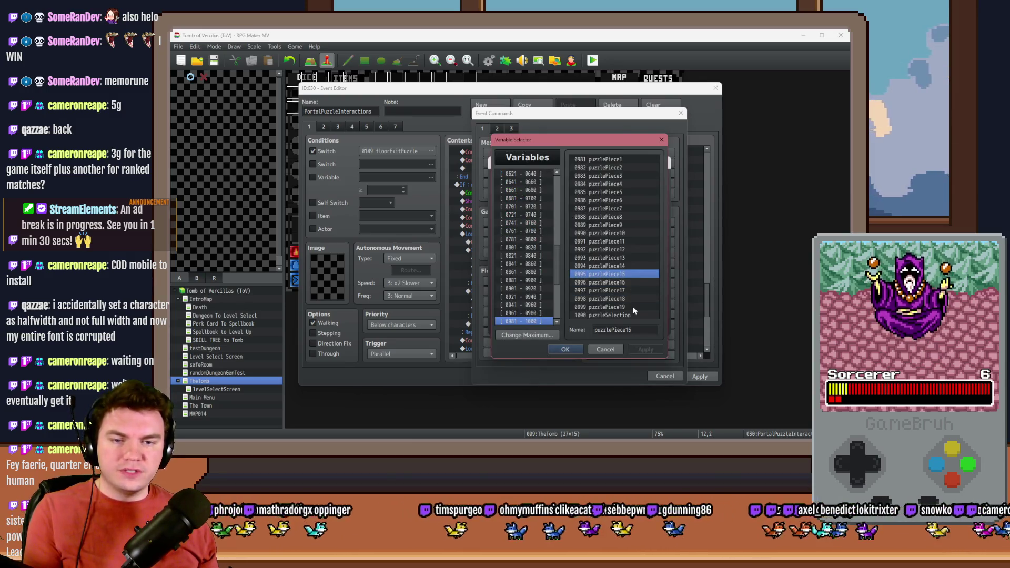
{"action": "left_click", "coordinate": [603, 349]}
{"action": "left_click", "coordinate": [498, 202]}
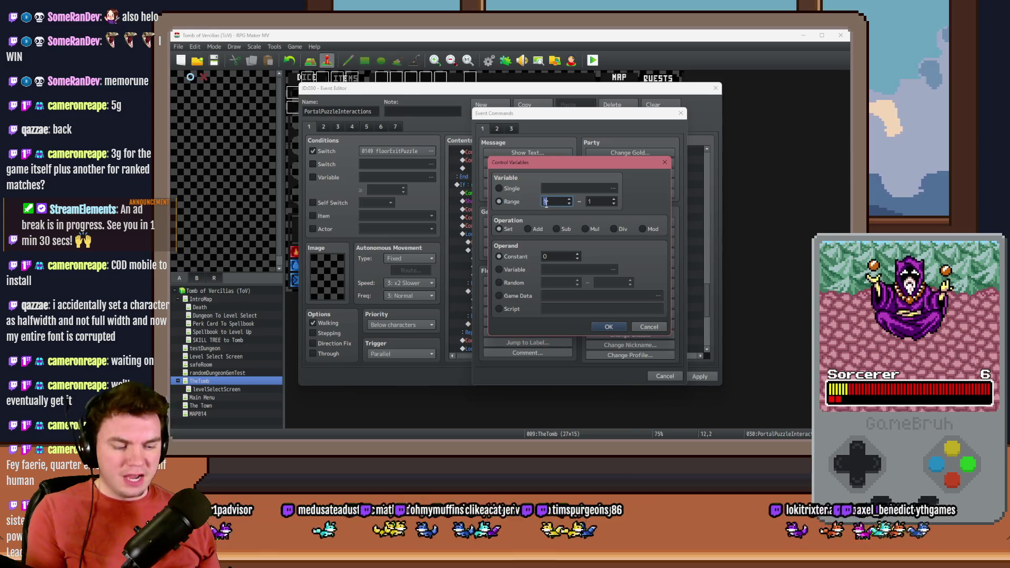
{"action": "type", "text": "4"}
{"action": "key", "text": "Tab"}
{"action": "type", "text": "999"}
{"action": "left_click", "coordinate": [554, 257]}
{"action": "type", "text": "2"}
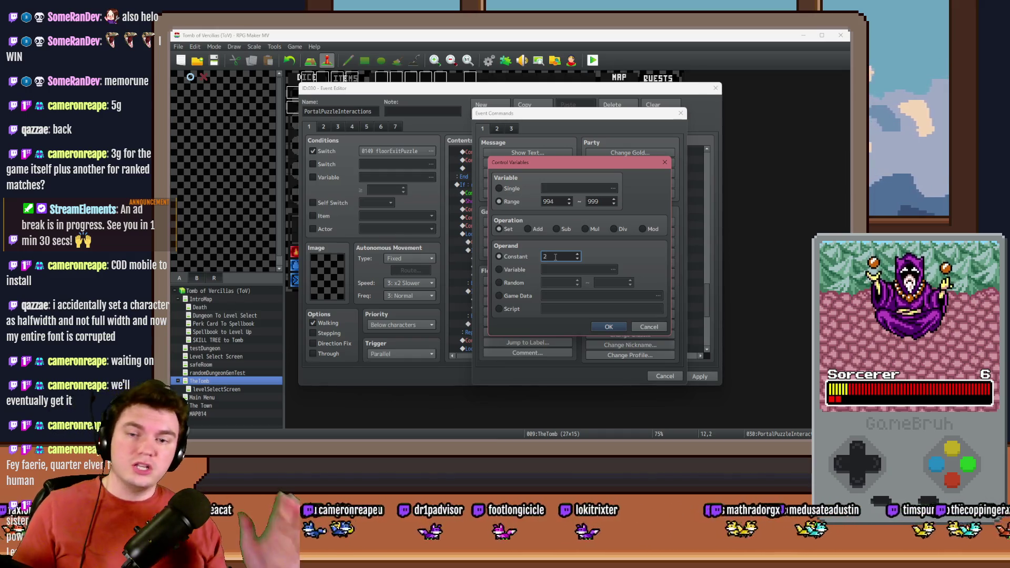
{"action": "left_click", "coordinate": [606, 326]}
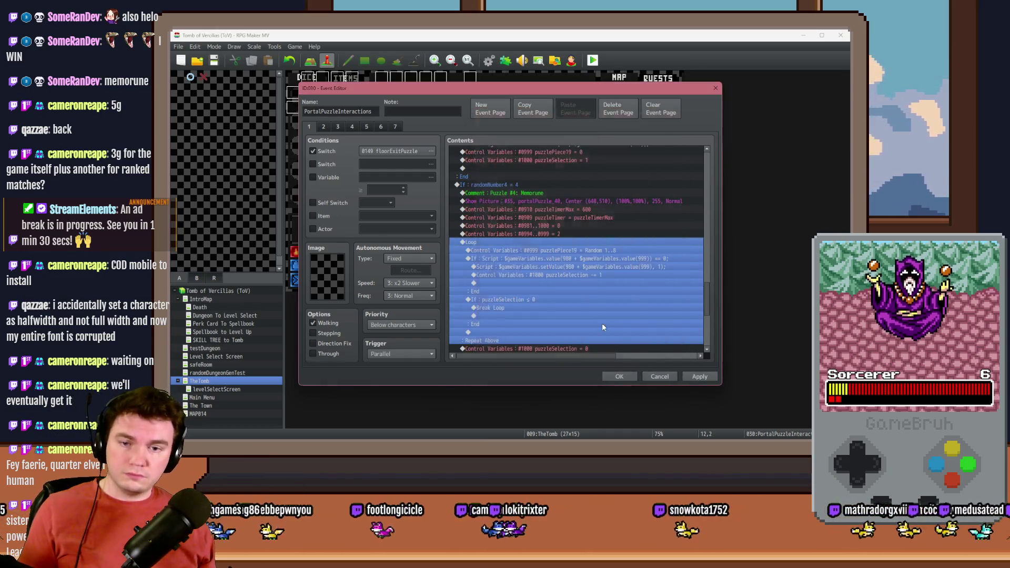
Insert a comment reading 'Set the rune amounts'.
{"action": "left_click", "coordinate": [542, 235]}
{"action": "key", "text": "Insert"}
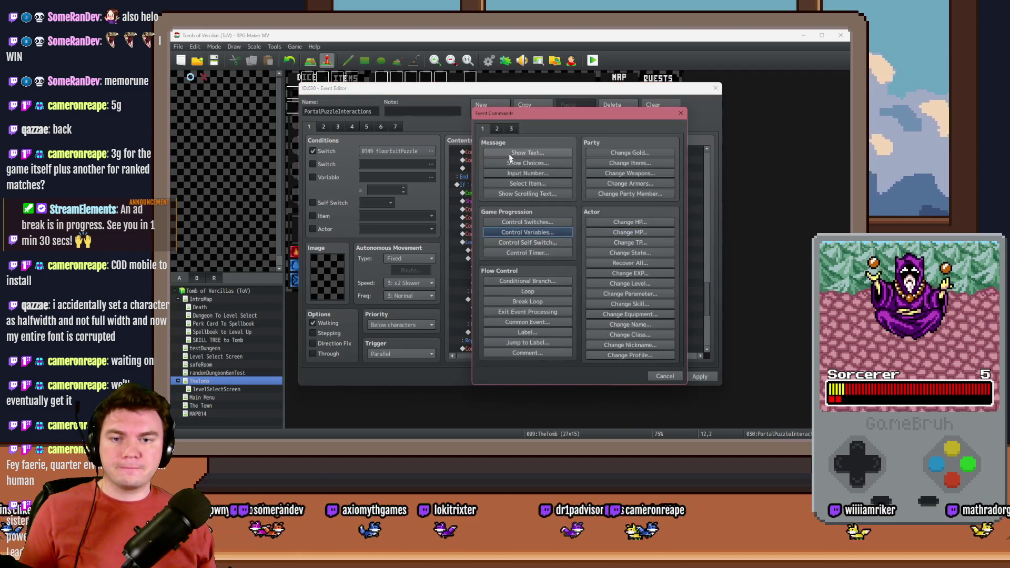
{"action": "left_click", "coordinate": [544, 354]}
{"action": "type", "text": "Set"}
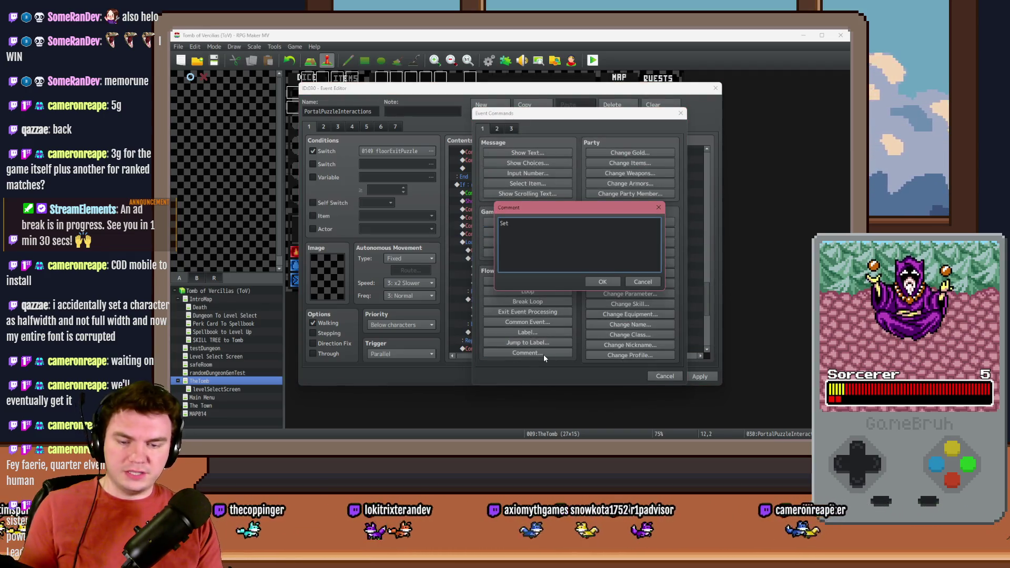
{"action": "type", "text": " the rune anounts"}
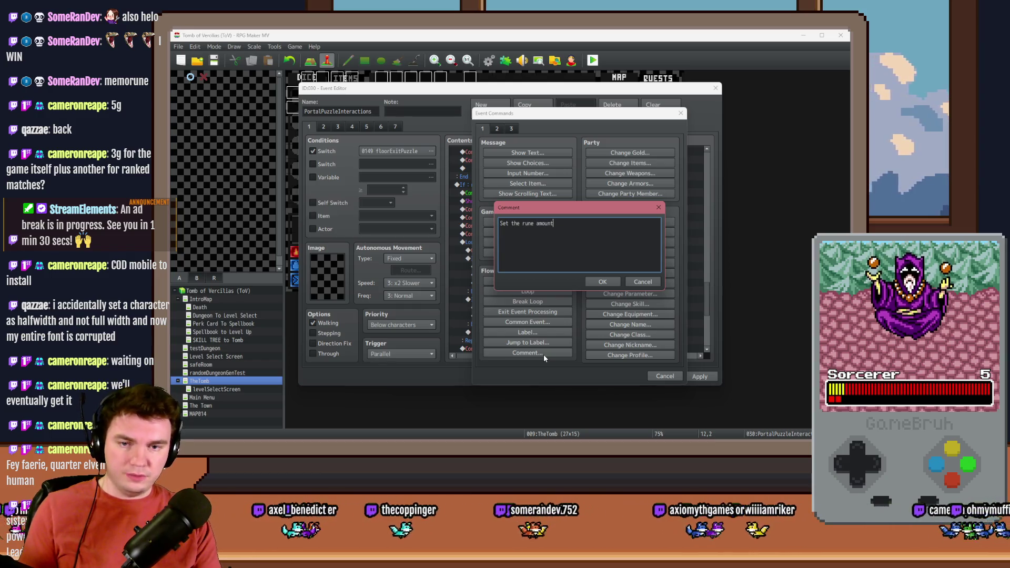
{"action": "key", "text": "ctrl+Return"}
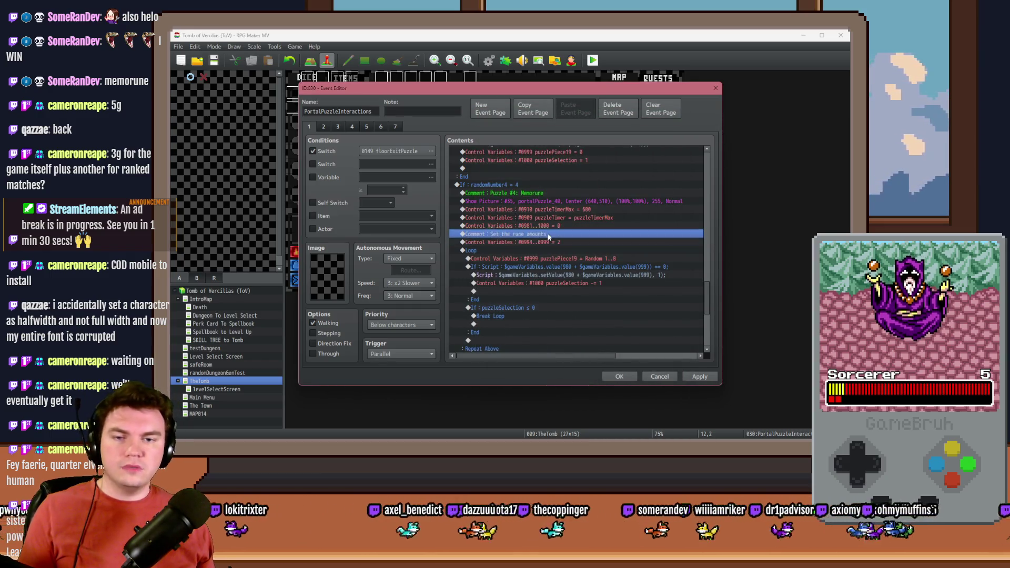
Change the loop's puzzlePiece19 random line to puzzleSelection = Random 1..6.
{"action": "left_click", "coordinate": [553, 235]}
{"action": "left_click", "coordinate": [551, 243]}
{"action": "left_click", "coordinate": [548, 250]}
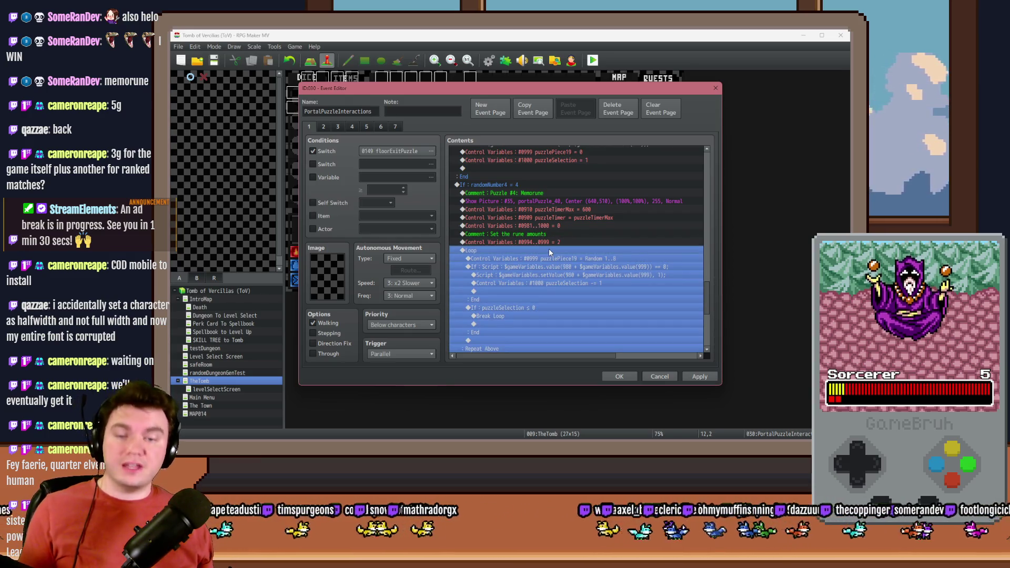
{"action": "left_click", "coordinate": [546, 260]}
{"action": "left_click", "coordinate": [546, 299]}
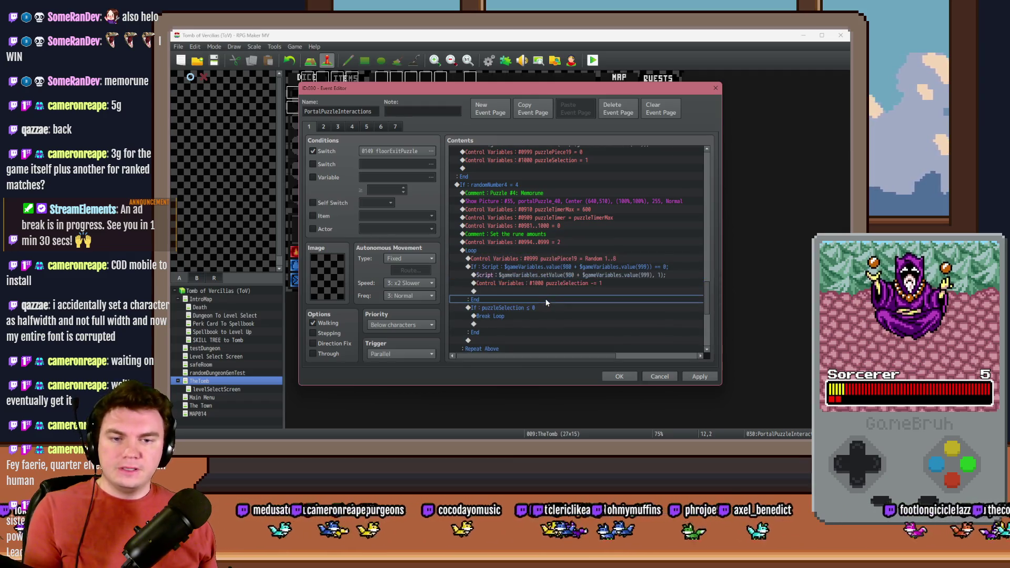
{"action": "left_click", "coordinate": [550, 259]}
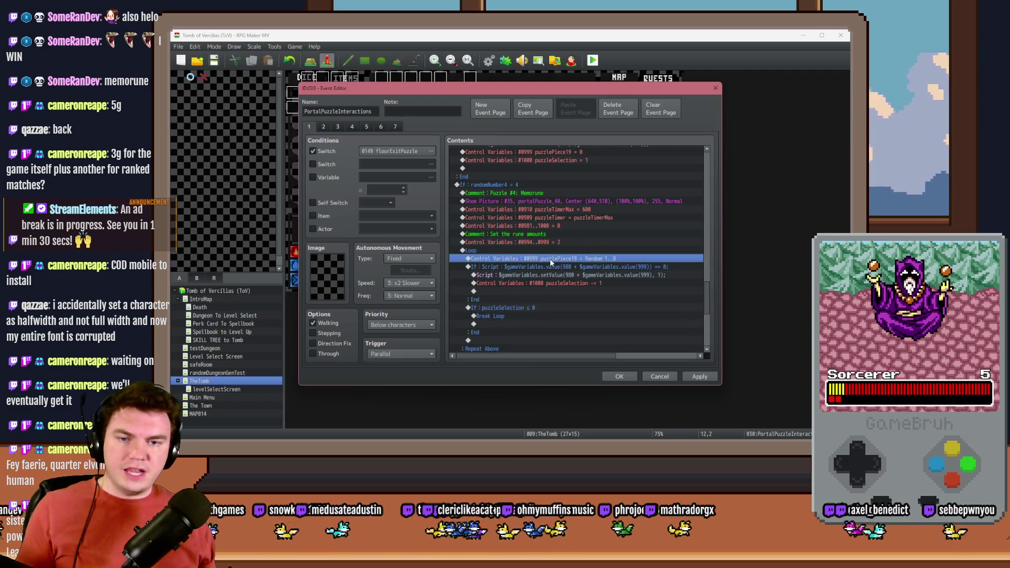
{"action": "double_click", "coordinate": [551, 259]}
{"action": "left_click", "coordinate": [579, 187]}
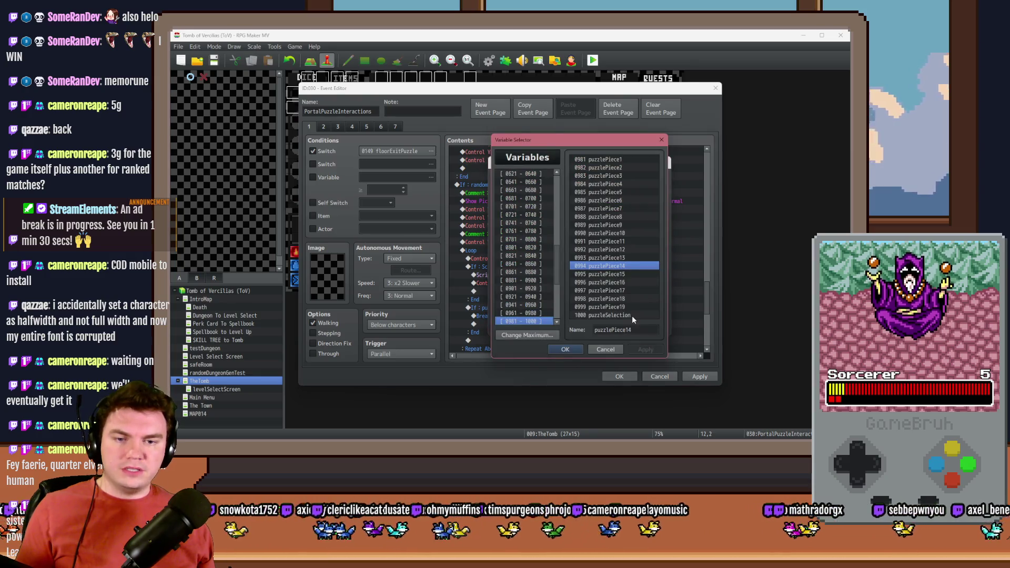
{"action": "double_click", "coordinate": [632, 315]}
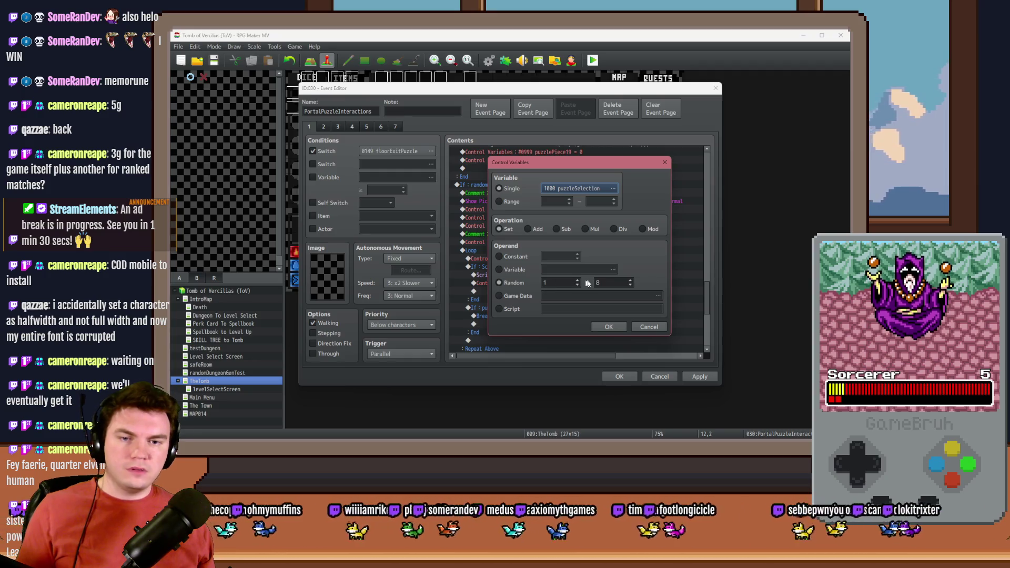
{"action": "double_click", "coordinate": [609, 281]}
{"action": "type", "text": "6"}
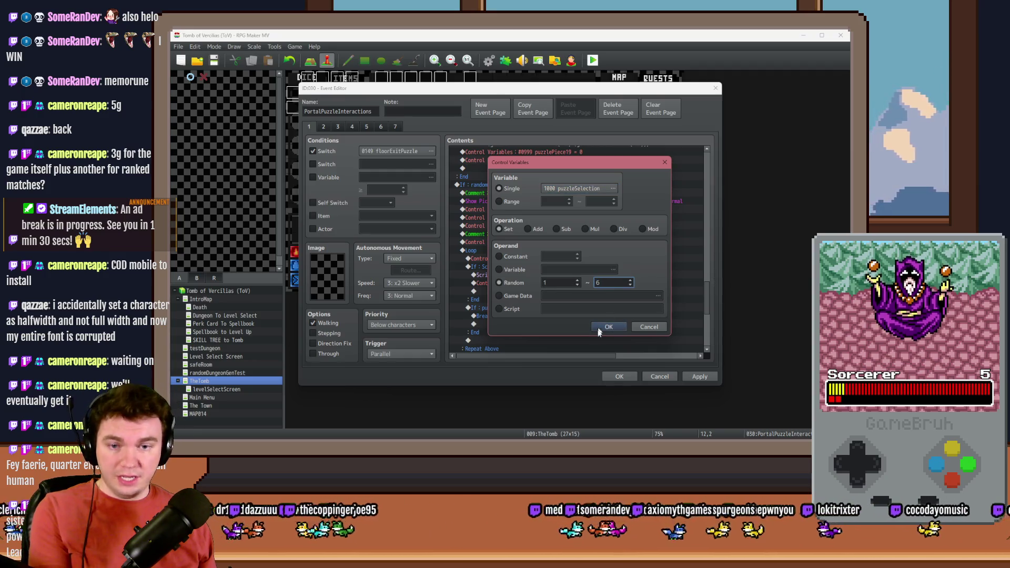
{"action": "left_click", "coordinate": [607, 328]}
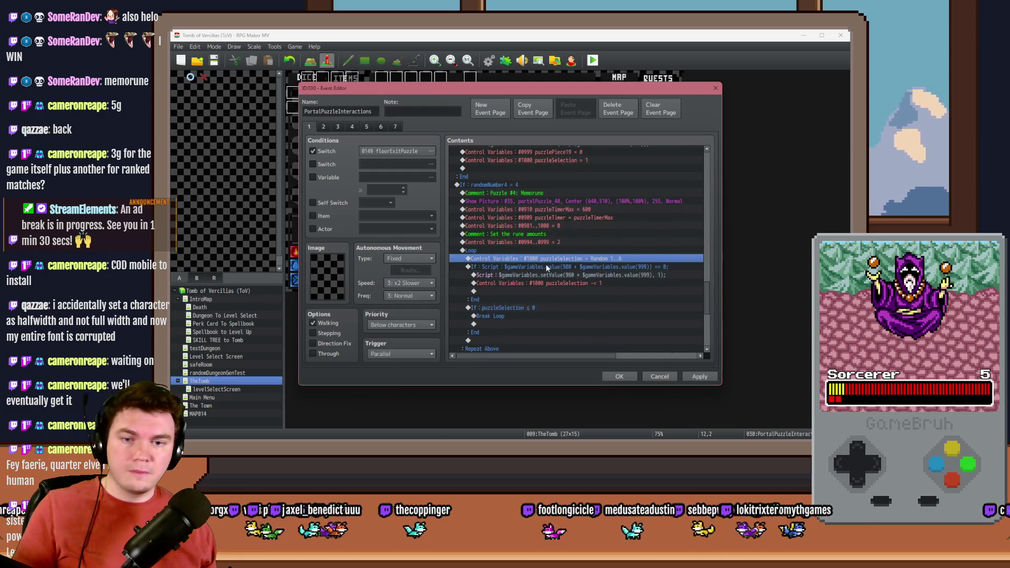
Review the If Script branch condition and close it without changes.
{"action": "left_click", "coordinate": [545, 267]}
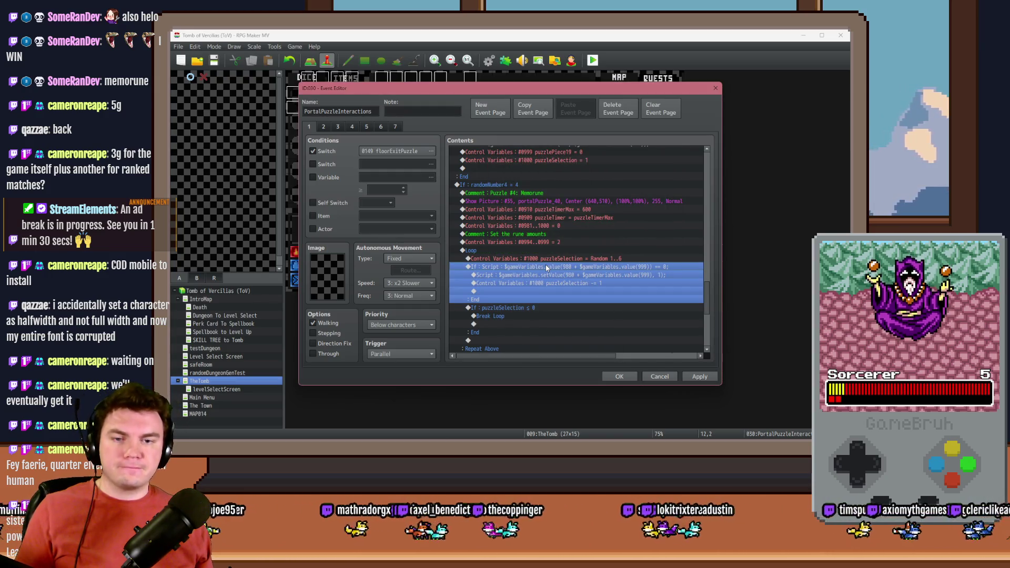
{"action": "double_click", "coordinate": [546, 267]}
{"action": "mouse_move", "coordinate": [587, 175]}
{"action": "left_mouse_down"}
{"action": "mouse_move", "coordinate": [572, 305]}
{"action": "mouse_move", "coordinate": [586, 270]}
{"action": "left_mouse_up"}
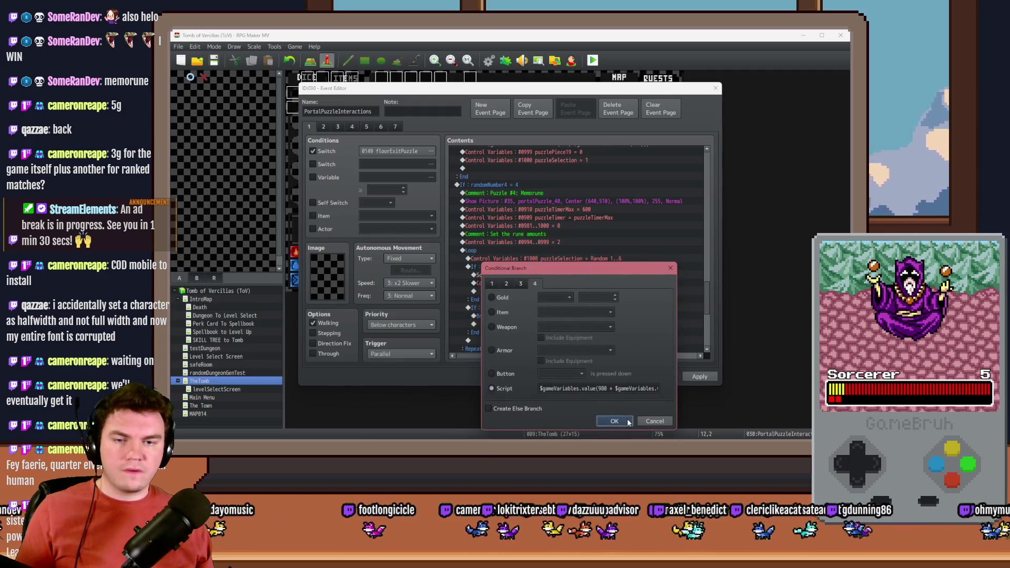
{"action": "left_click", "coordinate": [625, 421]}
Add a Control Variables command for #0911 randomNumber1 before the loop.
{"action": "left_click", "coordinate": [547, 242]}
{"action": "left_click", "coordinate": [550, 235]}
{"action": "double_click", "coordinate": [546, 251]}
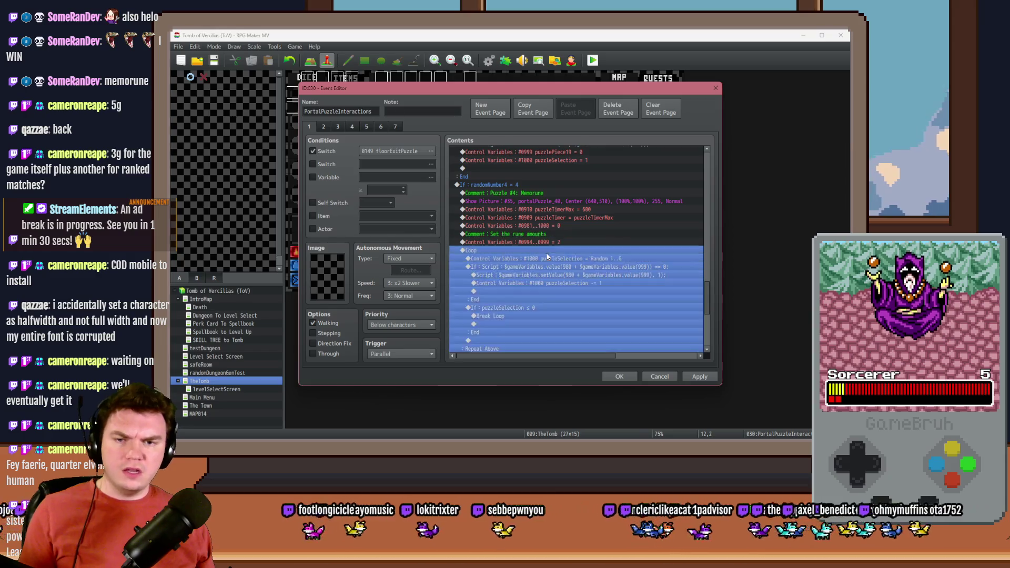
{"action": "left_click", "coordinate": [537, 223]}
{"action": "key", "text": "Escape"}
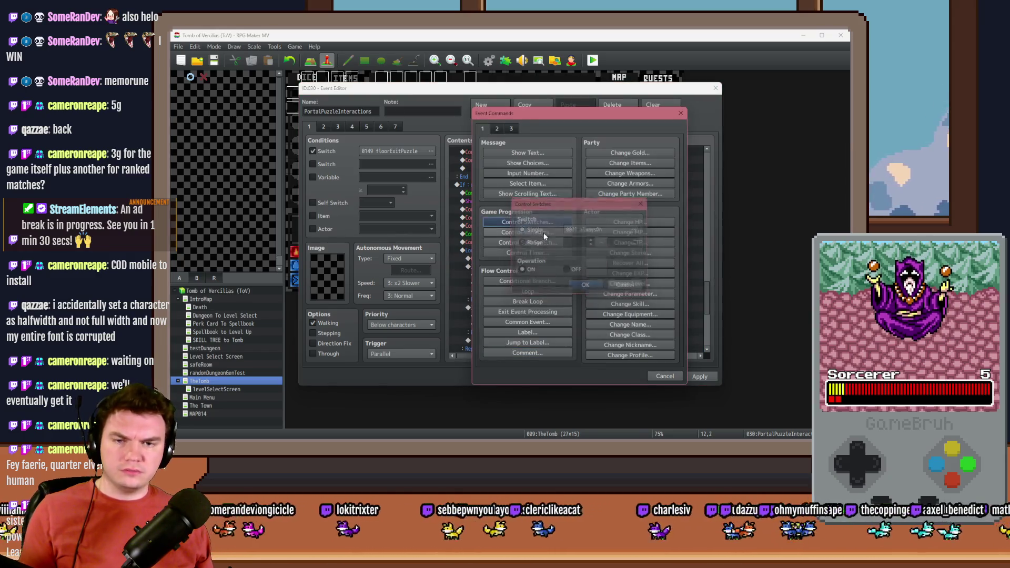
{"action": "left_click", "coordinate": [527, 232]}
{"action": "left_click", "coordinate": [562, 187]}
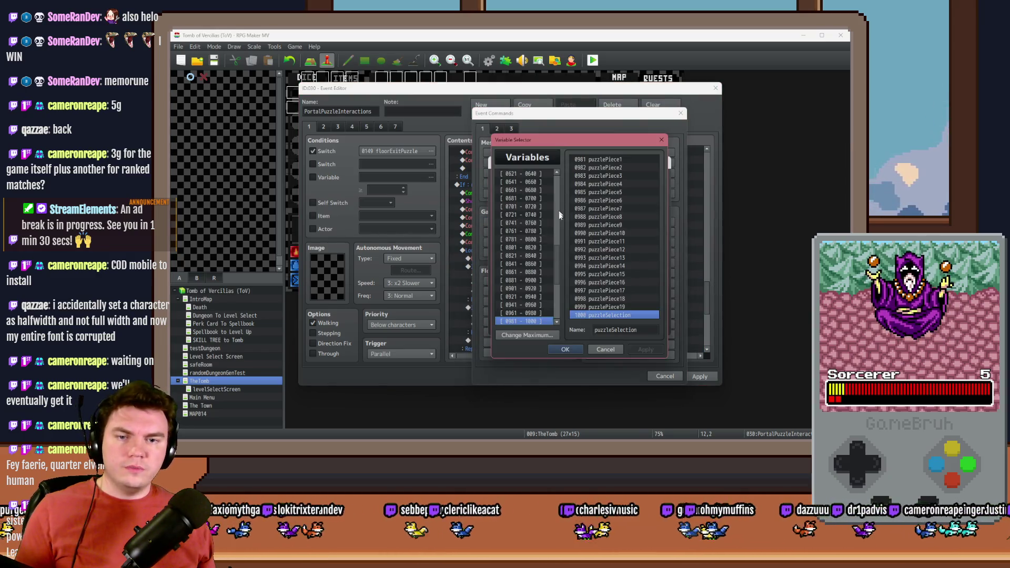
{"action": "left_click", "coordinate": [542, 256]}
{"action": "key", "text": "Down"}
{"action": "key", "text": "Down"}
{"action": "key", "text": "Down"}
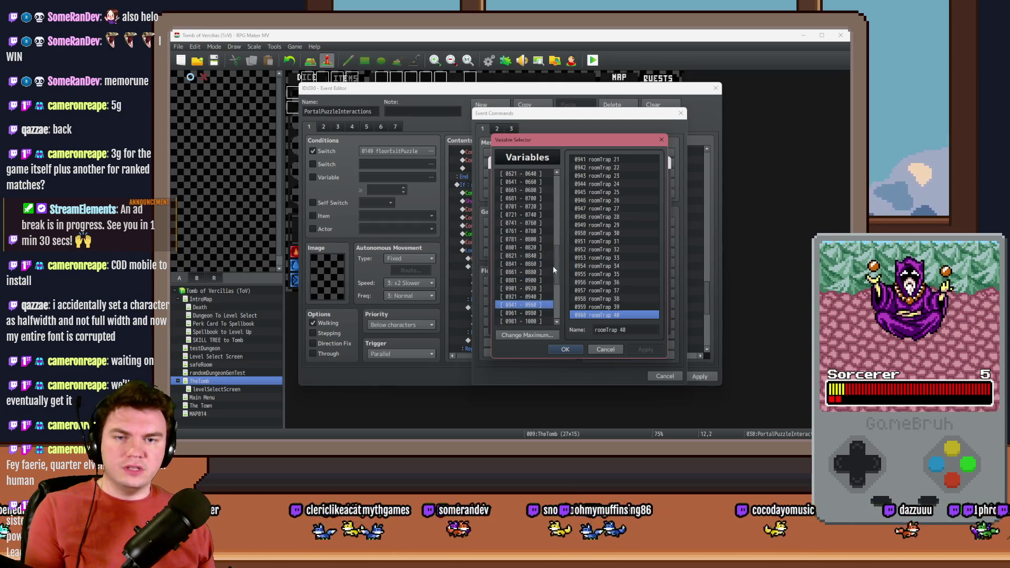
{"action": "key", "text": "Up"}
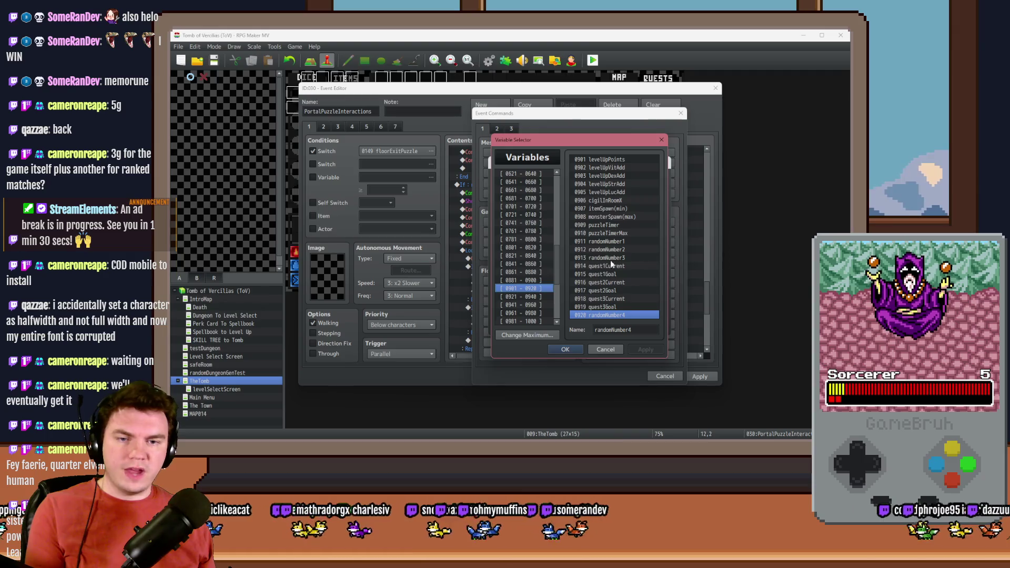
{"action": "double_click", "coordinate": [615, 242]}
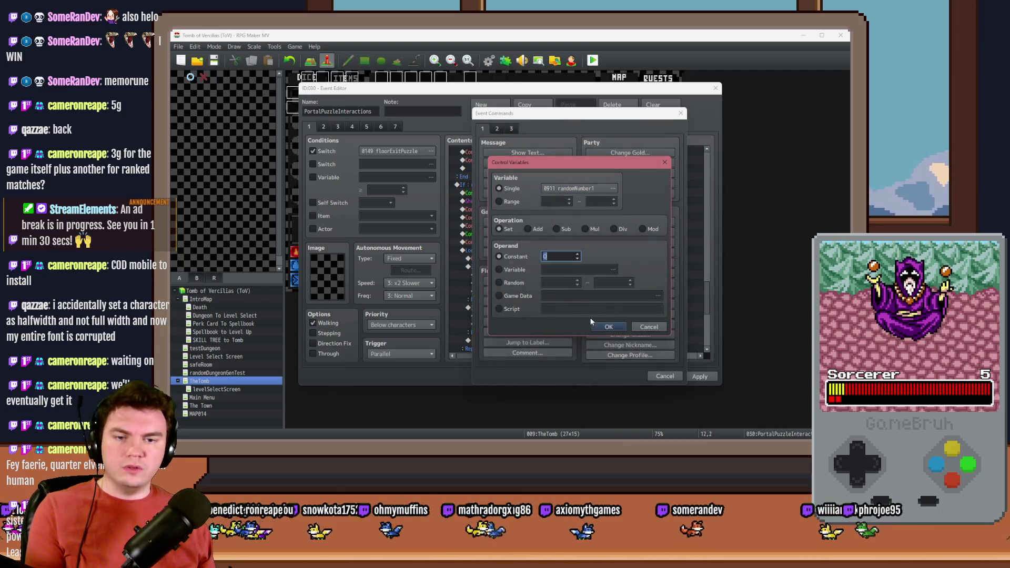
{"action": "left_click", "coordinate": [591, 321]}
Edit the randomNumber1 assignment so it sets the value to 1.
{"action": "left_click", "coordinate": [552, 251]}
{"action": "left_click", "coordinate": [554, 256]}
{"action": "left_click", "coordinate": [554, 268]}
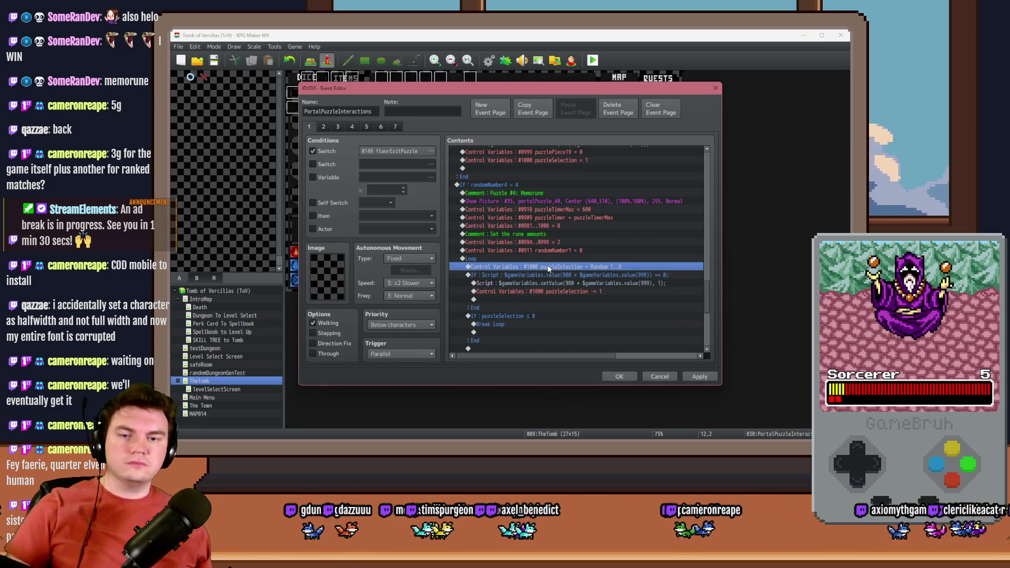
{"action": "left_click", "coordinate": [562, 243]}
{"action": "double_click", "coordinate": [563, 250]}
{"action": "key", "text": "Escape"}
{"action": "double_click", "coordinate": [563, 251]}
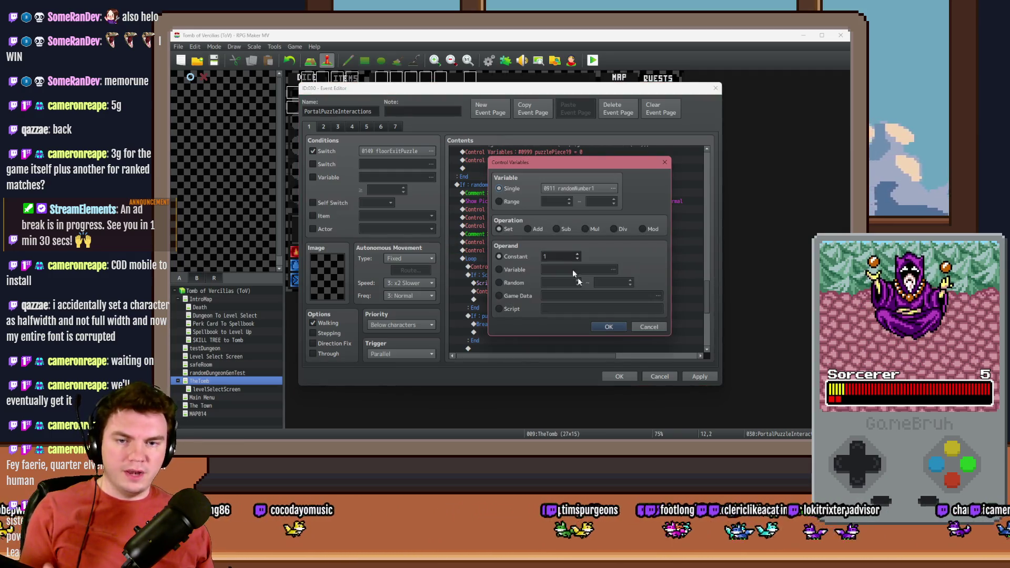
{"action": "left_click", "coordinate": [608, 326]}
{"action": "left_click", "coordinate": [544, 227]}
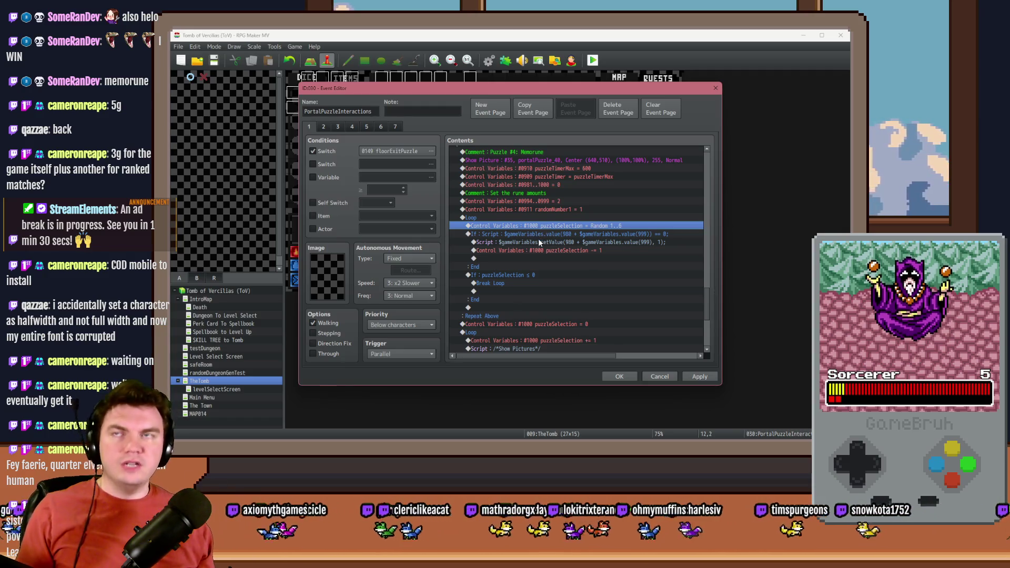
{"action": "key", "text": "alt+Tab"}
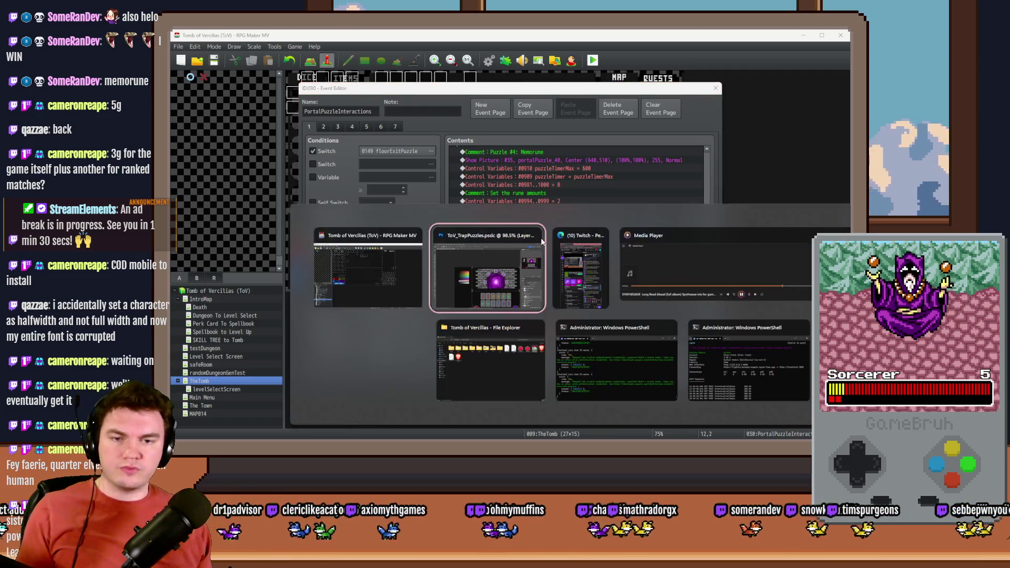
Change the branch condition to value(993+value(1000)) != 0.
{"action": "scroll", "coordinate": [493, 303], "scroll_direction": "down", "scroll_amount": 2}
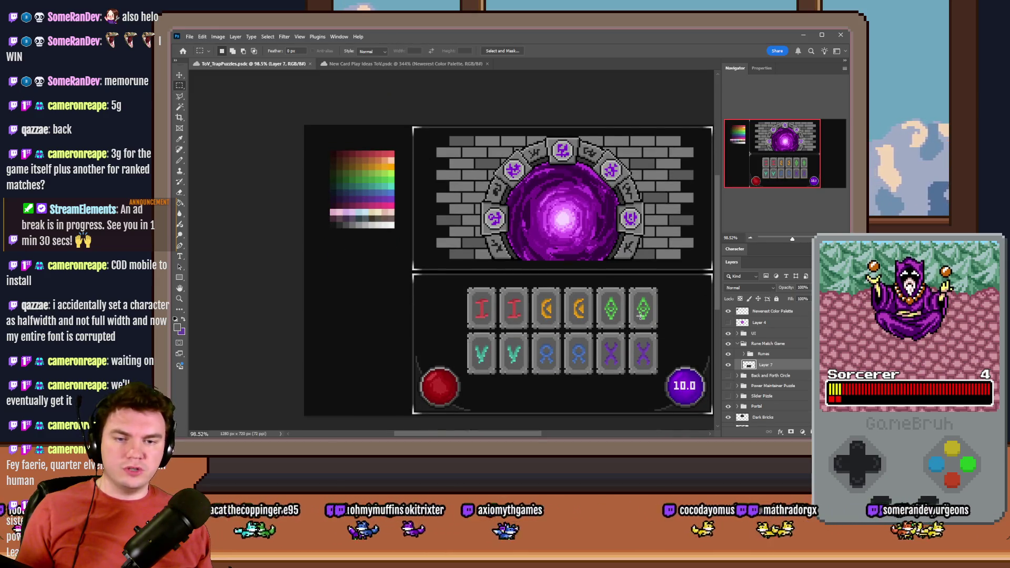
{"action": "key", "text": "alt+Tab"}
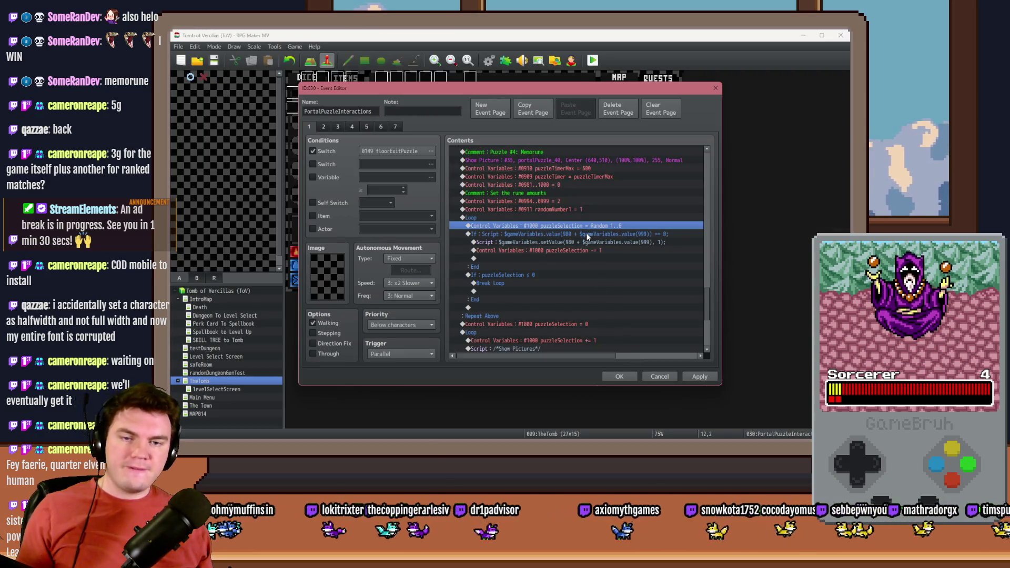
{"action": "left_click", "coordinate": [588, 234]}
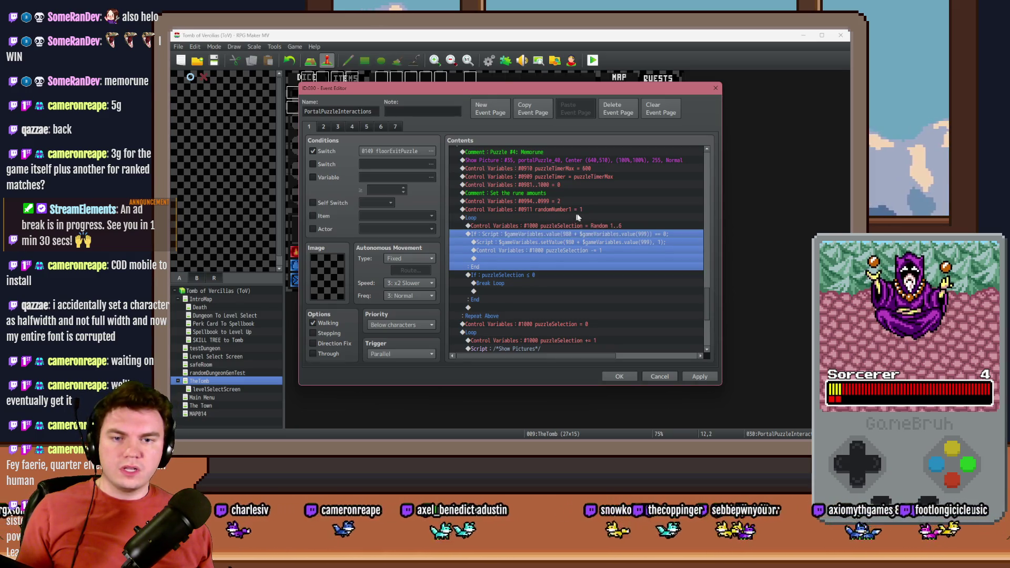
{"action": "key", "text": "Return"}
{"action": "left_click", "coordinate": [608, 323]}
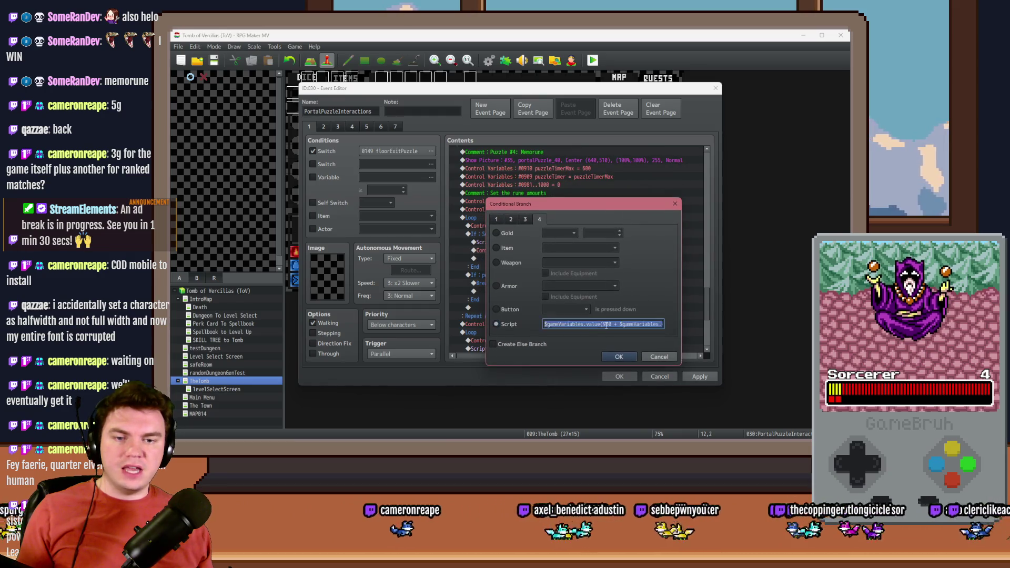
{"action": "key", "text": "BackSpace"}
{"action": "key", "text": "BackSpace"}
{"action": "type", "text": "93"}
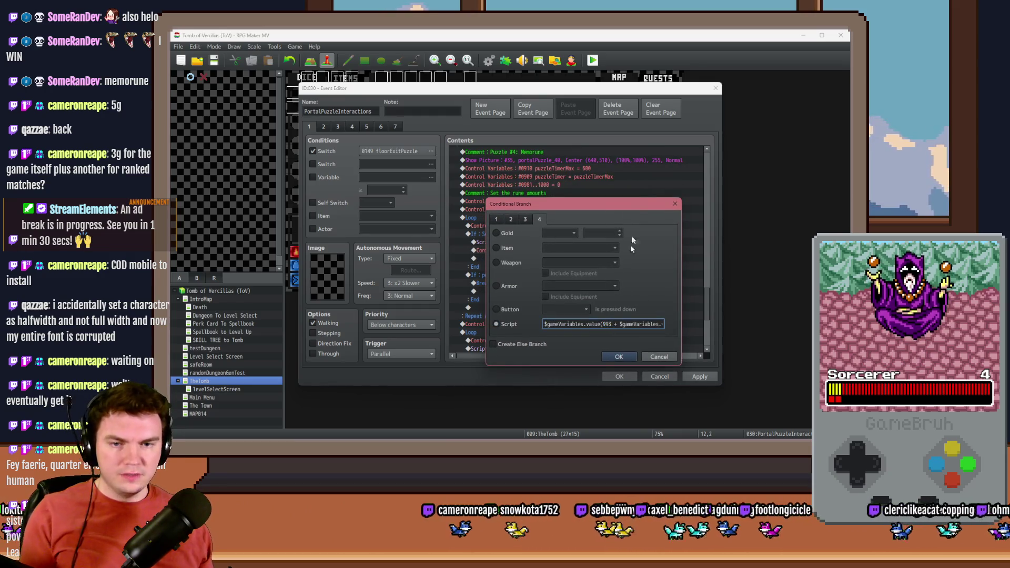
{"action": "key", "text": "Right"}
{"action": "key", "text": "Right"}
{"action": "key", "text": "Right"}
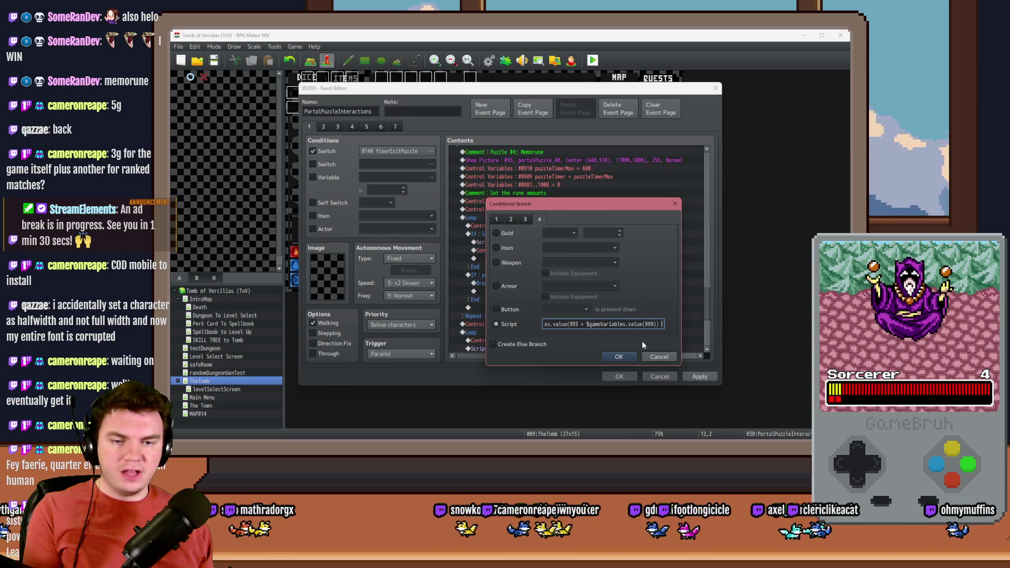
{"action": "type", "text": "0"}
{"action": "left_click_drag", "start_coordinate": [645, 324], "coordinate": [675, 326]}
{"action": "key", "text": "Left"}
{"action": "key", "text": "Delete"}
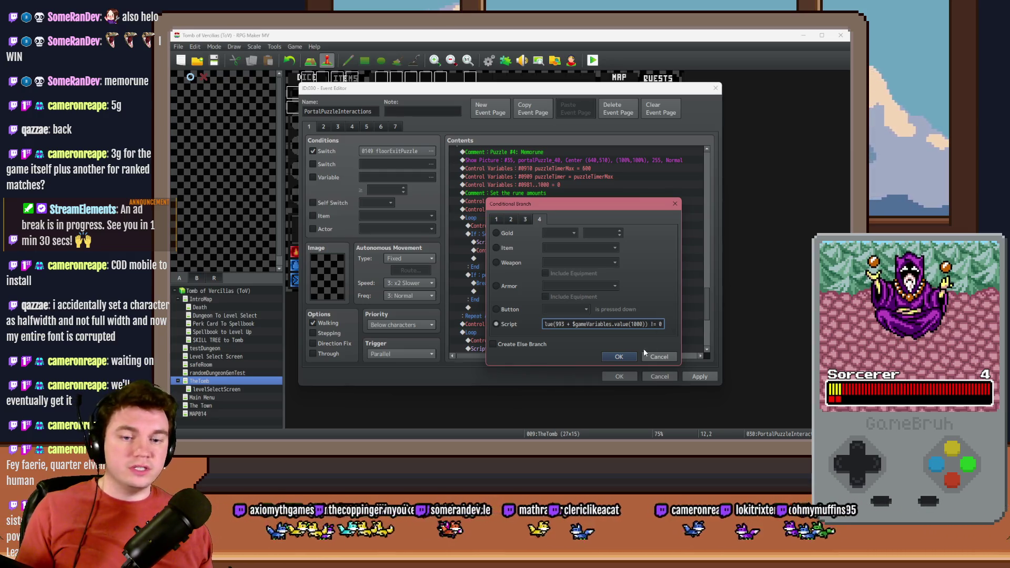
{"action": "key", "text": "Return"}
Change the variable number in the branch's script line from 999 to 911.
{"action": "left_click", "coordinate": [572, 242]}
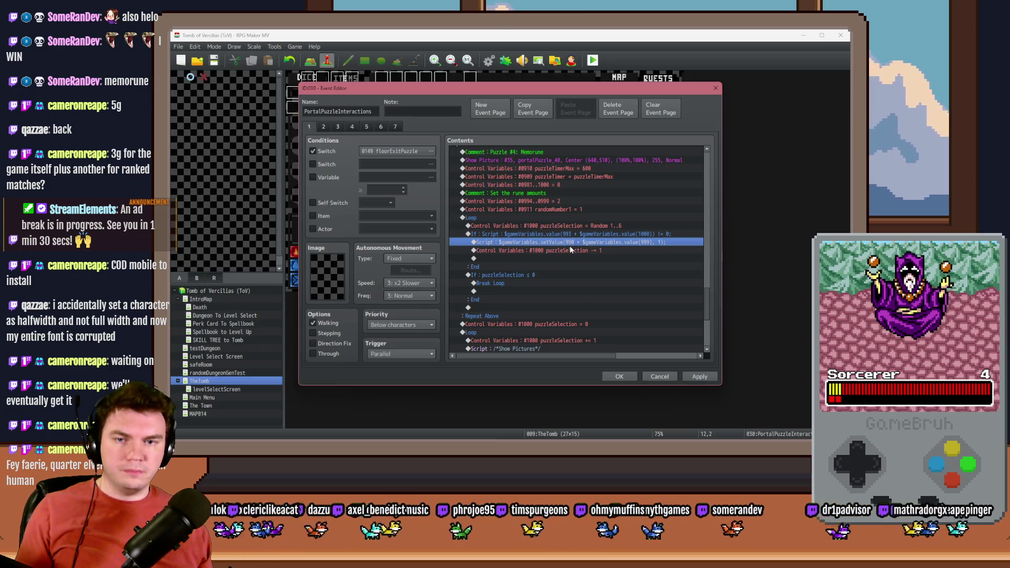
{"action": "double_click", "coordinate": [570, 243]}
{"action": "double_click", "coordinate": [637, 198]}
{"action": "type", "text": "911"}
{"action": "key", "text": "End"}
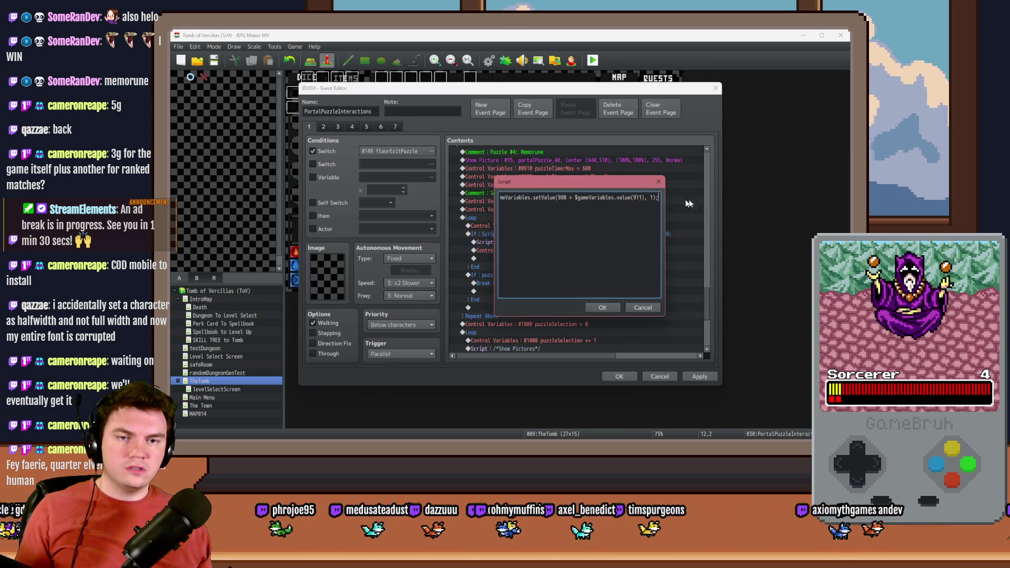
{"action": "left_click", "coordinate": [606, 308]}
{"action": "left_click", "coordinate": [606, 308]}
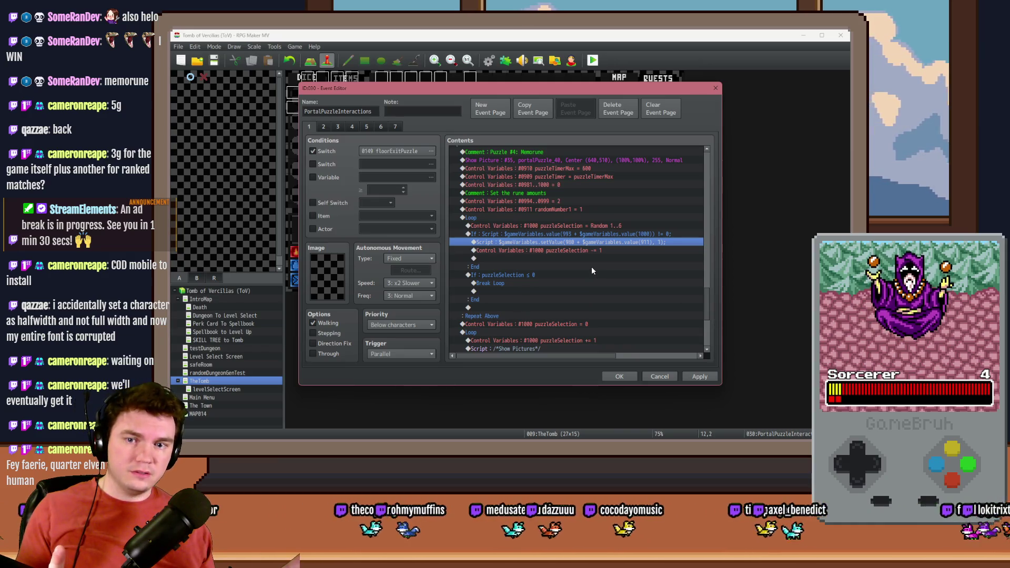
Retarget the variable-change command to #0911 randomNumber1.
{"action": "left_click", "coordinate": [593, 251]}
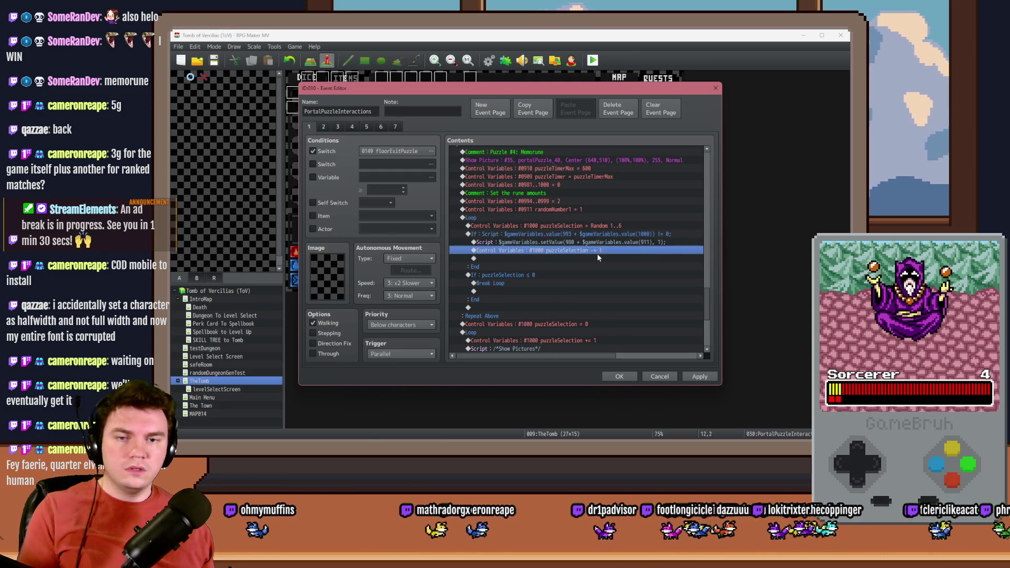
{"action": "double_click", "coordinate": [596, 253]}
{"action": "left_click", "coordinate": [586, 189]}
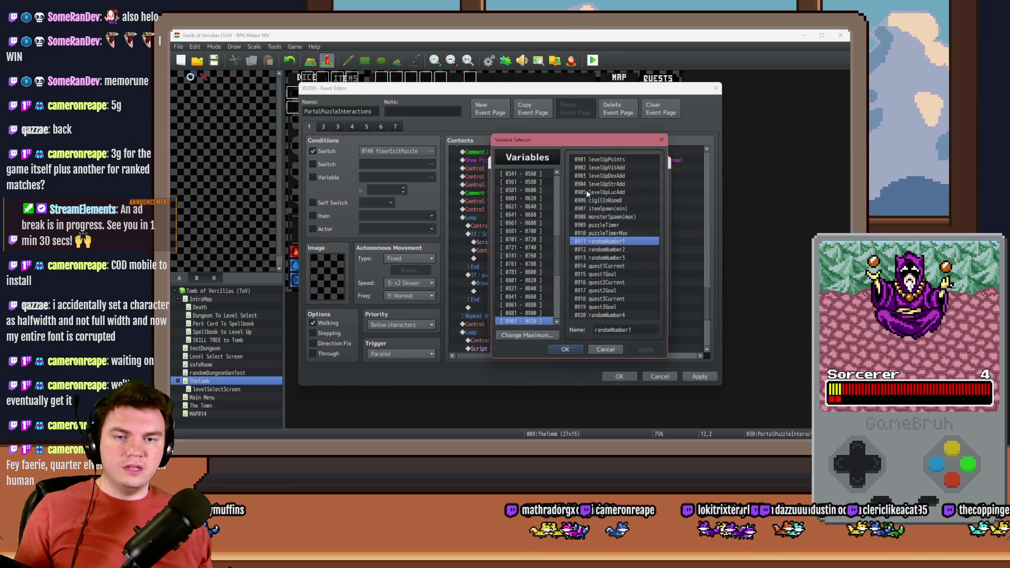
{"action": "double_click", "coordinate": [599, 241]}
{"action": "key", "text": "Return"}
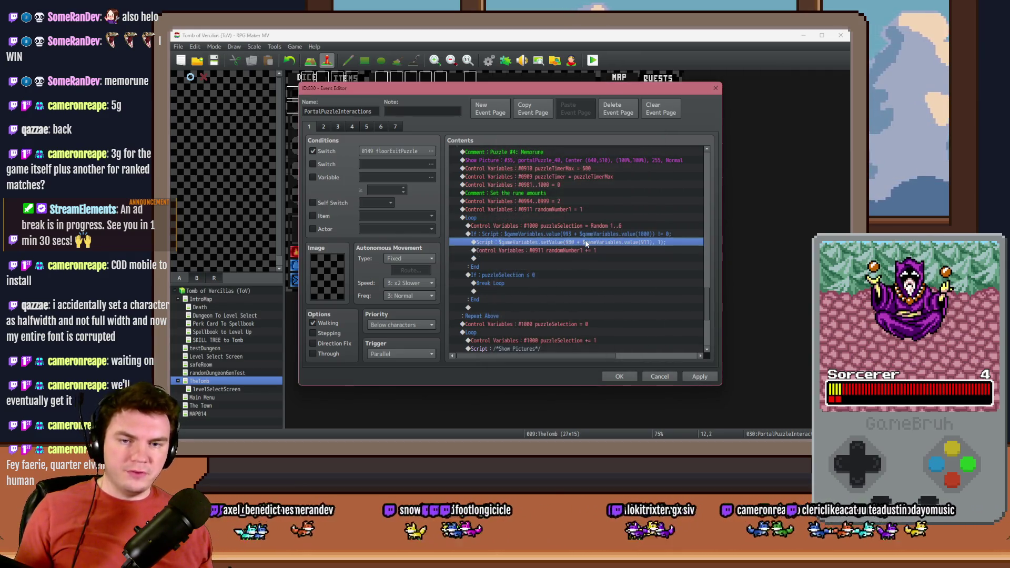
Duplicate the setValue script line and change its slot base from 980 to 993.
{"action": "key", "text": "ctrl+c"}
{"action": "key", "text": "ctrl+v"}
{"action": "double_click", "coordinate": [599, 250]}
{"action": "mouse_move", "coordinate": [499, 197]}
{"action": "left_mouse_down"}
{"action": "mouse_move", "coordinate": [564, 199]}
{"action": "mouse_move", "coordinate": [572, 242]}
{"action": "left_mouse_up"}
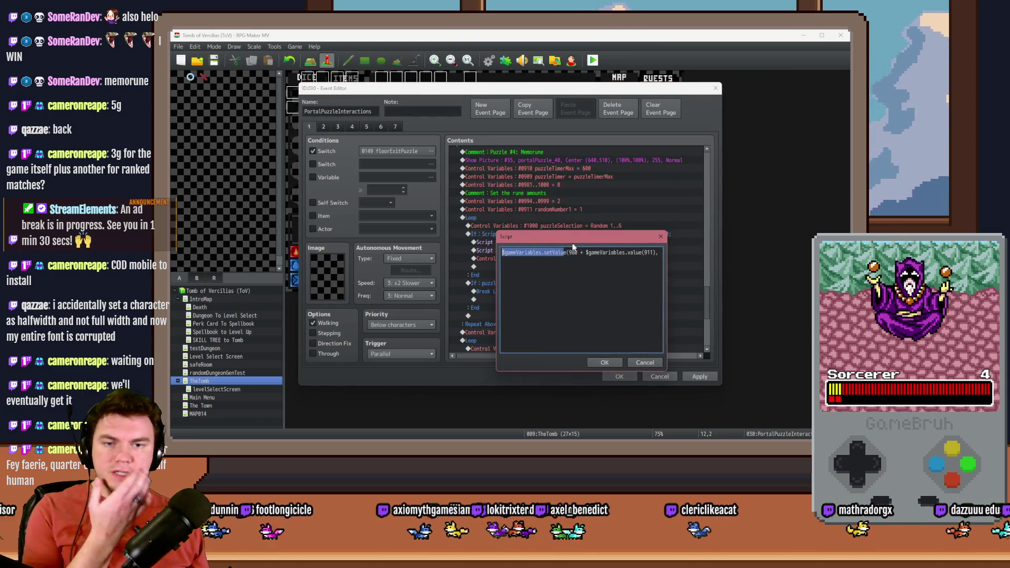
{"action": "double_click", "coordinate": [573, 252]}
{"action": "type", "text": "99"}
{"action": "left_click_drag", "start_coordinate": [578, 237], "coordinate": [579, 251]}
{"action": "type", "text": "3"}
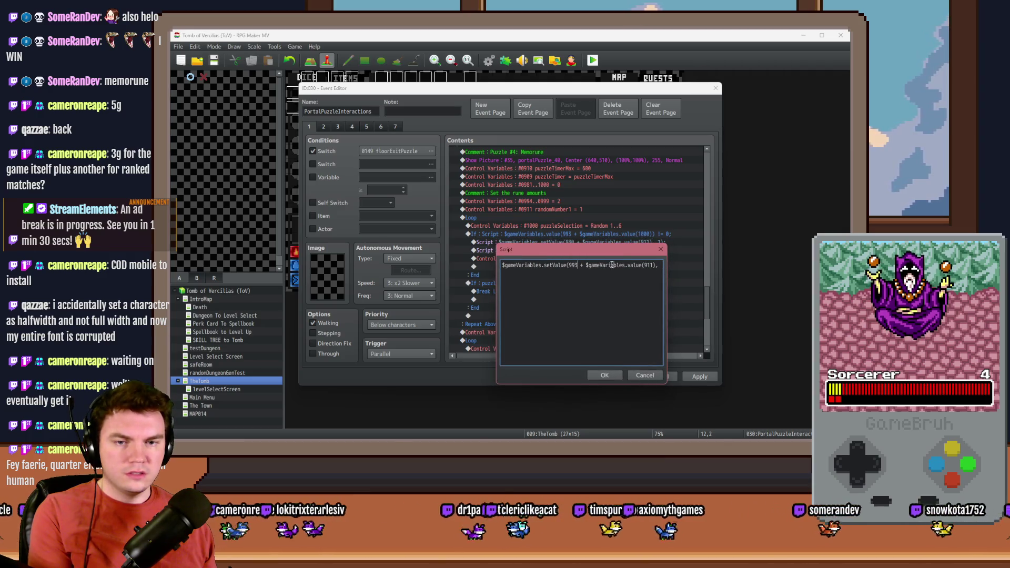
Make the duplicated line set slot 993 + value(911) to its current value minus 1.
{"action": "left_click", "coordinate": [659, 265]}
{"action": "type", "text": "1);"}
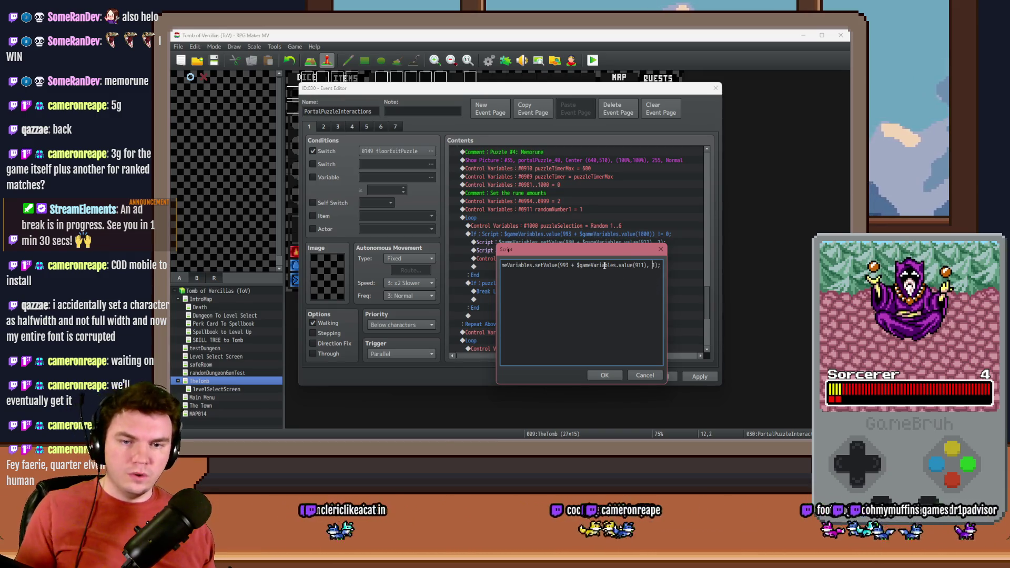
{"action": "key", "text": "Left"}
{"action": "key", "text": "Left"}
{"action": "key", "text": "BackSpace"}
{"action": "type", "text": "gameVariables"}
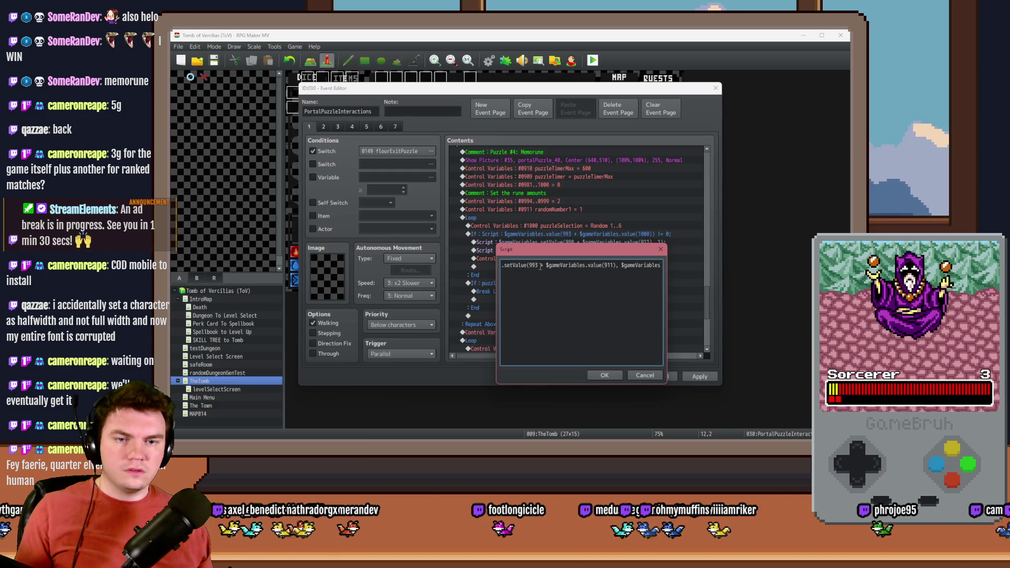
{"action": "type", "text": ".value("}
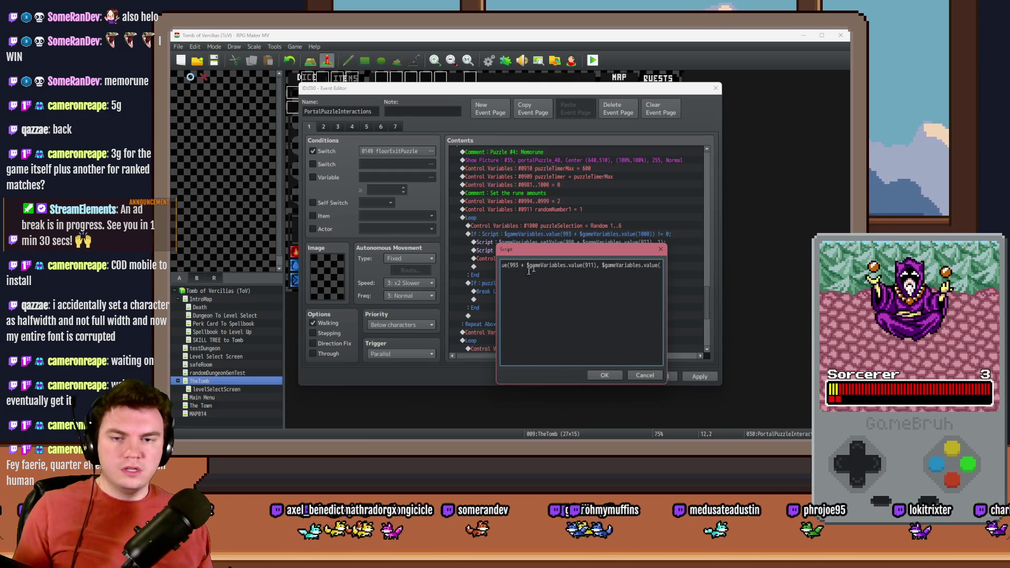
{"action": "left_click_drag", "start_coordinate": [509, 266], "coordinate": [596, 266]}
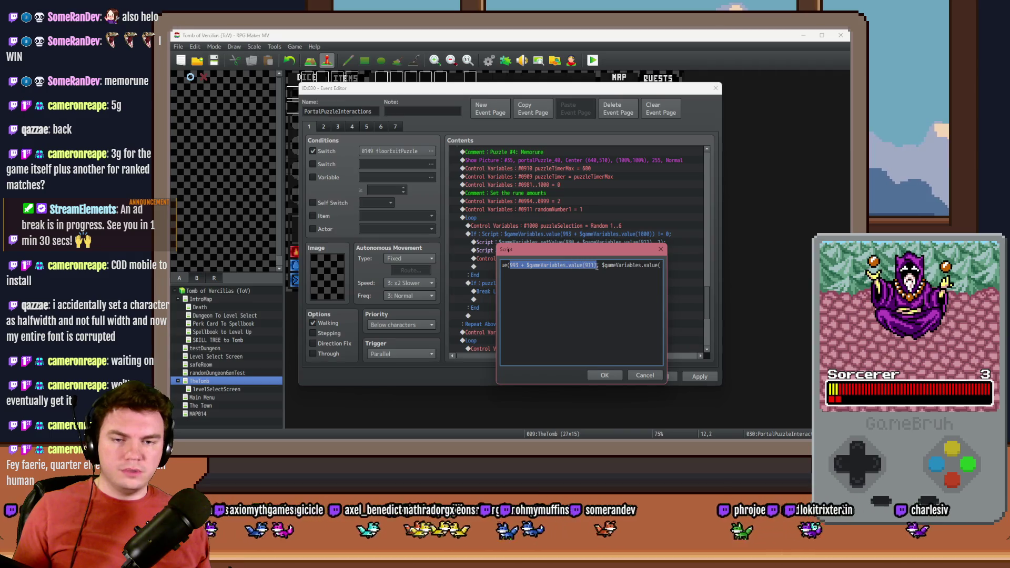
{"action": "key", "text": "ctrl+c"}
{"action": "left_click", "coordinate": [652, 266]}
{"action": "key", "text": "ctrl+v"}
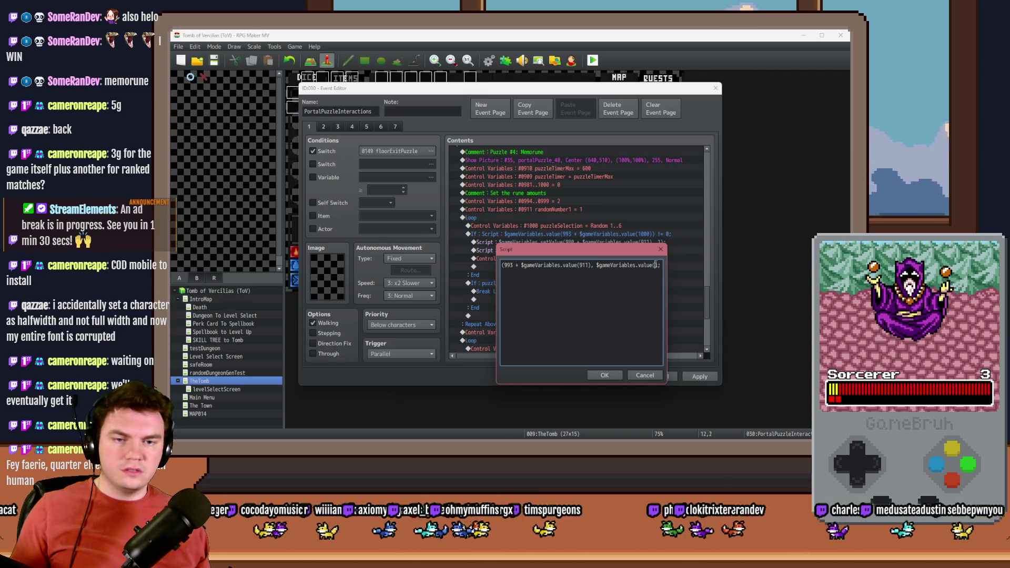
{"action": "type", "text": ");"}
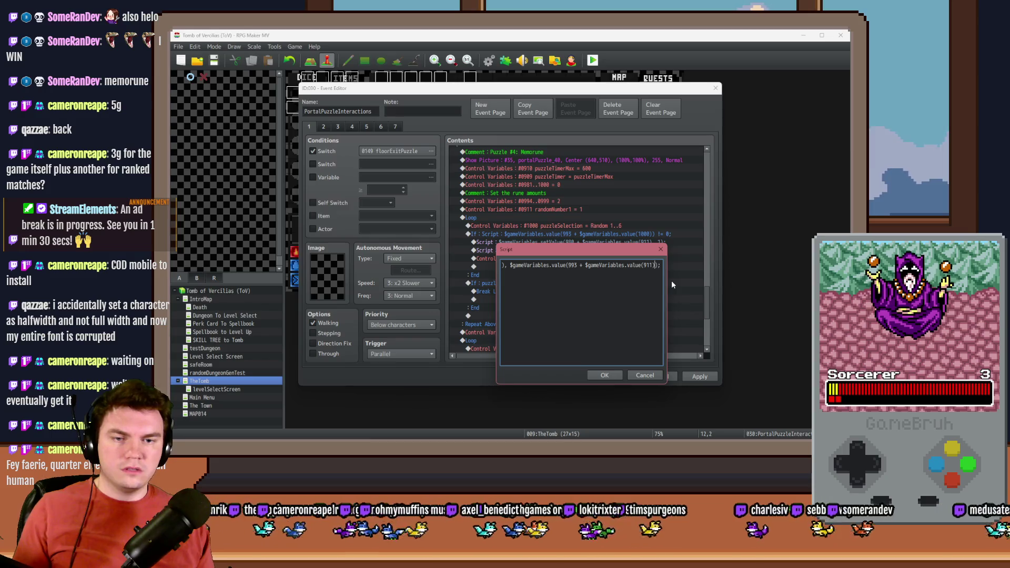
{"action": "type", "text": " - 1"}
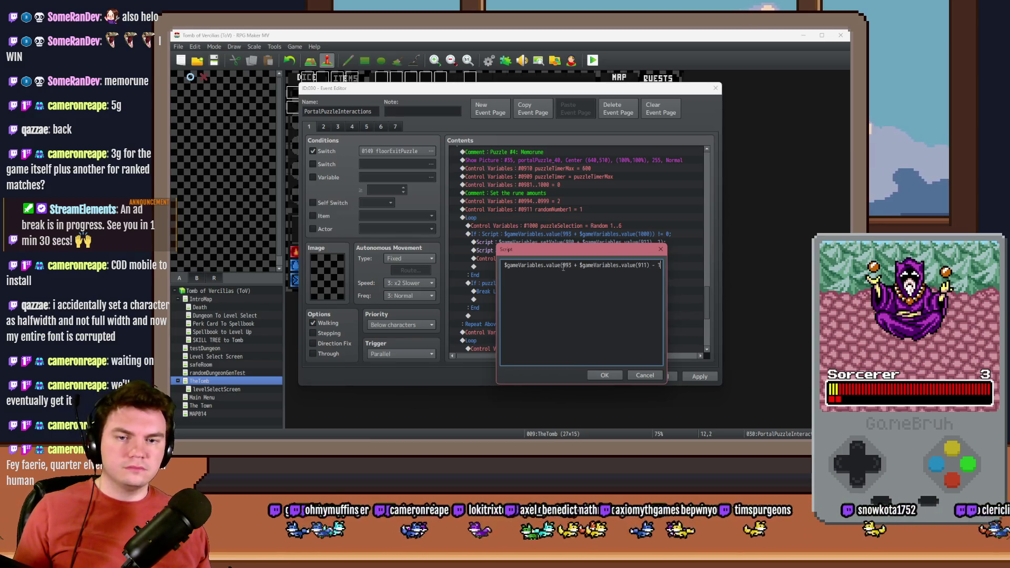
{"action": "key", "text": "ctrl+a"}
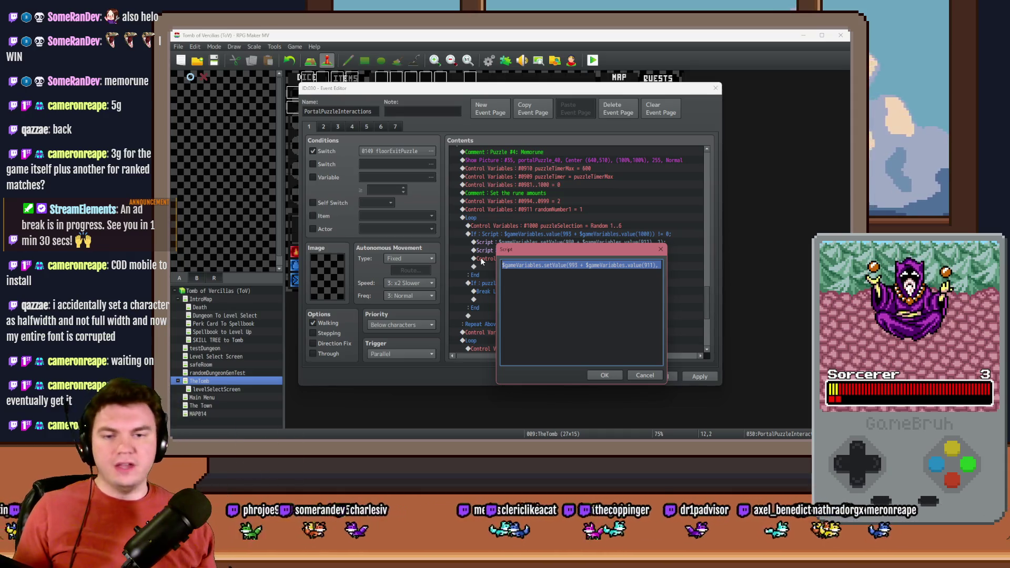
{"action": "left_click", "coordinate": [603, 375]}
Browse the puzzlePiece variables for a Variable page condition, then cancel and untick it.
{"action": "left_click", "coordinate": [560, 259]}
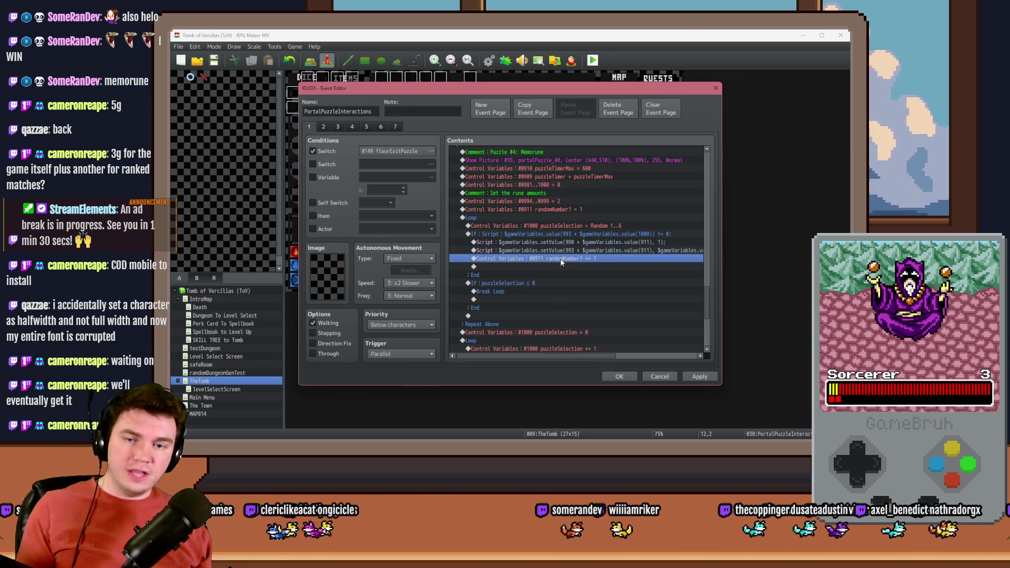
{"action": "left_click", "coordinate": [312, 177]}
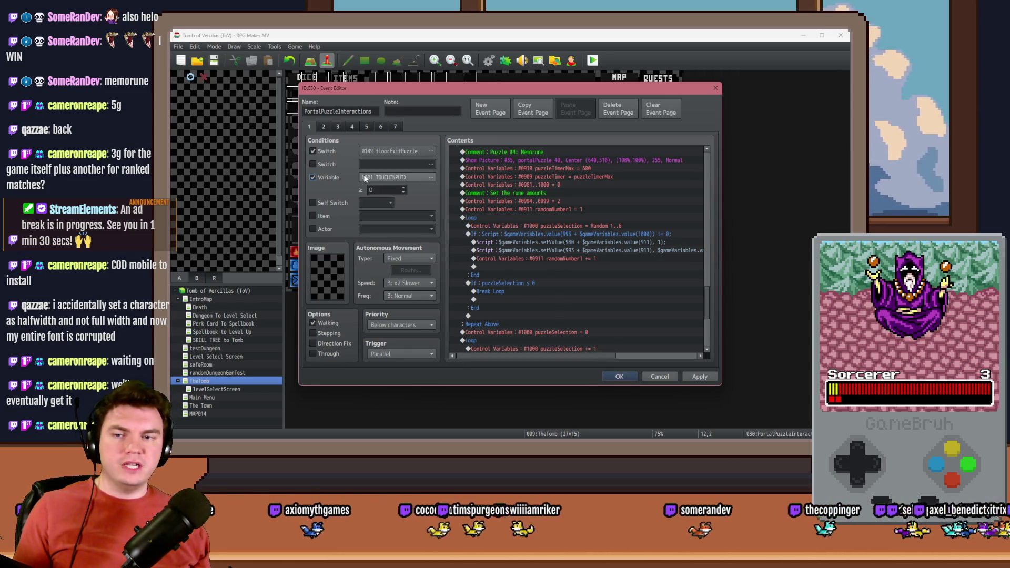
{"action": "left_click", "coordinate": [430, 177]}
{"action": "key", "text": "Down"}
{"action": "key", "text": "Down"}
{"action": "key", "text": "Down"}
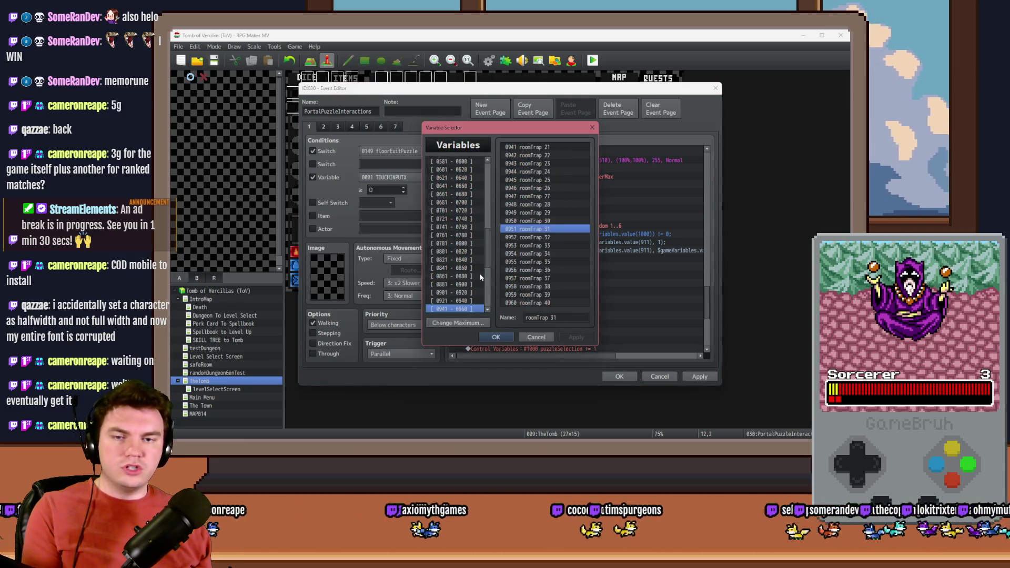
{"action": "left_click_drag", "start_coordinate": [544, 146], "coordinate": [573, 167]}
{"action": "key", "text": "Down"}
{"action": "key", "text": "Down"}
{"action": "key", "text": "Down"}
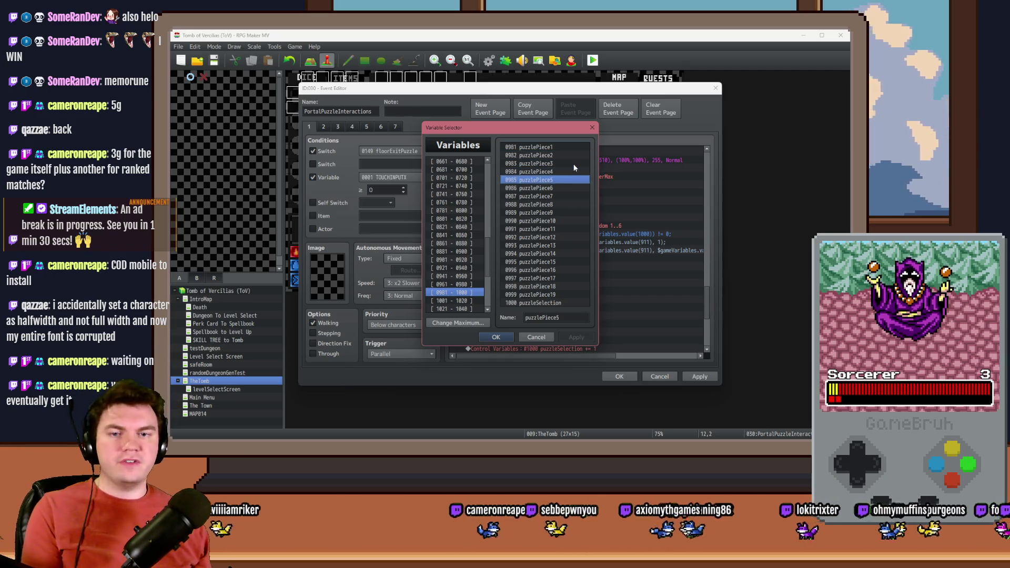
{"action": "key", "text": "Down"}
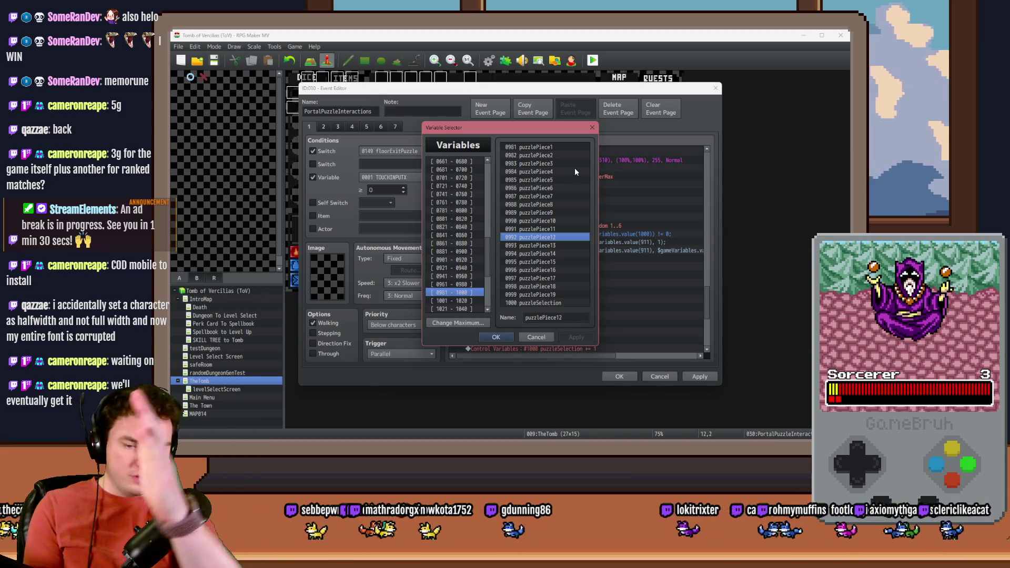
{"action": "key", "text": "alt+Tab"}
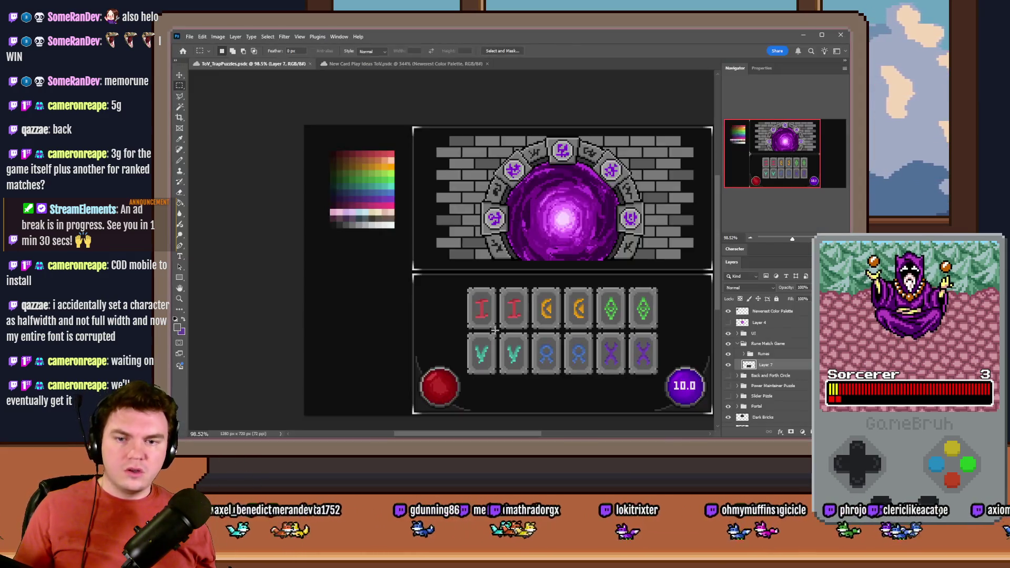
{"action": "key", "text": "alt+Tab"}
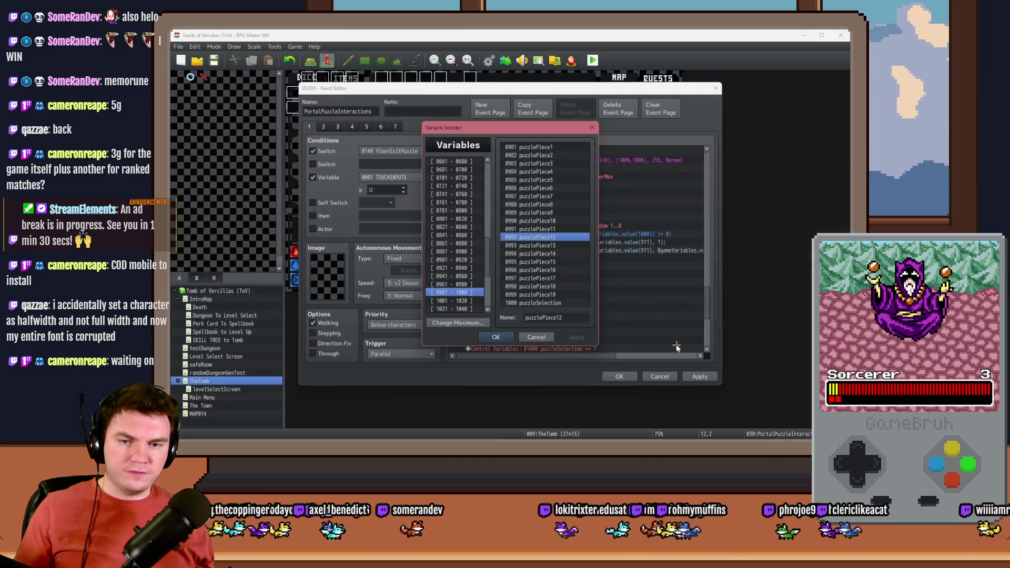
{"action": "left_click", "coordinate": [536, 337]}
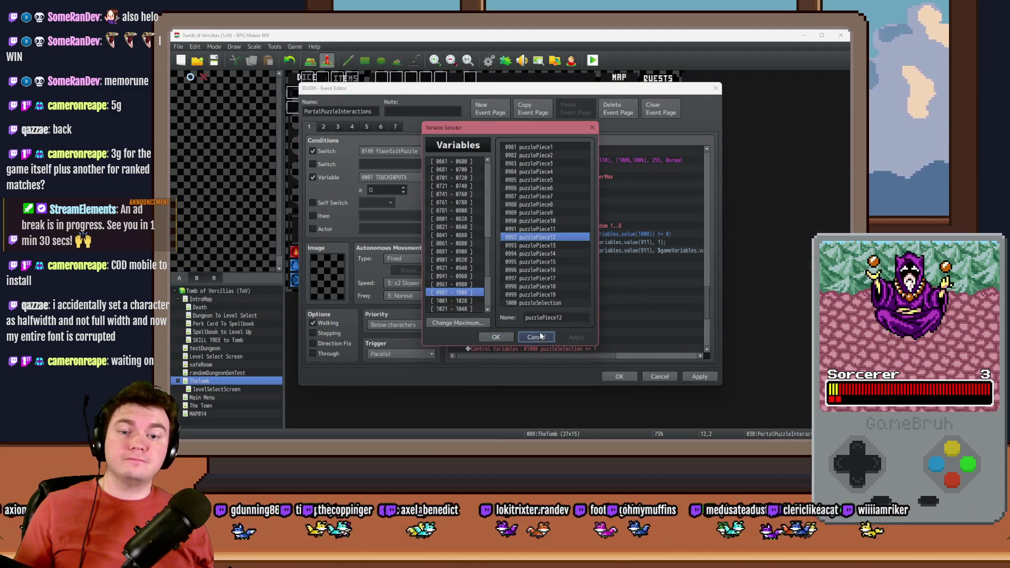
{"action": "left_click", "coordinate": [313, 177]}
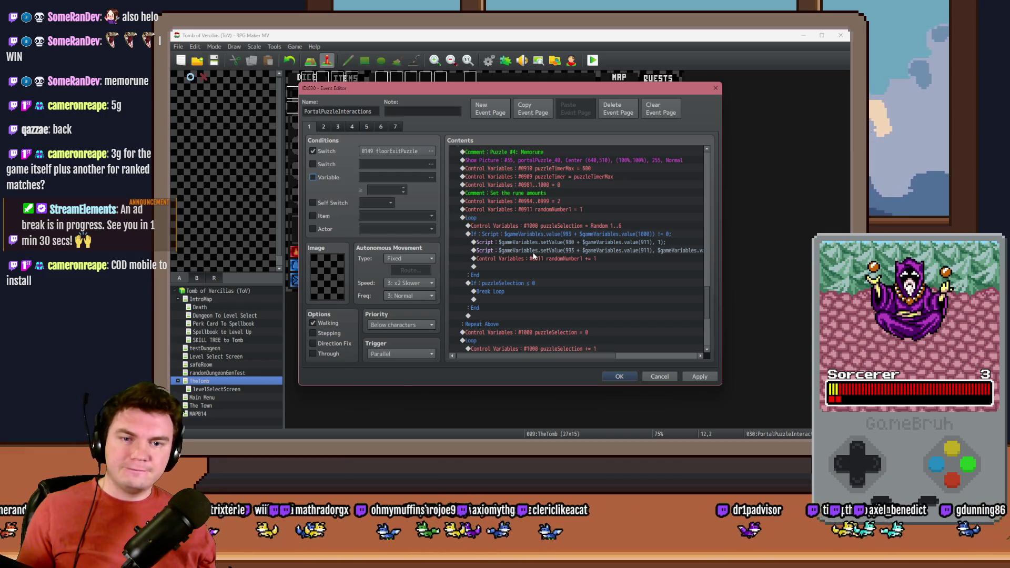
Change the puzzleSelection branch into the condition randomNumber1 ≥ 12.
{"action": "left_click", "coordinate": [535, 235]}
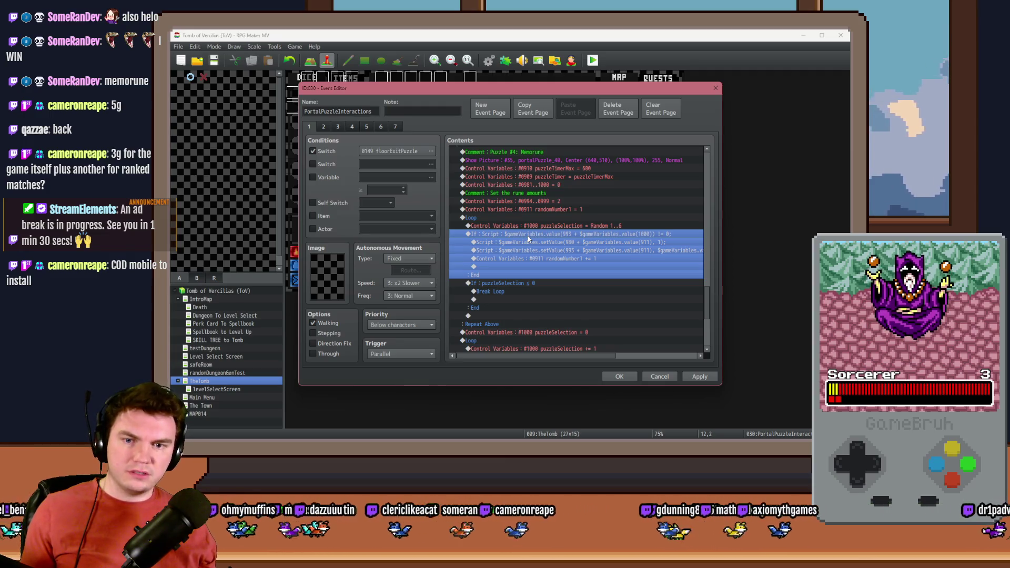
{"action": "left_click", "coordinate": [543, 289]}
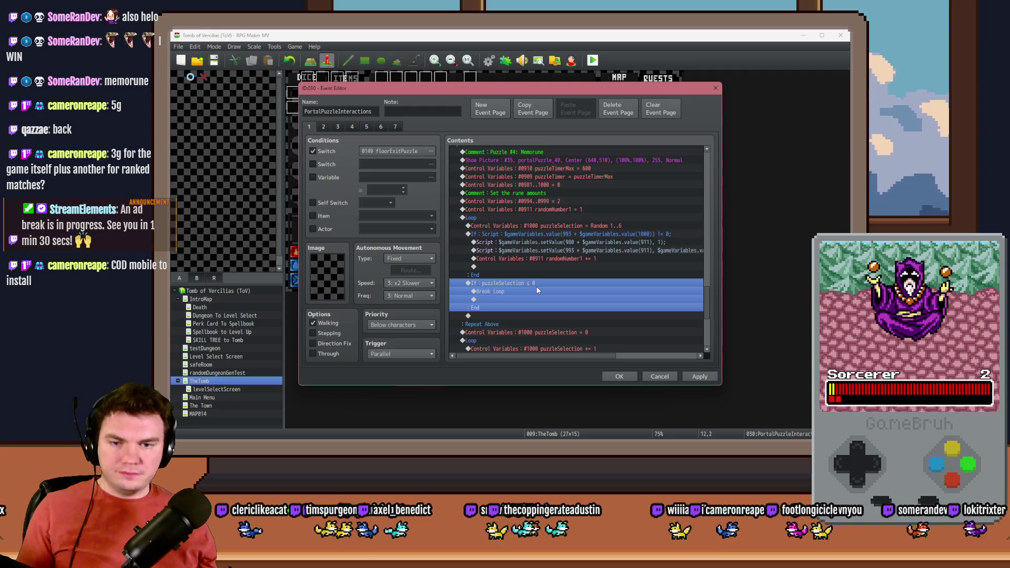
{"action": "double_click", "coordinate": [537, 290]}
{"action": "left_click", "coordinate": [579, 216]}
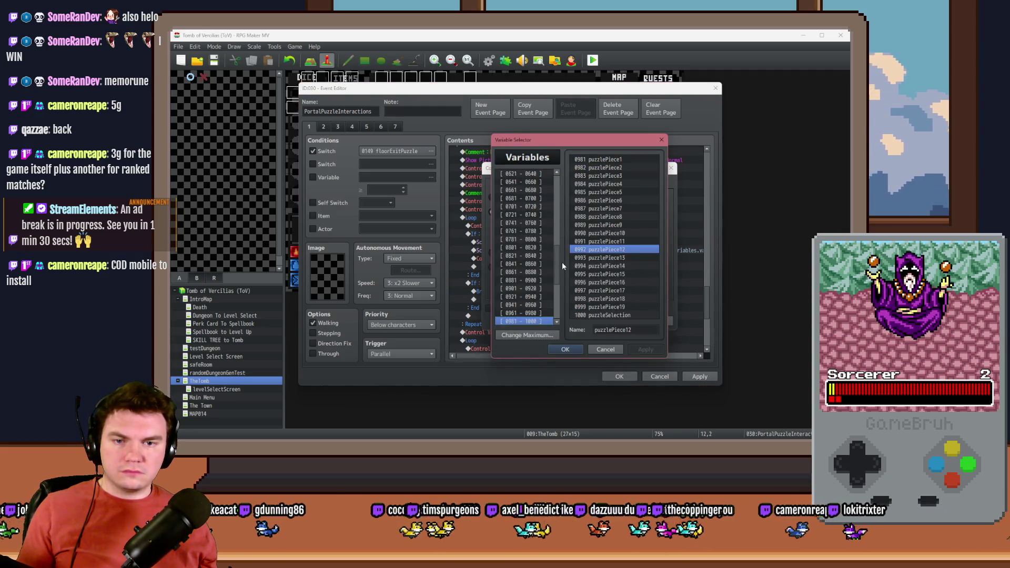
{"action": "key", "text": "Up"}
{"action": "key", "text": "Up"}
{"action": "key", "text": "Up"}
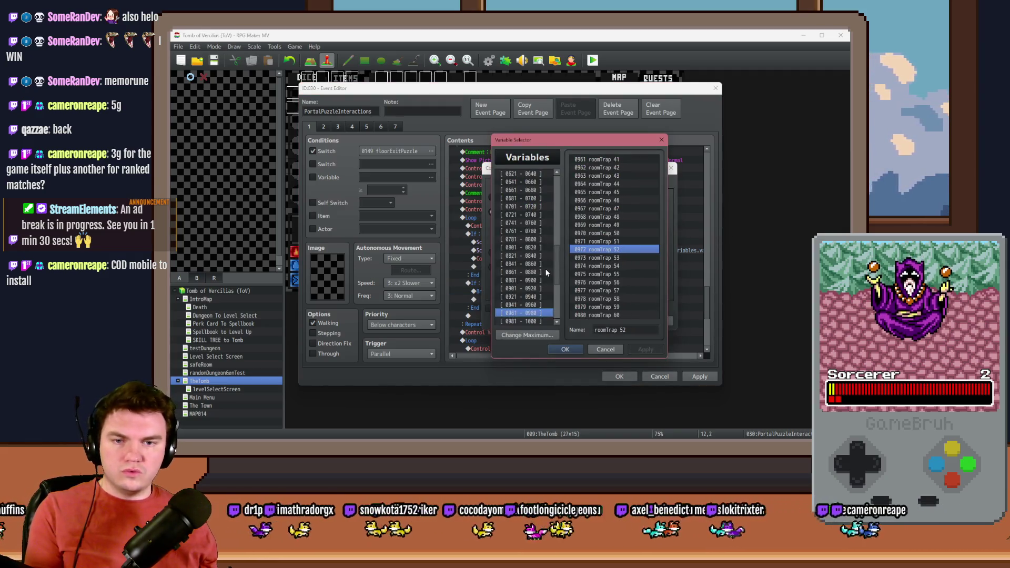
{"action": "double_click", "coordinate": [598, 240]}
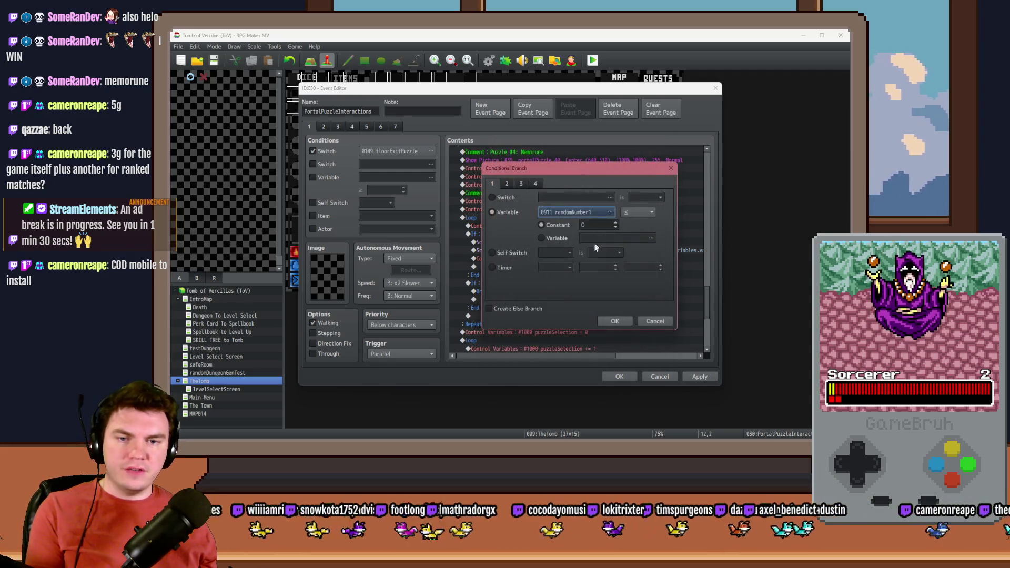
{"action": "left_click", "coordinate": [629, 211]}
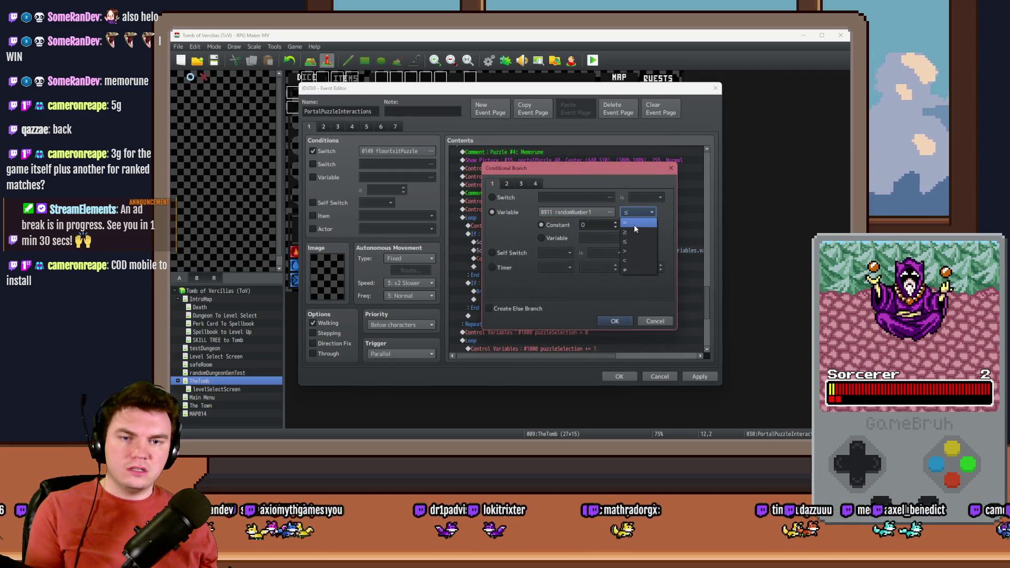
{"action": "left_click", "coordinate": [633, 224]}
{"action": "left_click", "coordinate": [635, 213]}
{"action": "left_click", "coordinate": [635, 233]}
{"action": "left_click", "coordinate": [615, 321]}
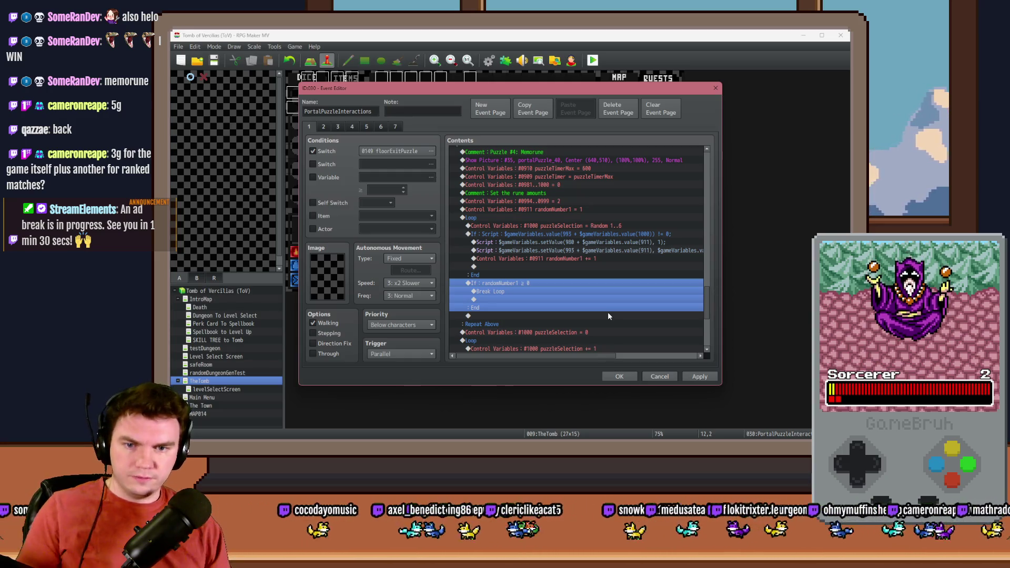
{"action": "double_click", "coordinate": [607, 311]}
{"action": "type", "text": "12"}
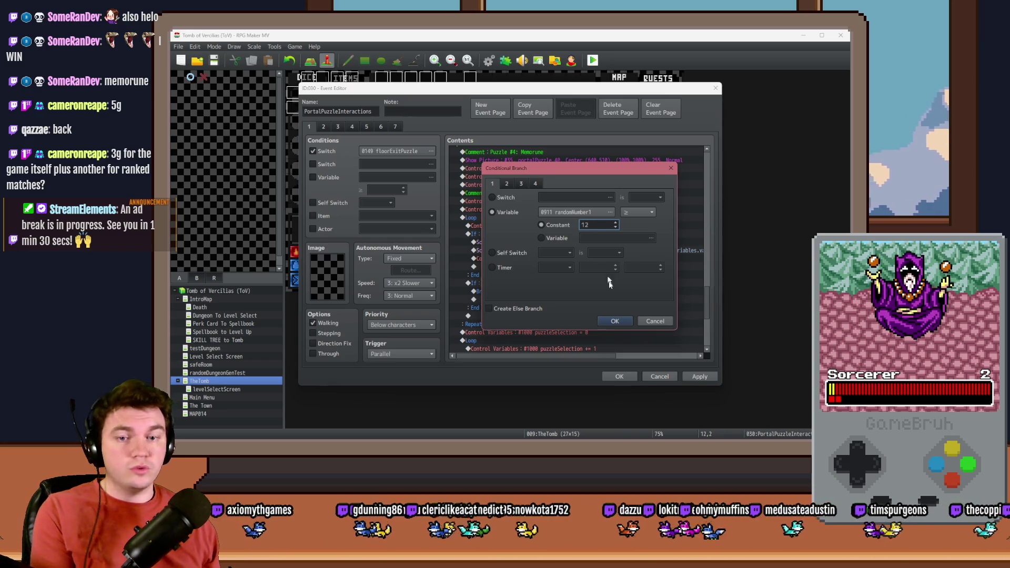
{"action": "left_click", "coordinate": [614, 321]}
Add a default white Flash Screen inside the branch and apply the event changes.
{"action": "double_click", "coordinate": [513, 294]}
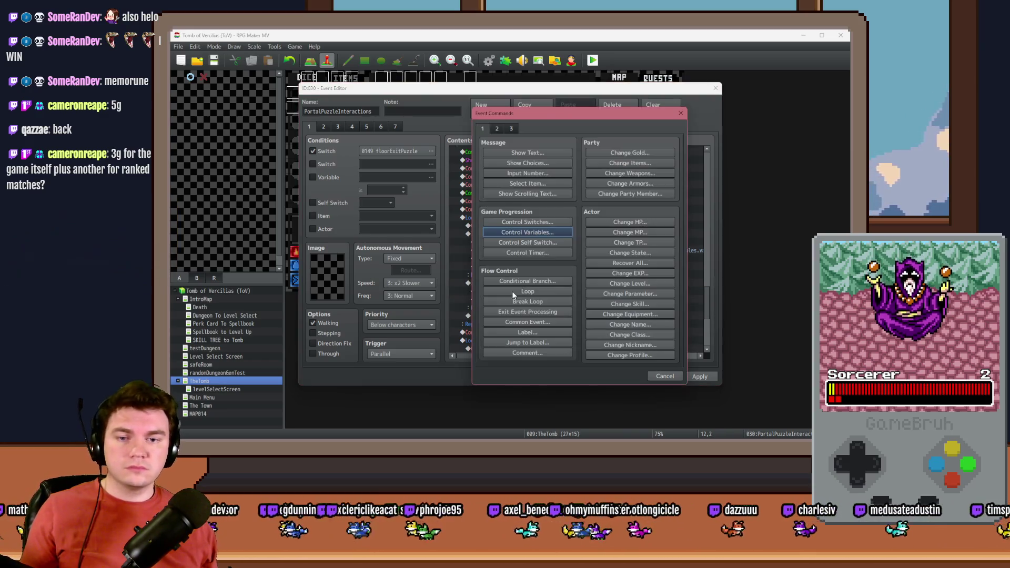
{"action": "left_click", "coordinate": [501, 129]}
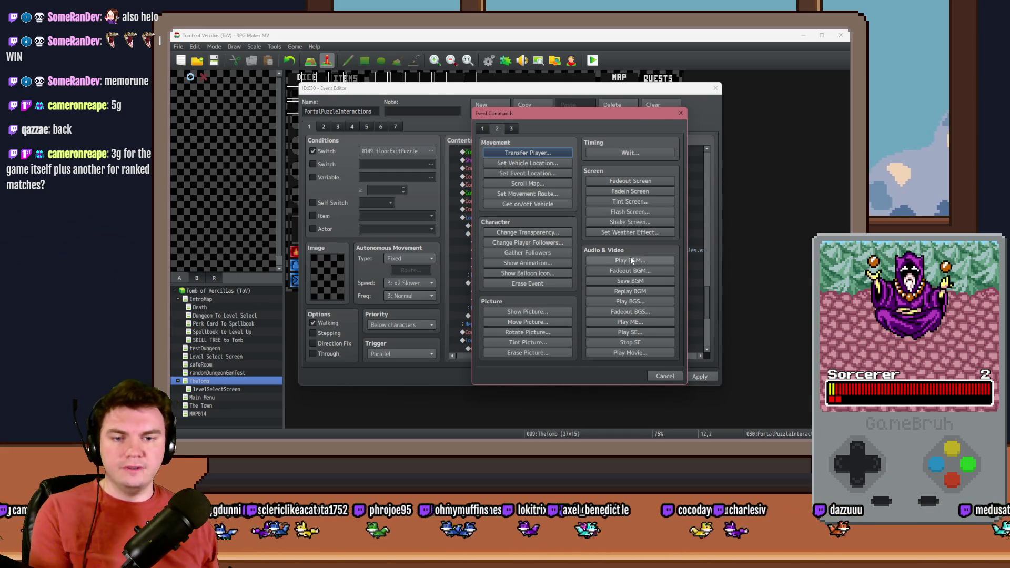
{"action": "left_click", "coordinate": [640, 214]}
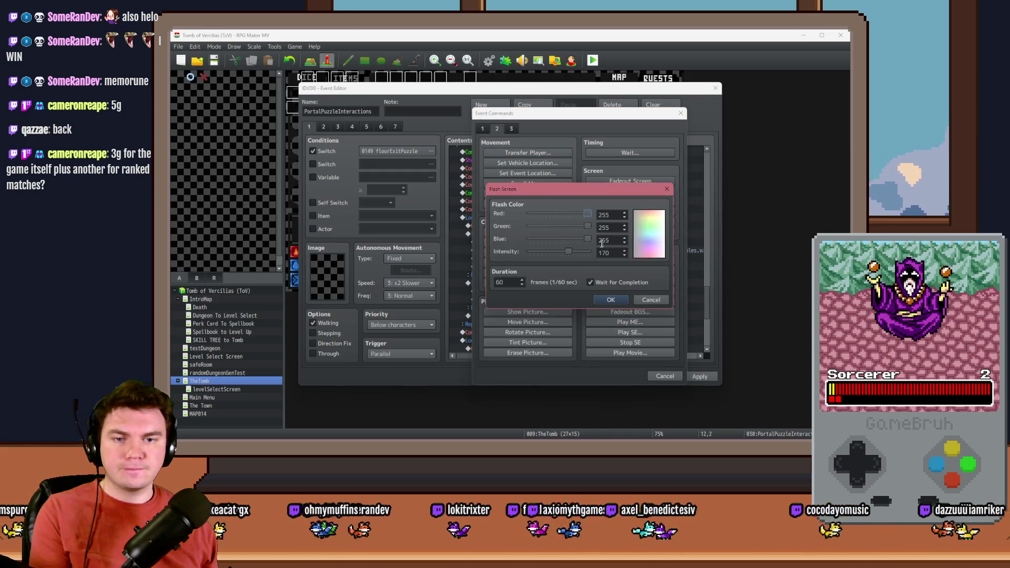
{"action": "left_click", "coordinate": [604, 297]}
{"action": "left_click", "coordinate": [624, 377]}
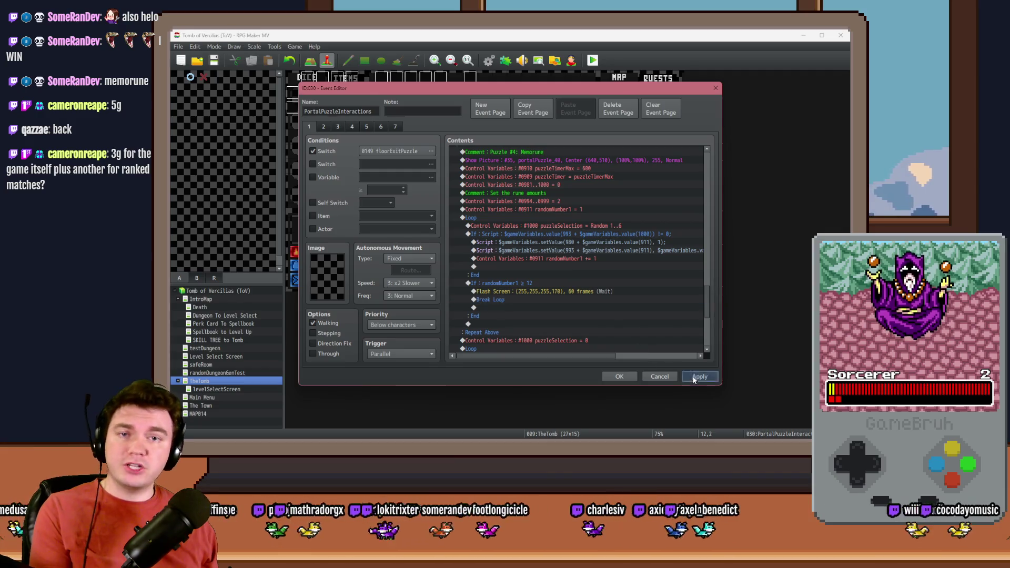
{"action": "left_click", "coordinate": [626, 376]}
Set the randomNumber2 Control Variables roll to Random -2..-1, save the project, and start a playtest.
{"action": "left_click", "coordinate": [489, 61]}
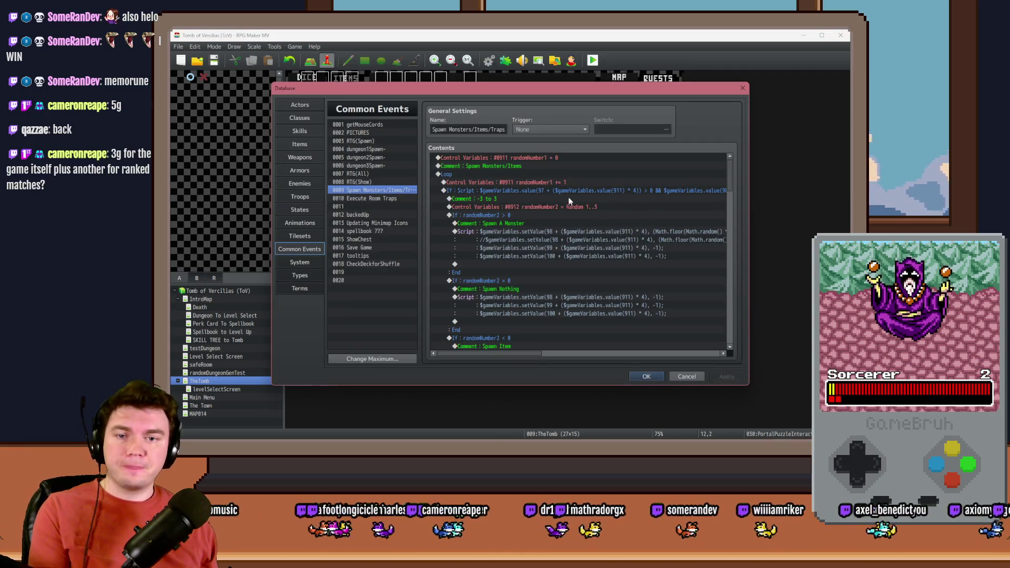
{"action": "double_click", "coordinate": [567, 206]}
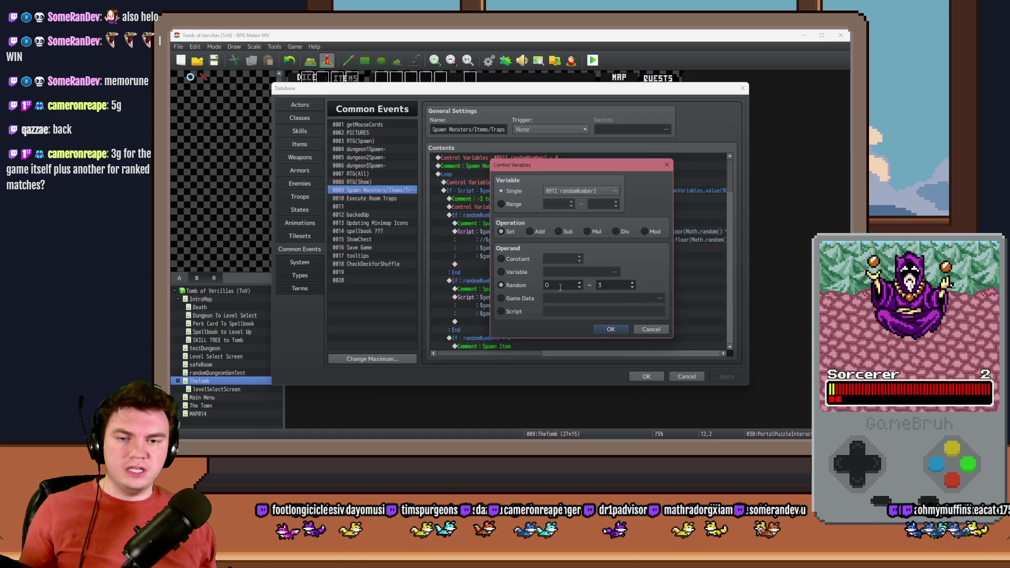
{"action": "double_click", "coordinate": [602, 284]}
{"action": "type", "text": "-1"}
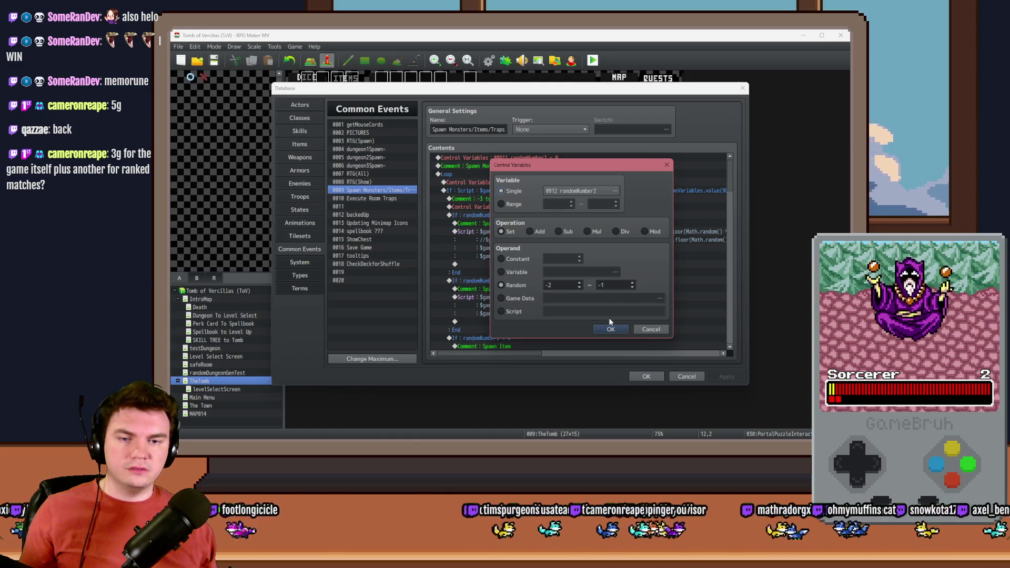
{"action": "left_click", "coordinate": [610, 329]}
{"action": "left_click", "coordinate": [646, 376]}
{"action": "key", "text": "ctrl+r"}
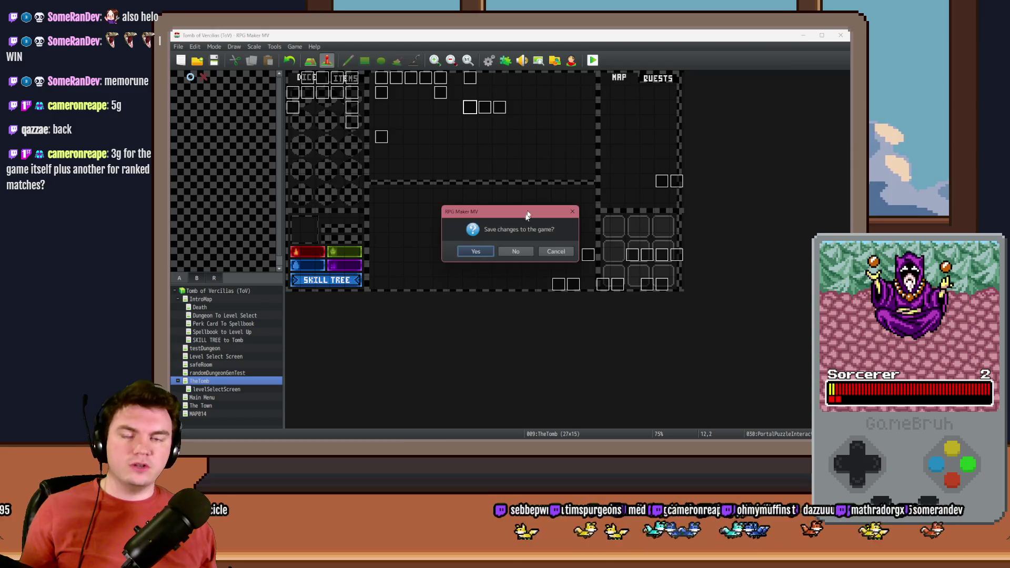
{"action": "key", "text": "Return"}
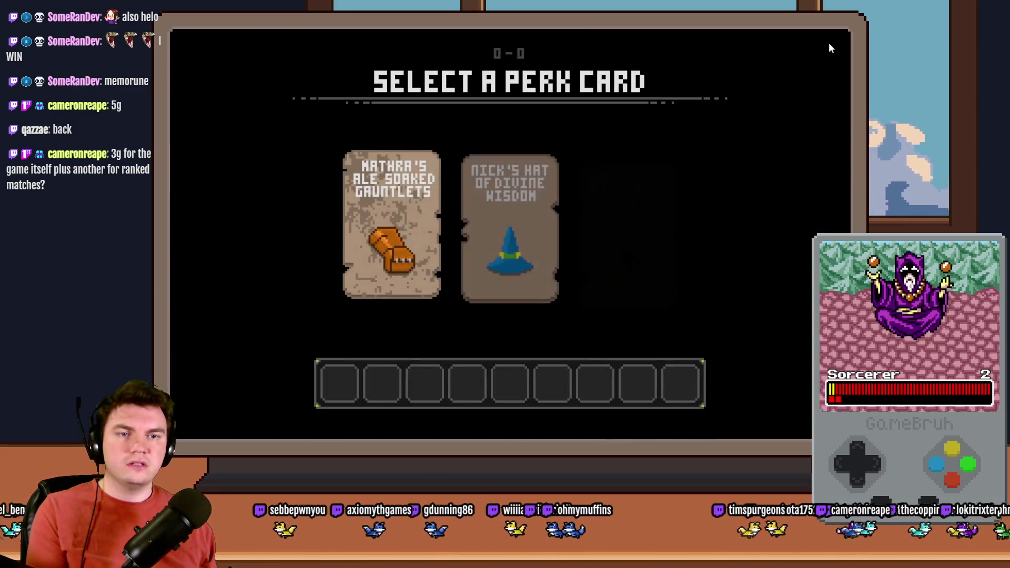
Close the playtest, review the portal puzzle event, and start a new saved playtest.
{"action": "left_click", "coordinate": [838, 22]}
{"action": "double_click", "coordinate": [468, 108]}
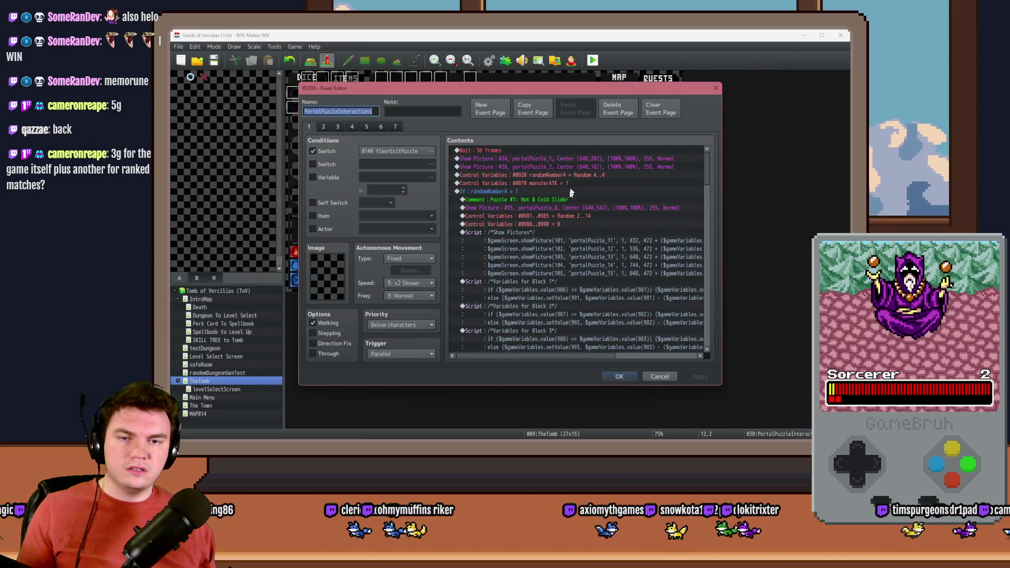
{"action": "left_click", "coordinate": [573, 175]}
{"action": "left_click", "coordinate": [617, 376]}
{"action": "key", "text": "ctrl+r"}
{"action": "left_click", "coordinate": [492, 250]}
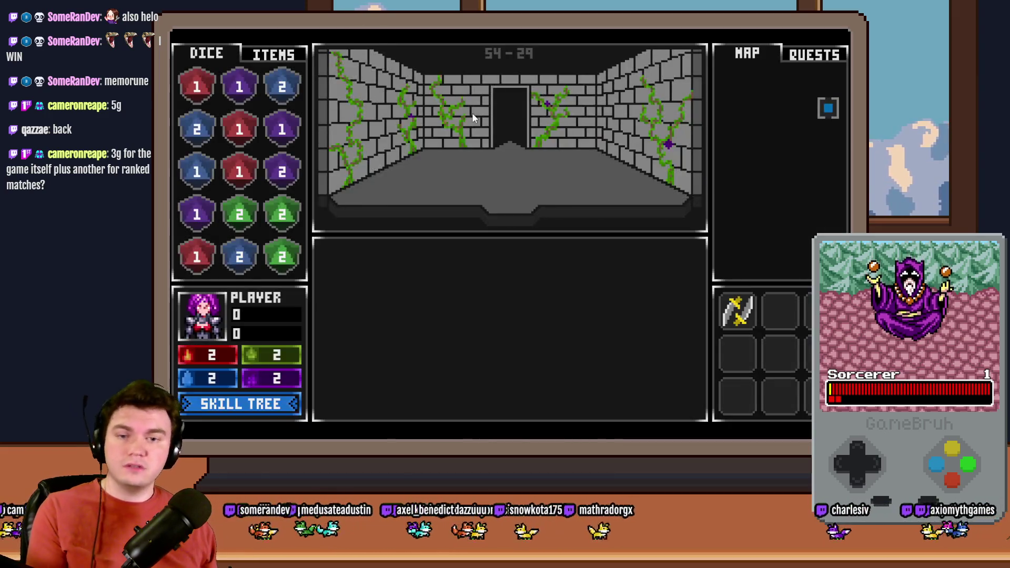
Walk to the glyph room, interact with the glyphs, and close the crashed game window.
{"action": "key", "text": "Up"}
{"action": "key", "text": "Up"}
{"action": "key", "text": "Up"}
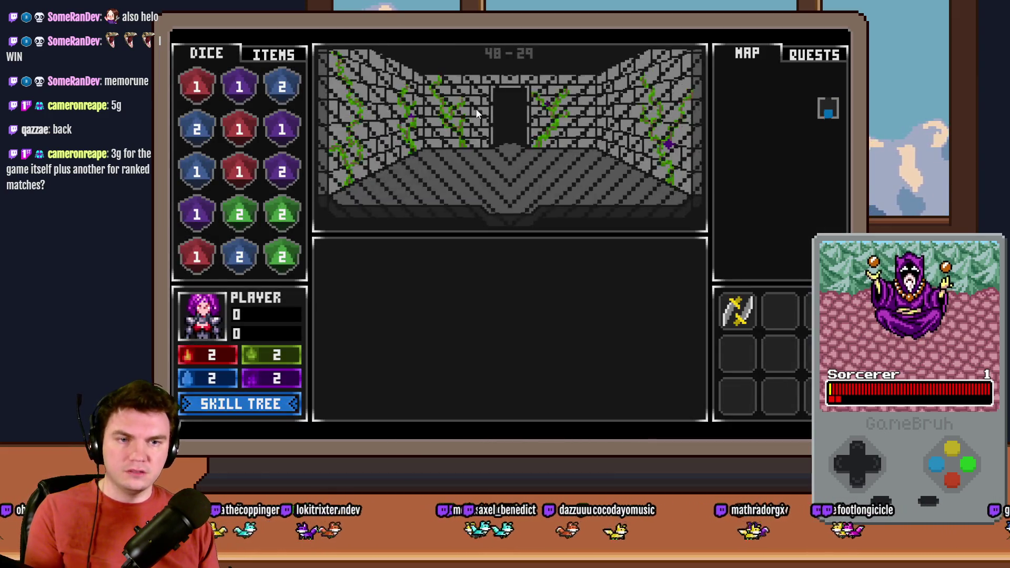
{"action": "key", "text": "Up"}
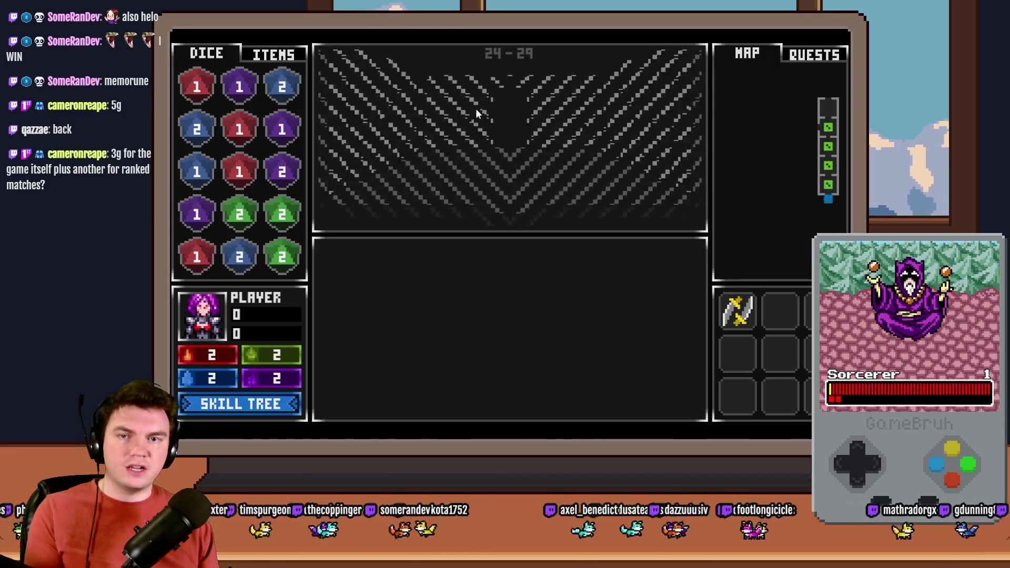
{"action": "key", "text": "Up"}
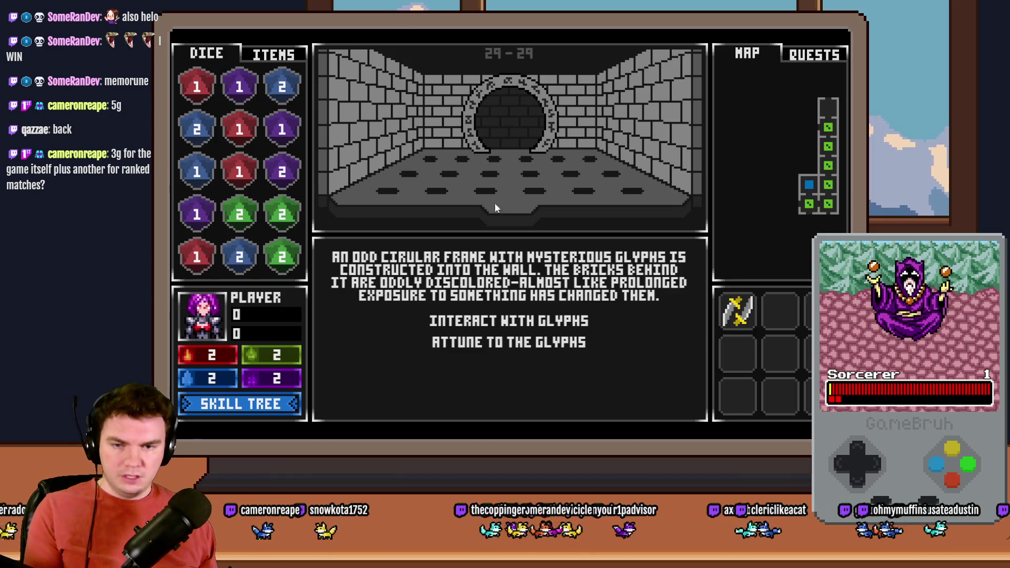
{"action": "left_click", "coordinate": [572, 316]}
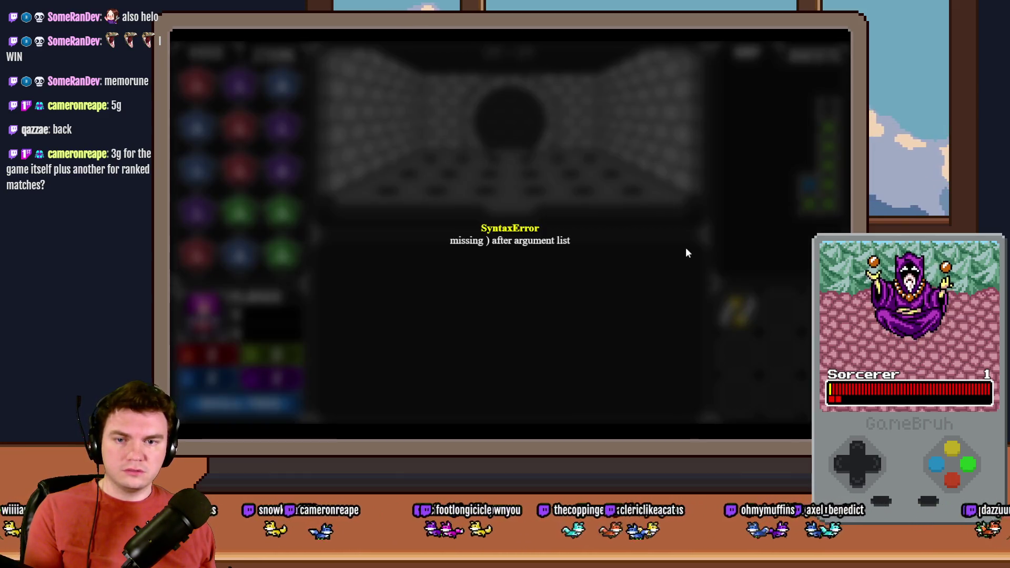
{"action": "key", "text": "alt+F4"}
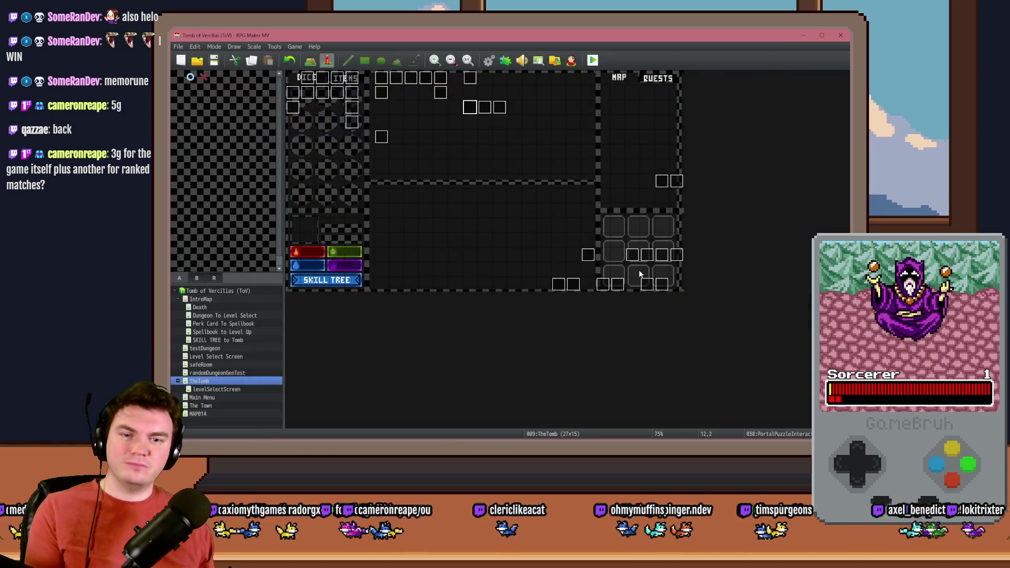
{"action": "double_click", "coordinate": [472, 78]}
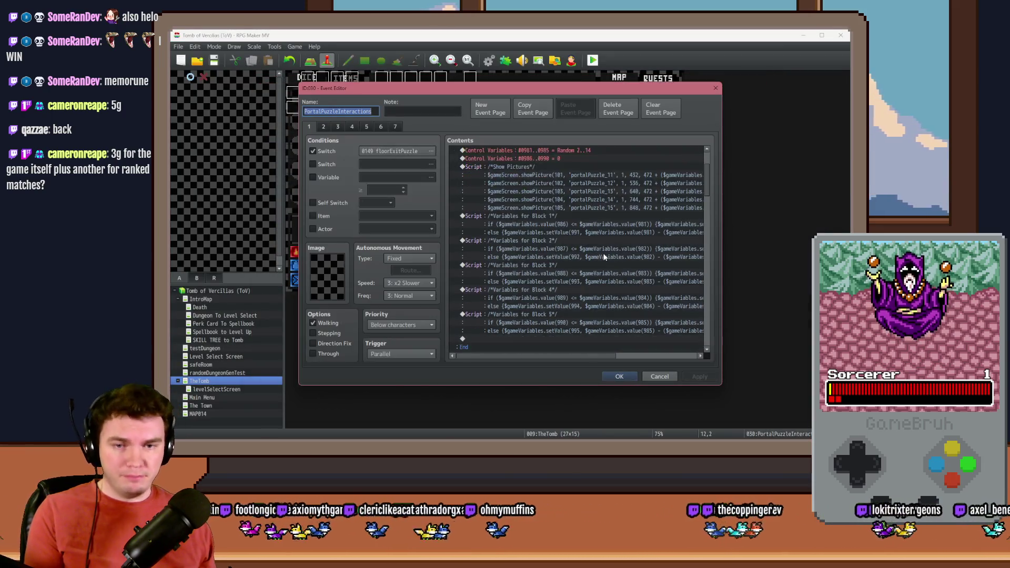
{"action": "left_click_drag", "start_coordinate": [706, 184], "coordinate": [706, 294]}
{"action": "left_click", "coordinate": [620, 243]}
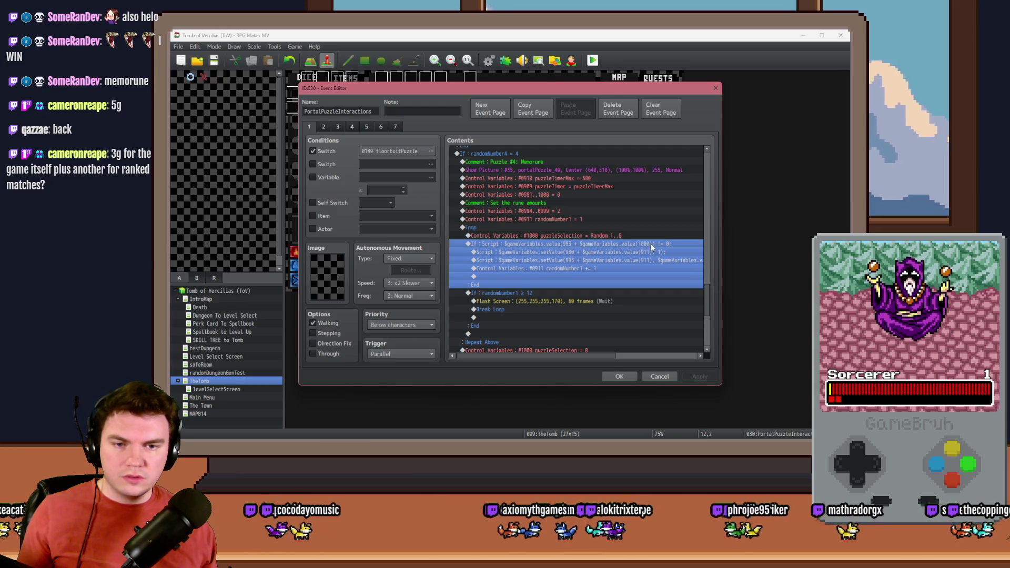
{"action": "left_click", "coordinate": [565, 262]}
{"action": "left_click_drag", "start_coordinate": [556, 357], "coordinate": [572, 357]}
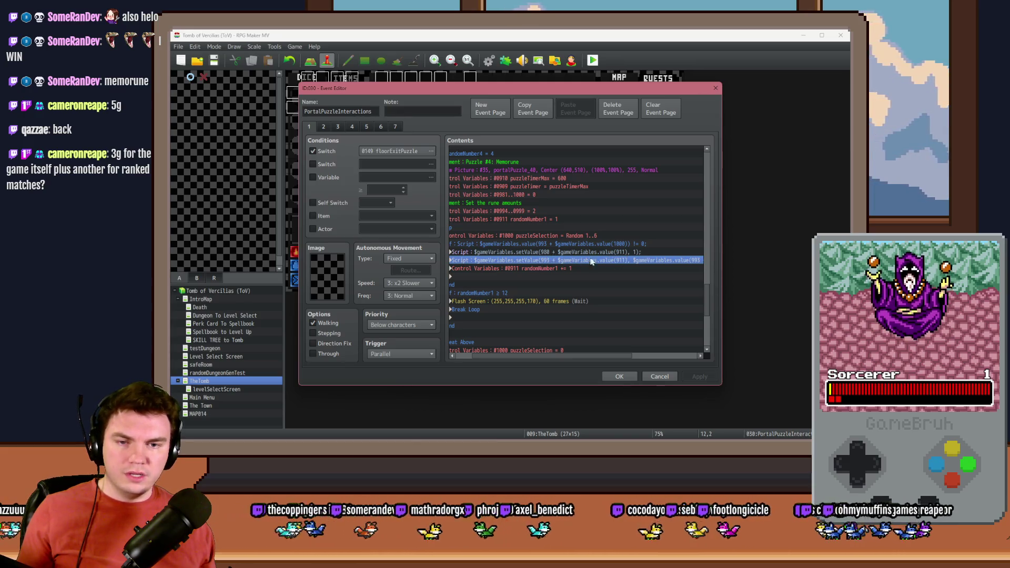
{"action": "left_click_drag", "start_coordinate": [610, 355], "coordinate": [683, 358]}
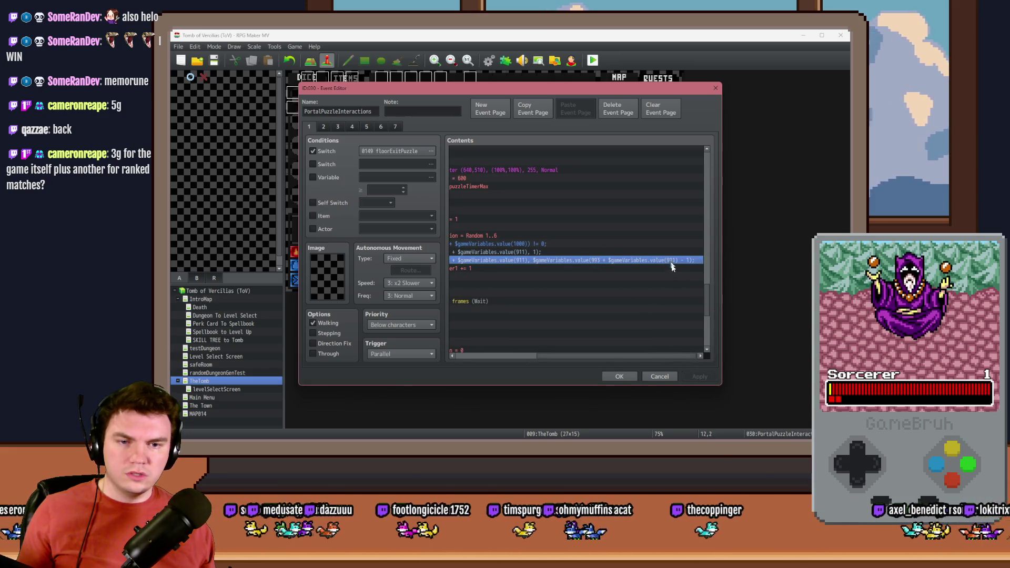
{"action": "double_click", "coordinate": [688, 261]}
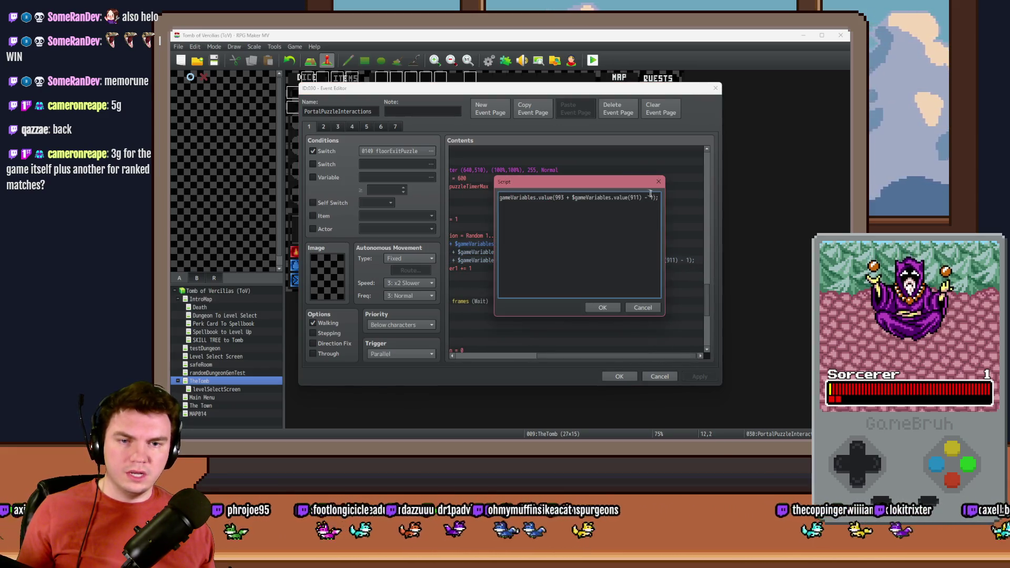
{"action": "key", "text": "Escape"}
{"action": "key", "text": "Escape"}
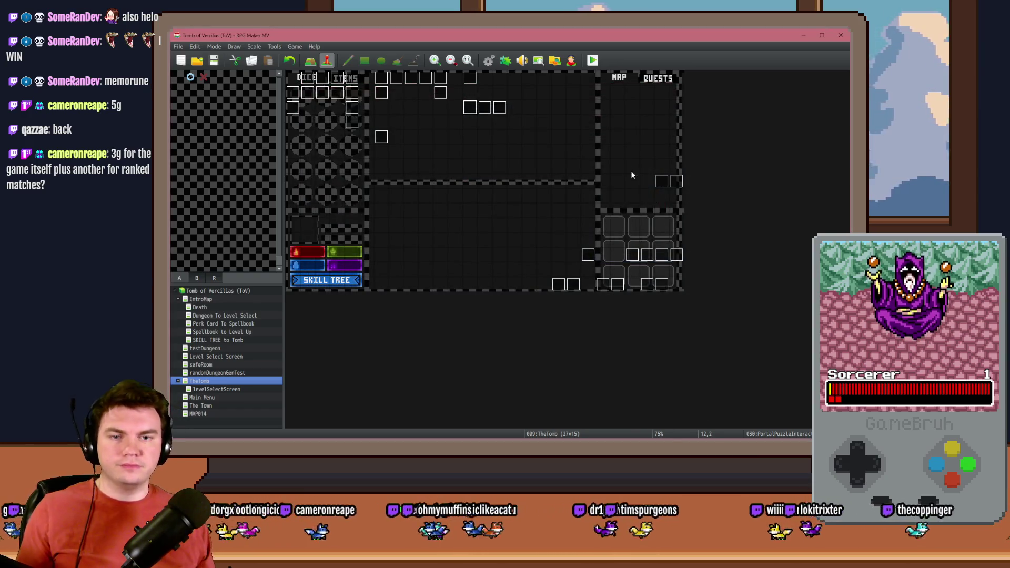
Start a playtest, choose the Spiked Pauldron perk card, and advance through the dungeon rooms.
{"action": "key", "text": "ctrl+r"}
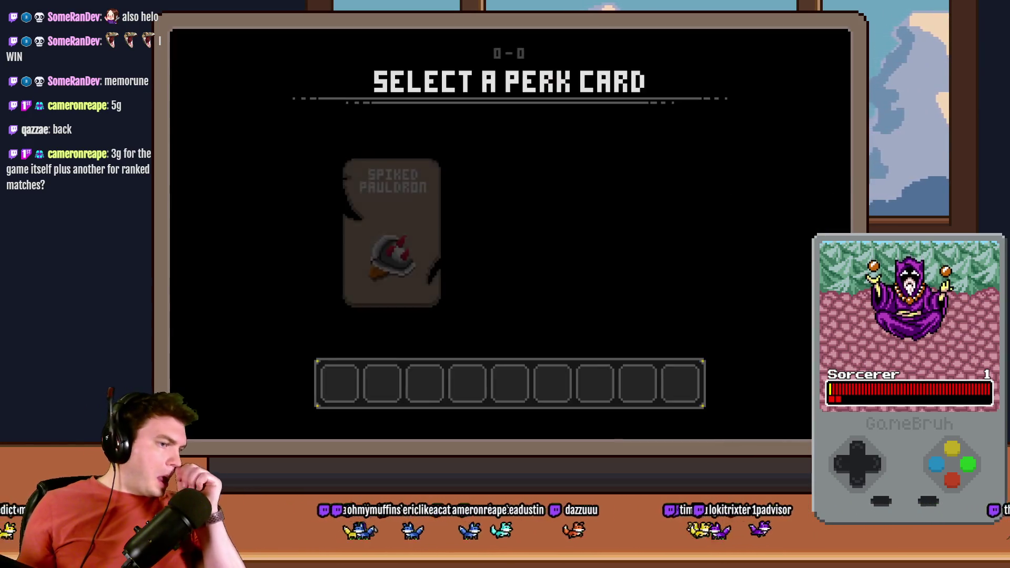
{"action": "left_click", "coordinate": [366, 206]}
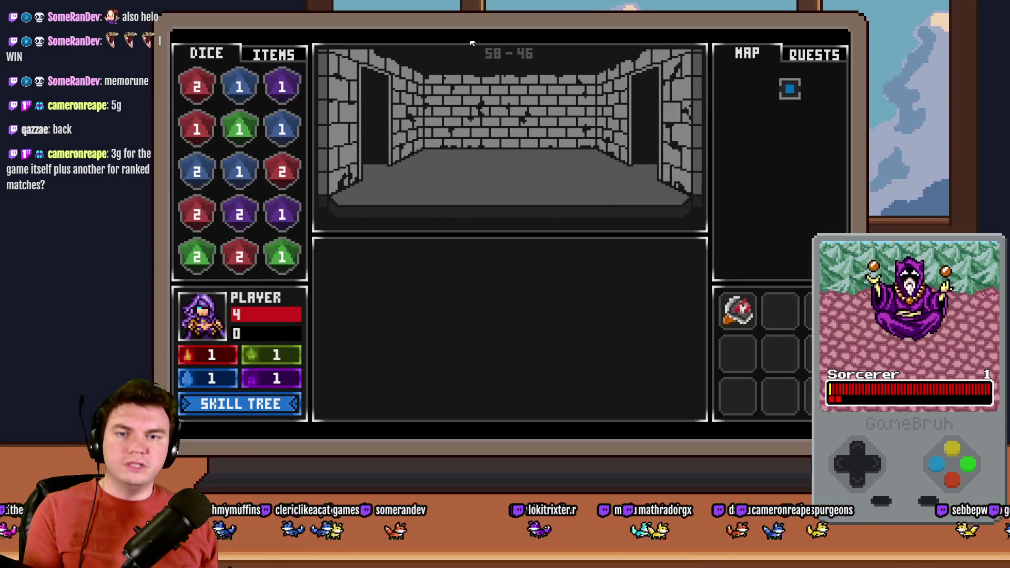
{"action": "left_click", "coordinate": [553, 153]}
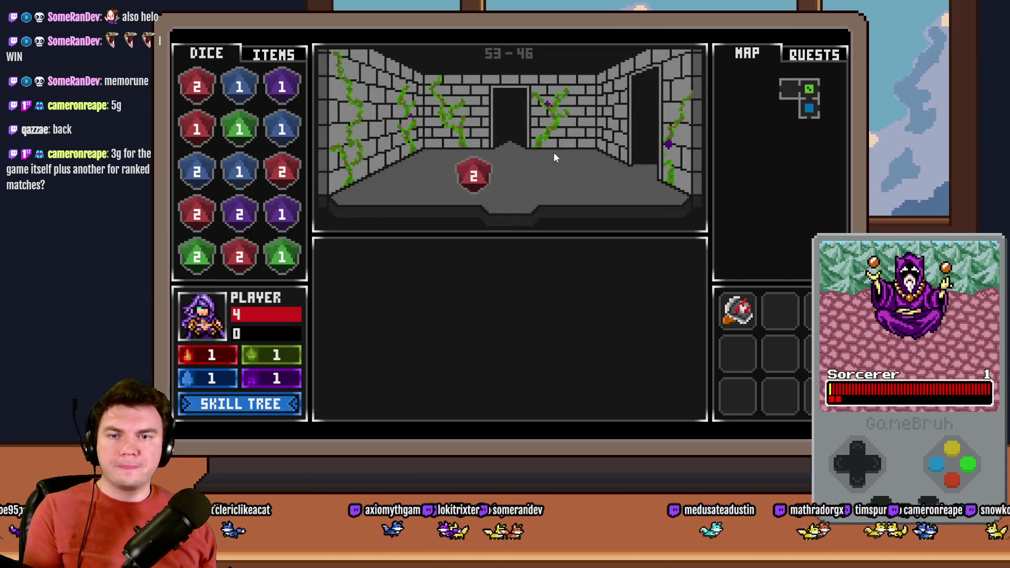
{"action": "left_click", "coordinate": [554, 153]}
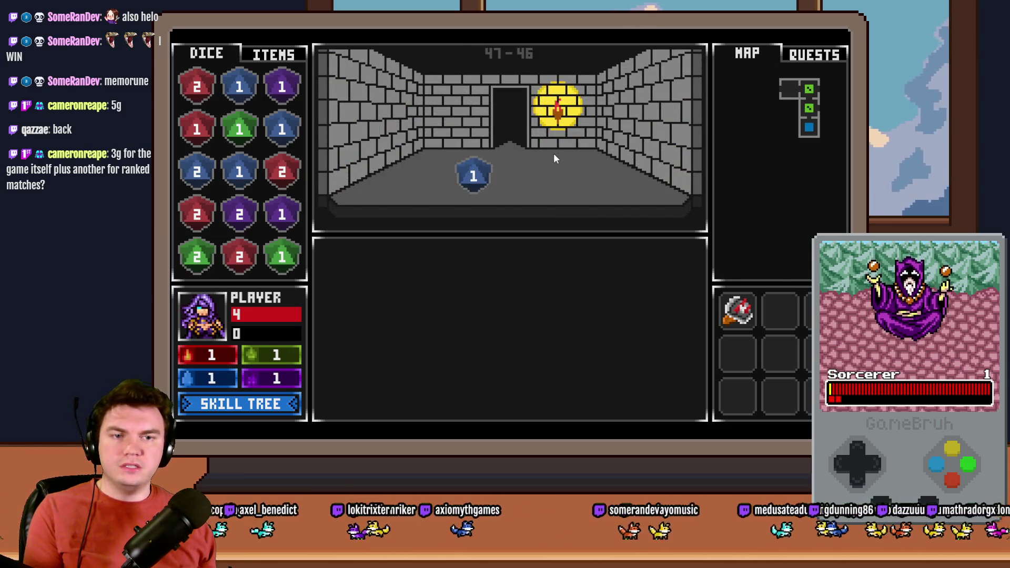
{"action": "left_click", "coordinate": [554, 153]}
{"action": "left_click", "coordinate": [553, 154]}
{"action": "left_click", "coordinate": [553, 155]}
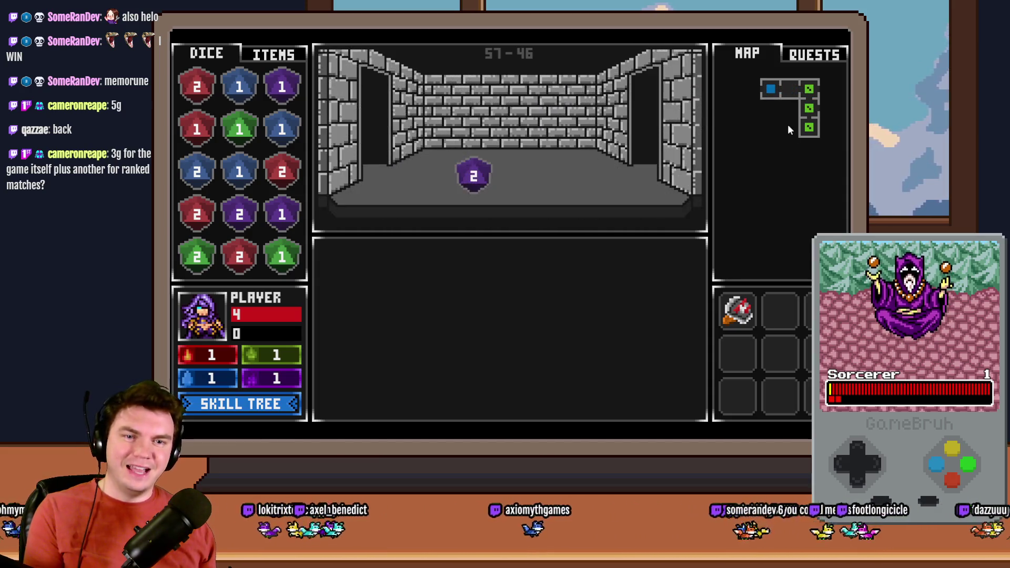
Walk to the glyph arch room, interact with the glyphs, and open the F9 debug screen.
{"action": "key", "text": "Left"}
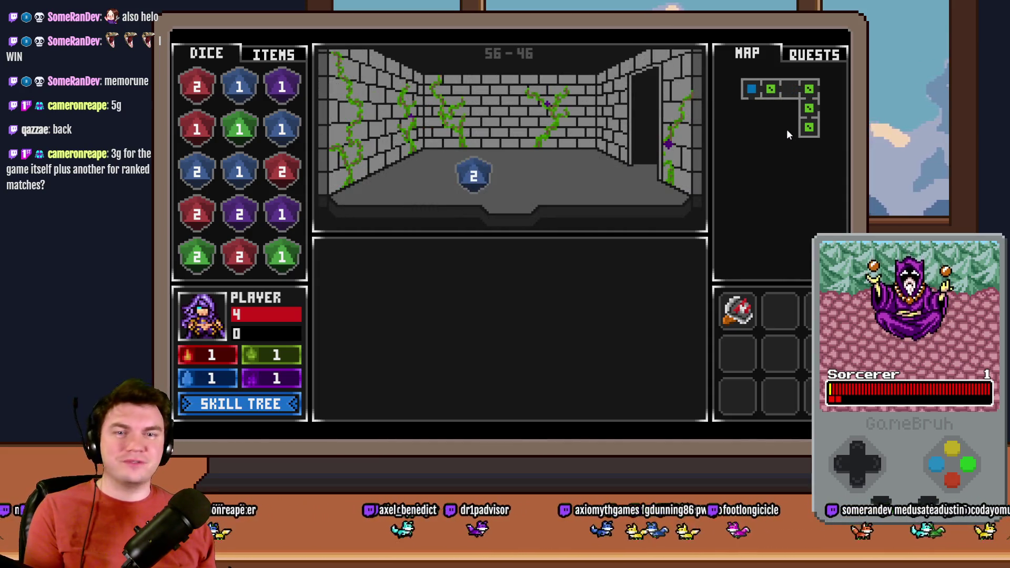
{"action": "key", "text": "Down"}
{"action": "key", "text": "Down"}
{"action": "key", "text": "Right"}
{"action": "key", "text": "Right"}
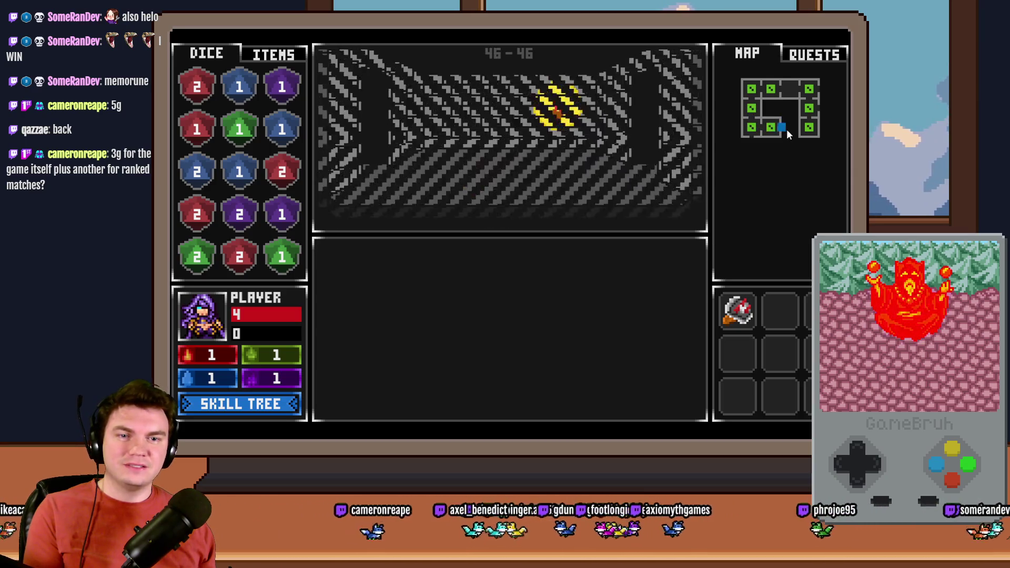
{"action": "left_click", "coordinate": [573, 326]}
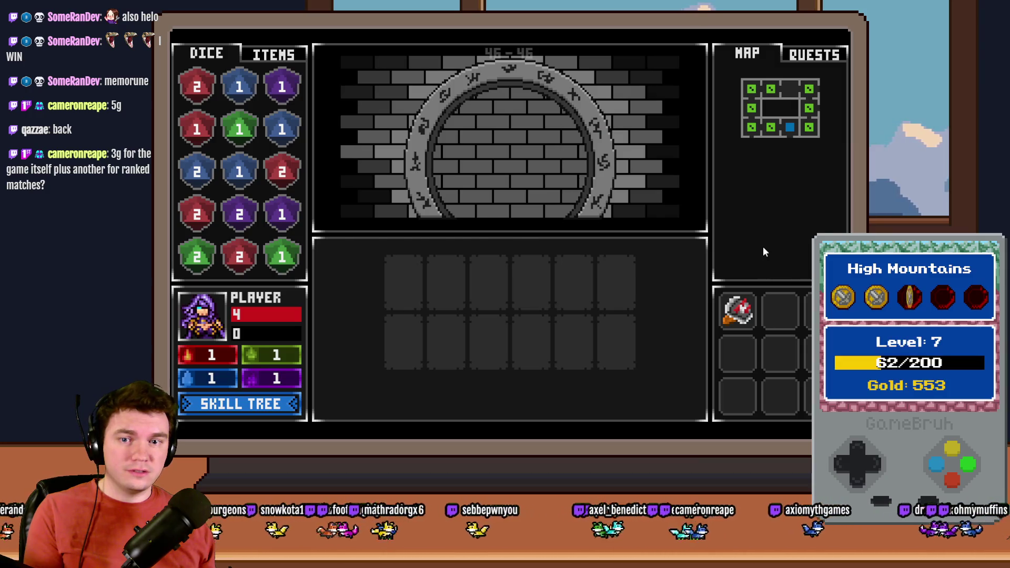
{"action": "key", "text": "F9"}
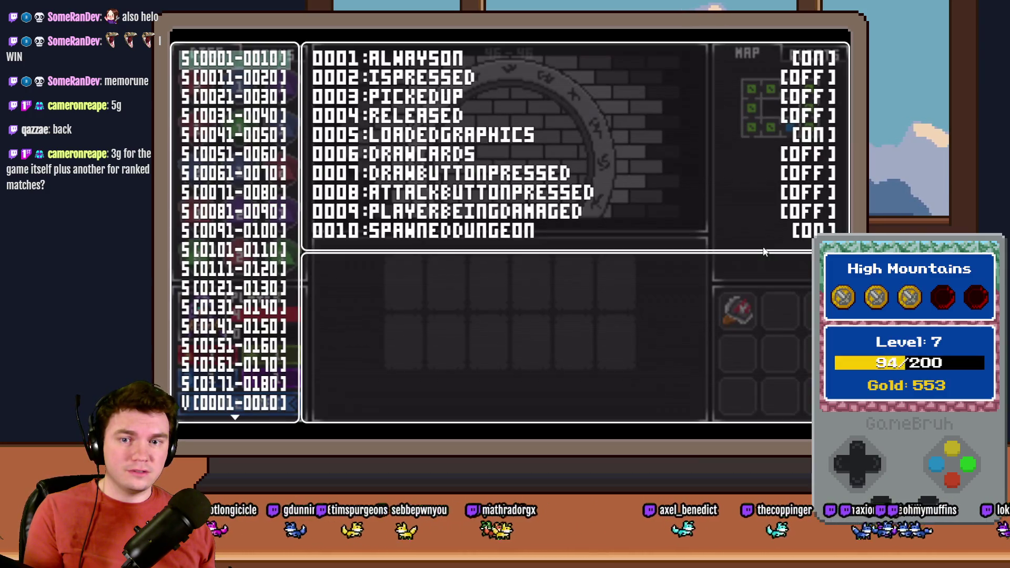
Check debug variables 0981–1000 showing puzzlePiece1–6 at 1, then close the playtest.
{"action": "key", "text": "Escape"}
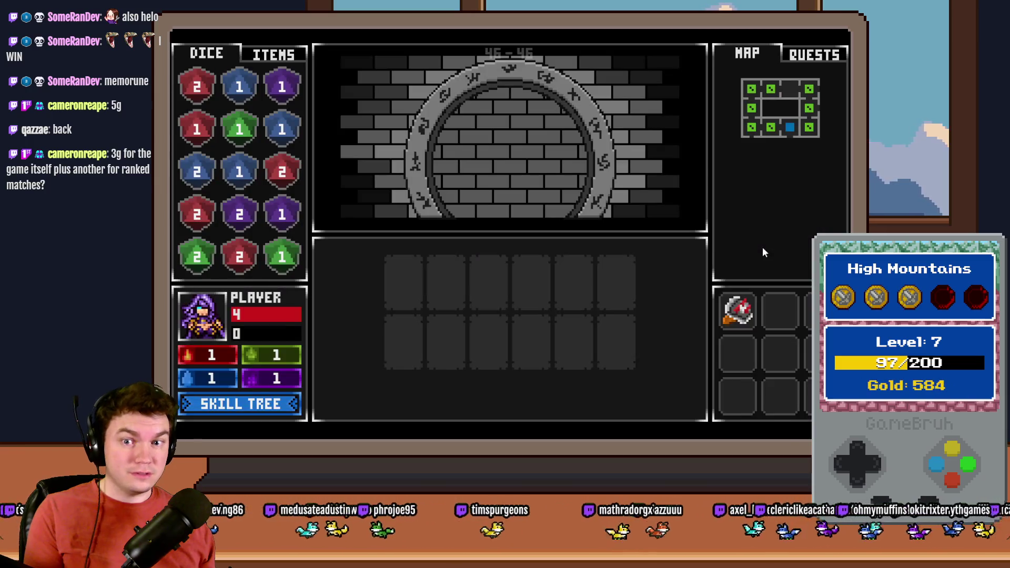
{"action": "key", "text": "F9"}
{"action": "key", "text": "Up"}
{"action": "key", "text": "Up"}
{"action": "key", "text": "Up"}
{"action": "key", "text": "Up"}
{"action": "key", "text": "Up"}
{"action": "key", "text": "Up"}
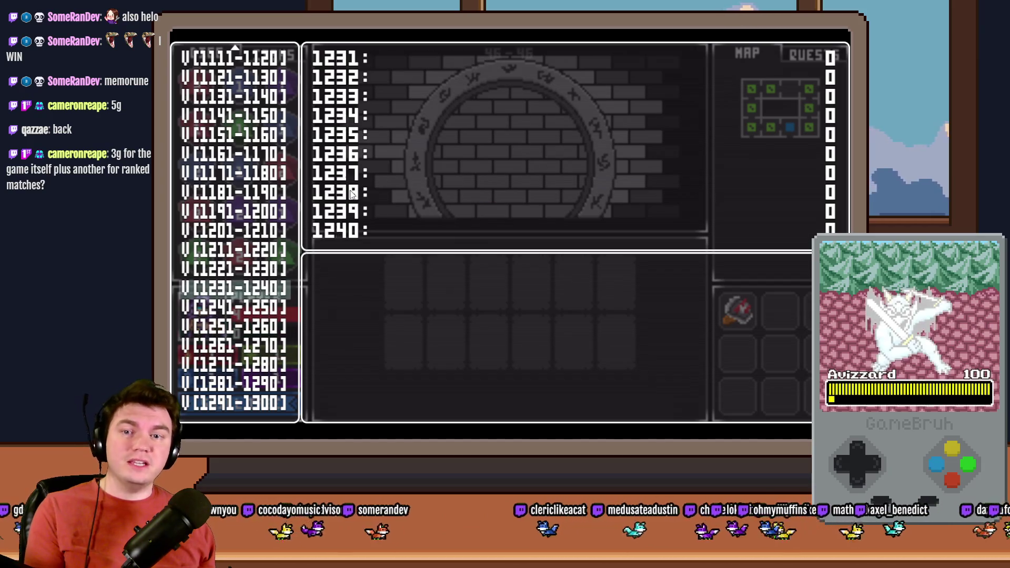
{"action": "key", "text": "Up"}
{"action": "key", "text": "Up"}
{"action": "key", "text": "Up"}
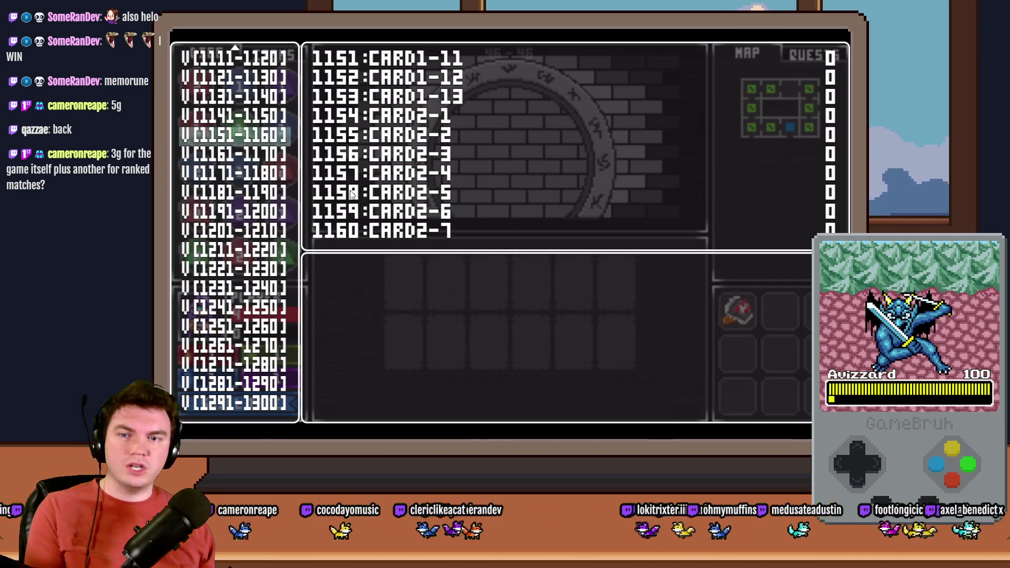
{"action": "key", "text": "Up"}
{"action": "key", "text": "Up"}
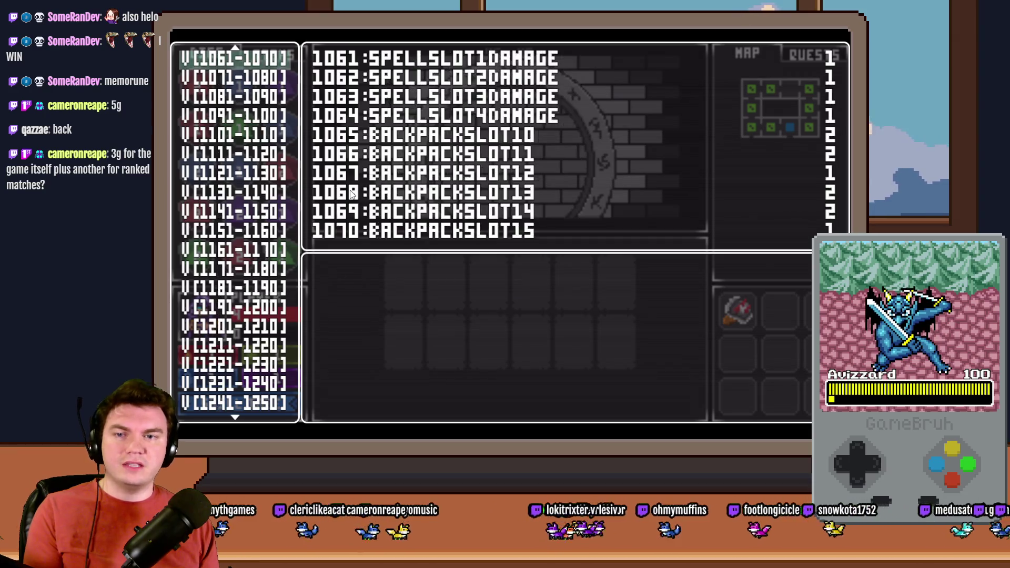
{"action": "key", "text": "Down"}
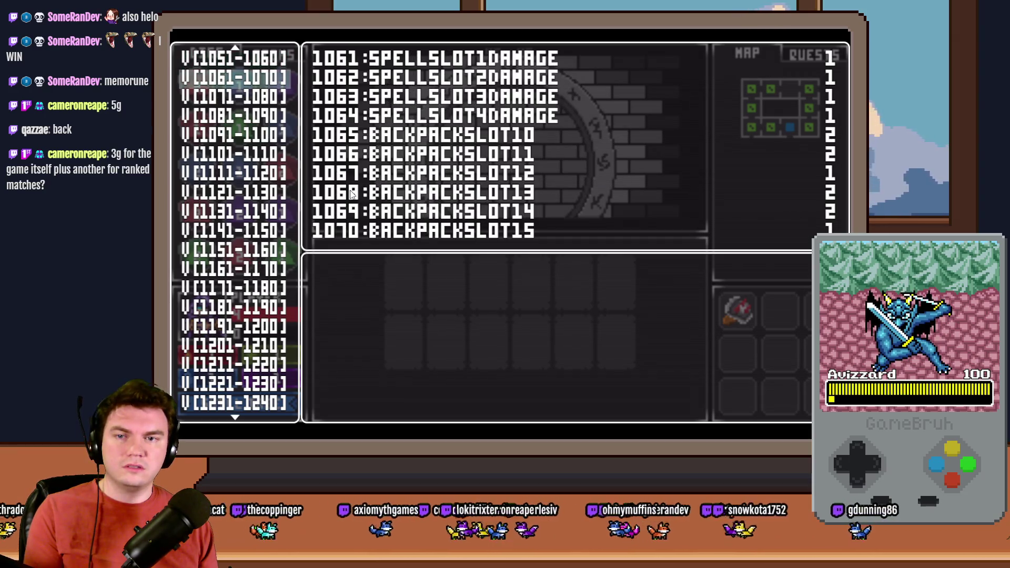
{"action": "key", "text": "Up"}
{"action": "key", "text": "Up"}
{"action": "key", "text": "Up"}
{"action": "key", "text": "Up"}
{"action": "key", "text": "Up"}
{"action": "key", "text": "Up"}
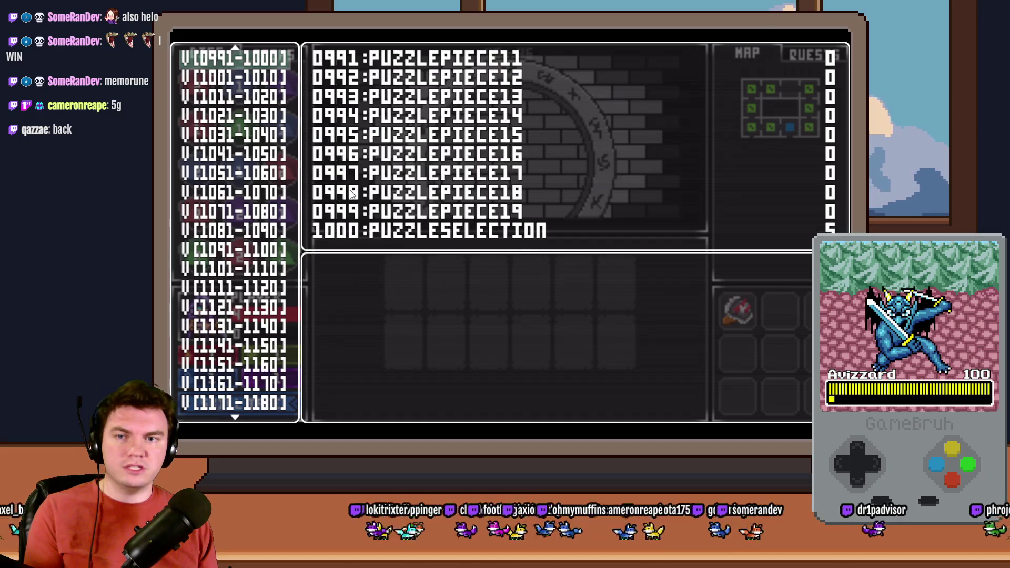
{"action": "key", "text": "Down"}
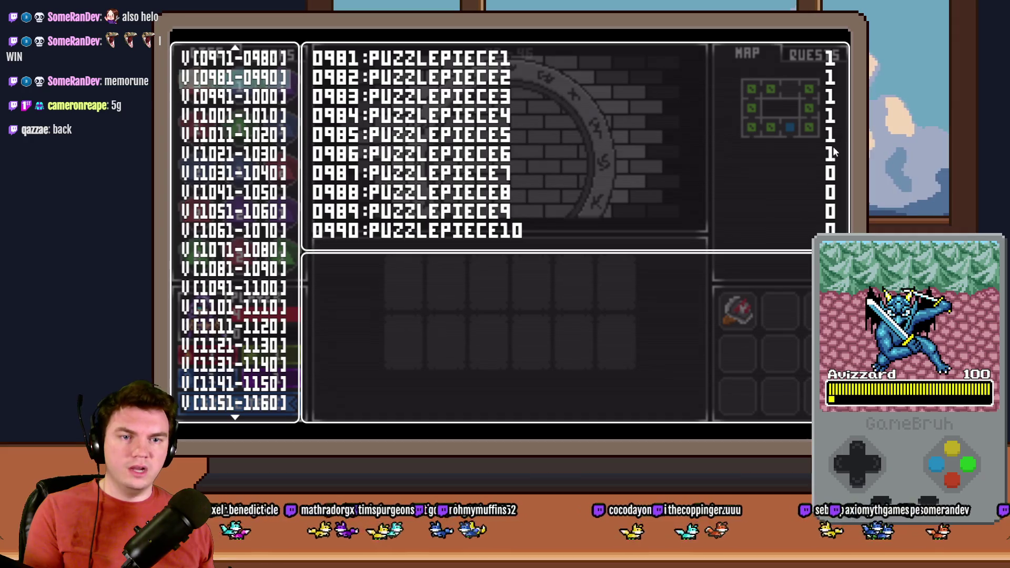
{"action": "key", "text": "Down"}
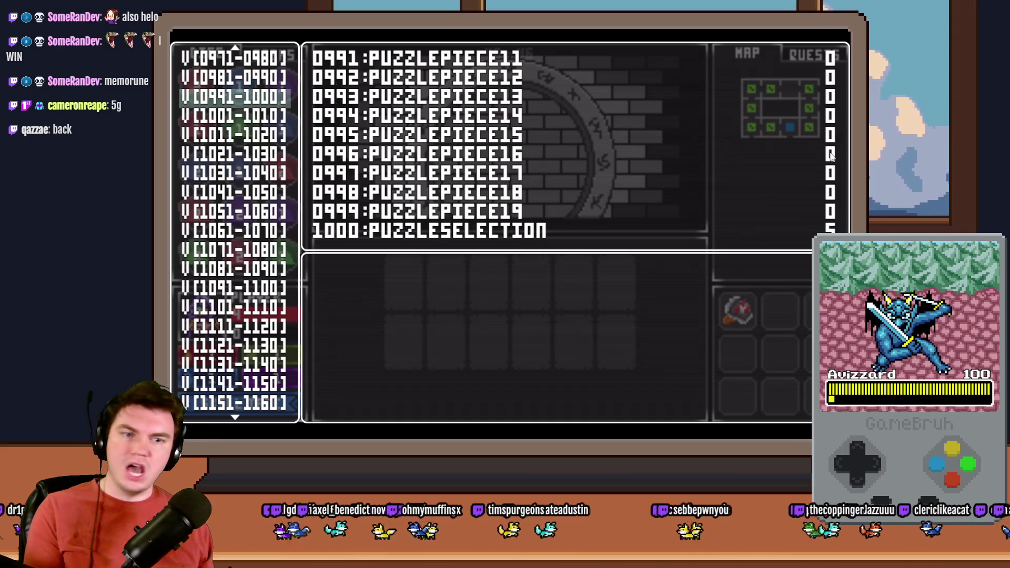
{"action": "key", "text": "Down"}
{"action": "key", "text": "Up"}
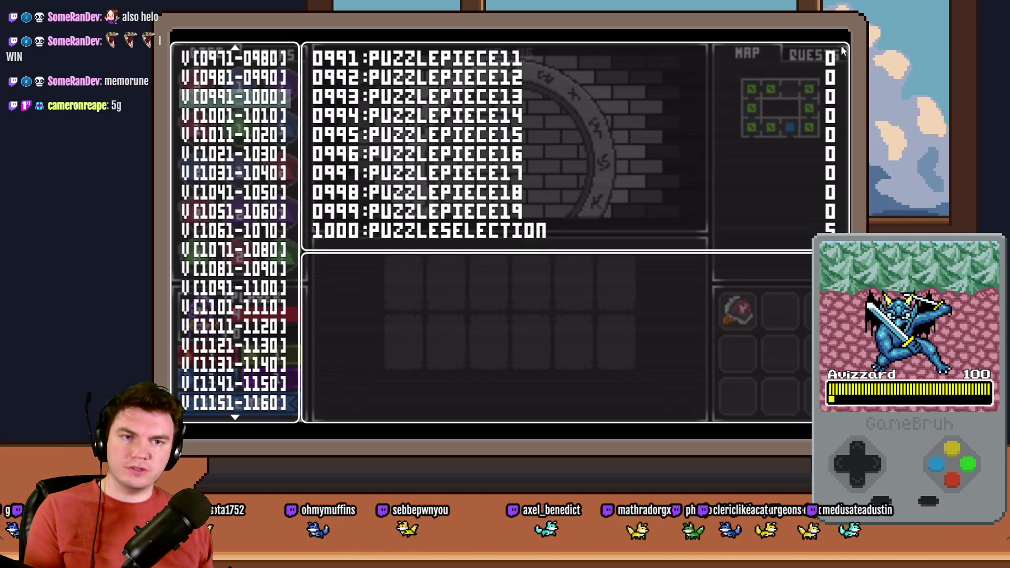
{"action": "key", "text": "alt+F4"}
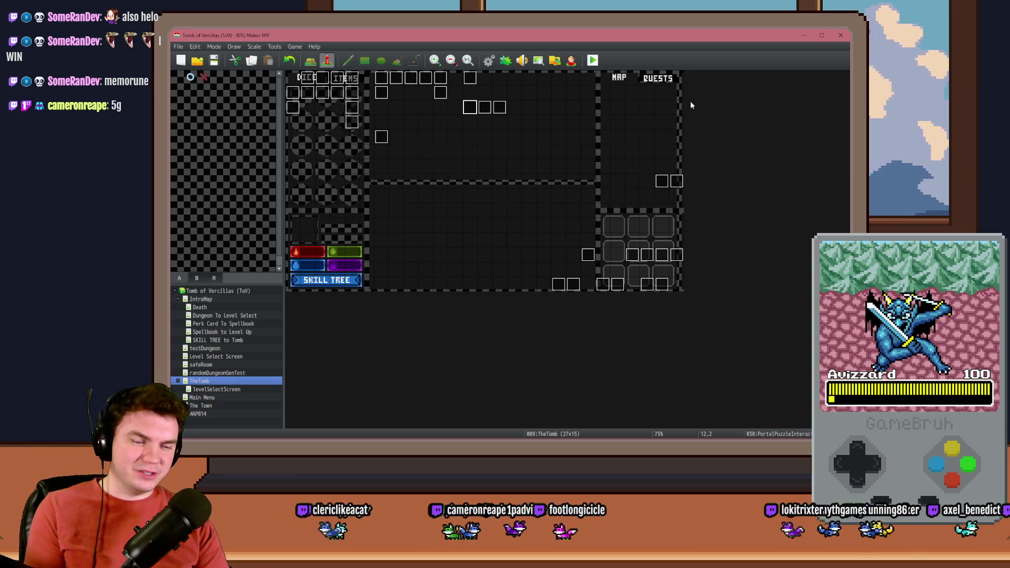
Open event 030 PortalPuzzleInteractions and scroll to Memorune's randomNumber4 = 4 rune-setup section.
{"action": "double_click", "coordinate": [465, 108]}
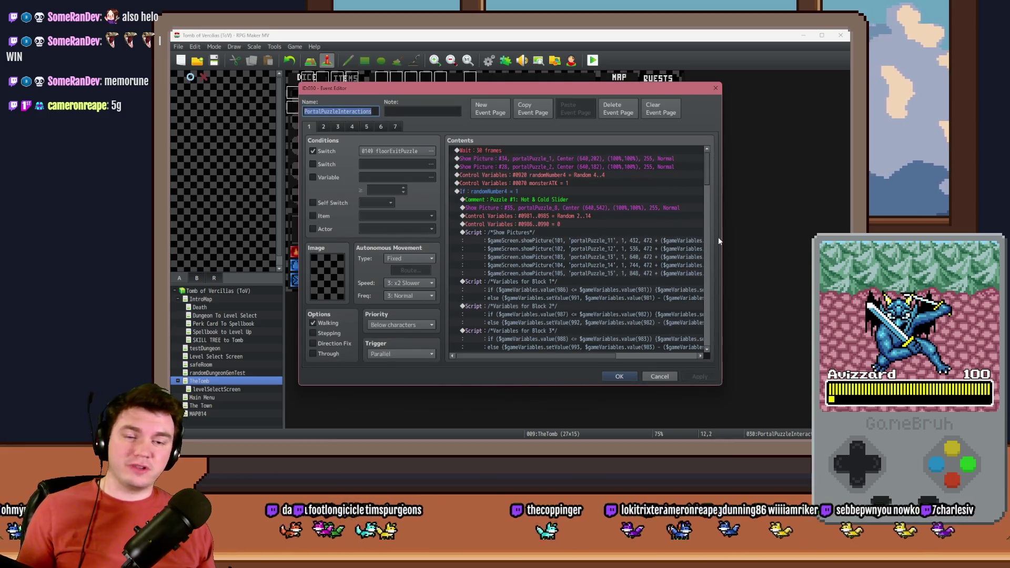
{"action": "left_click_drag", "start_coordinate": [705, 164], "coordinate": [710, 291]}
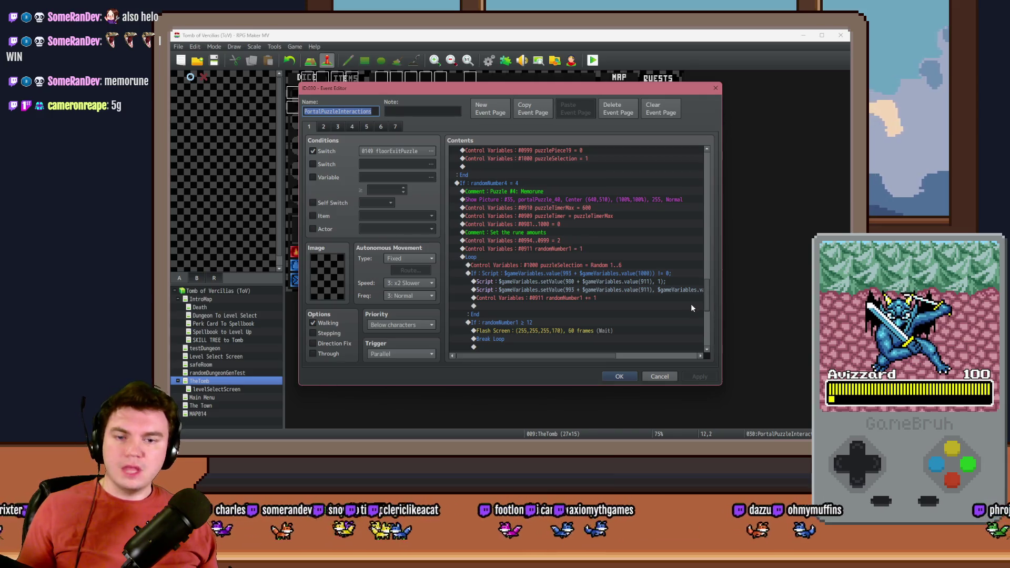
{"action": "left_click", "coordinate": [530, 265]}
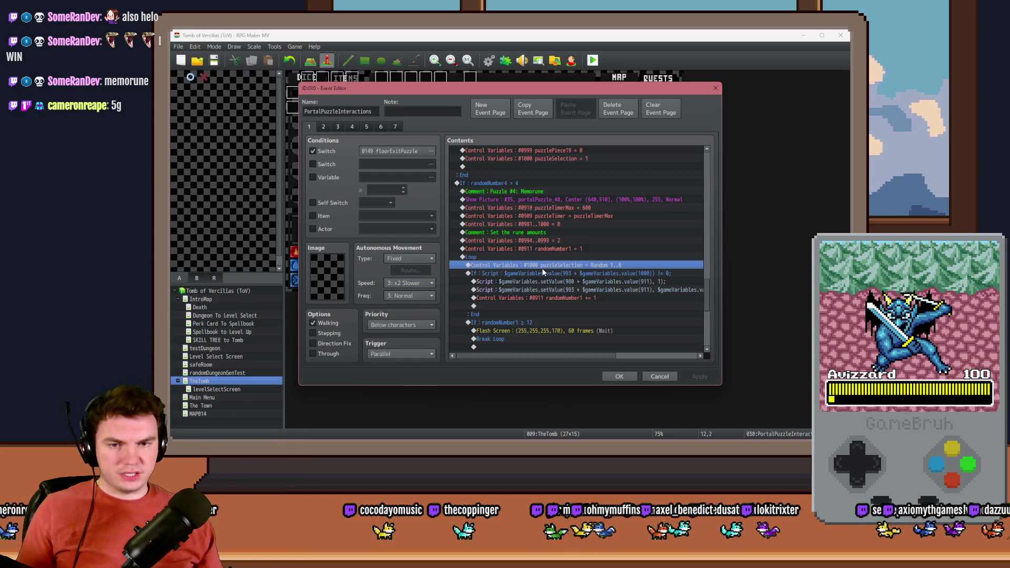
{"action": "left_click", "coordinate": [545, 272]}
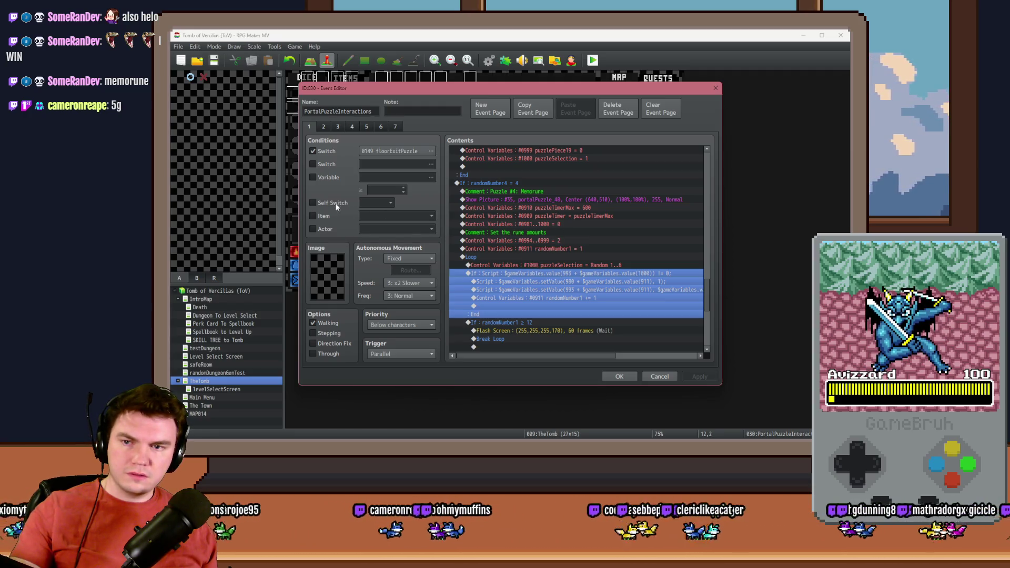
Enable a variable page condition and tentatively choose puzzlePiece13 as its variable.
{"action": "left_click", "coordinate": [328, 177]}
{"action": "left_click", "coordinate": [368, 177]}
{"action": "scroll", "coordinate": [458, 263], "scroll_direction": "down", "scroll_amount": 2}
{"action": "left_click", "coordinate": [458, 263]}
{"action": "key", "text": "Down"}
{"action": "key", "text": "Down"}
{"action": "key", "text": "Down"}
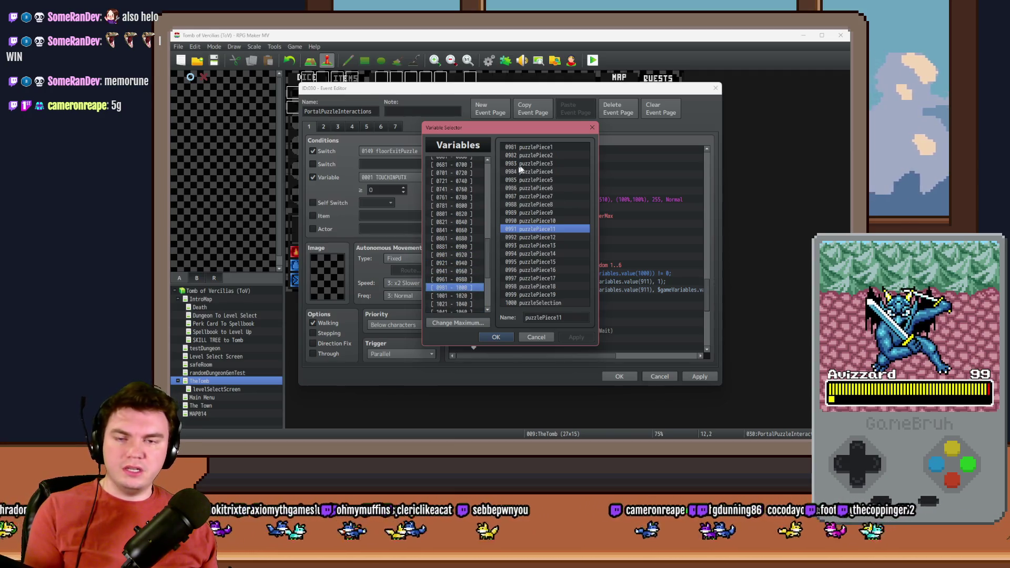
{"action": "left_click", "coordinate": [530, 245]}
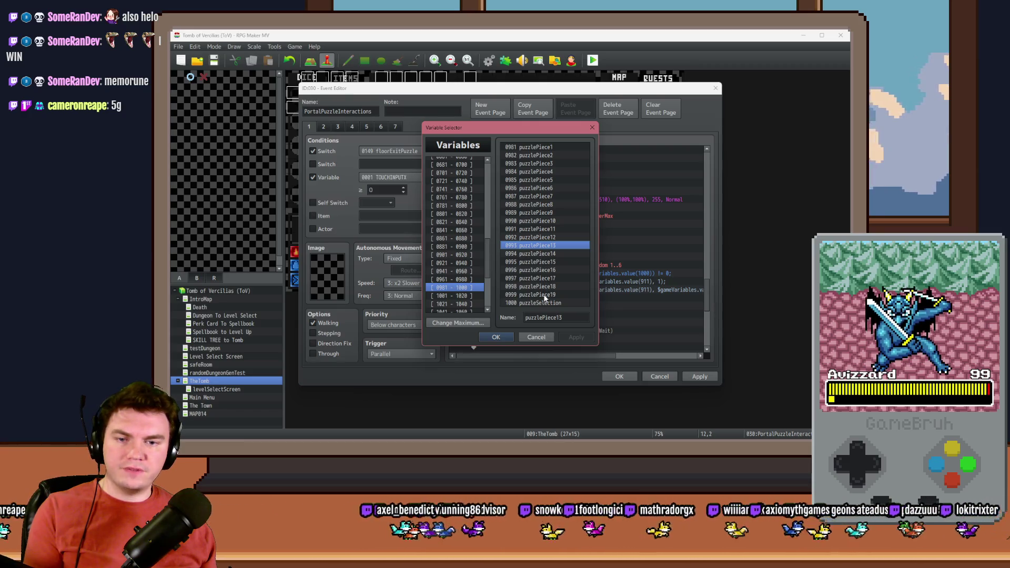
{"action": "double_click", "coordinate": [531, 246]}
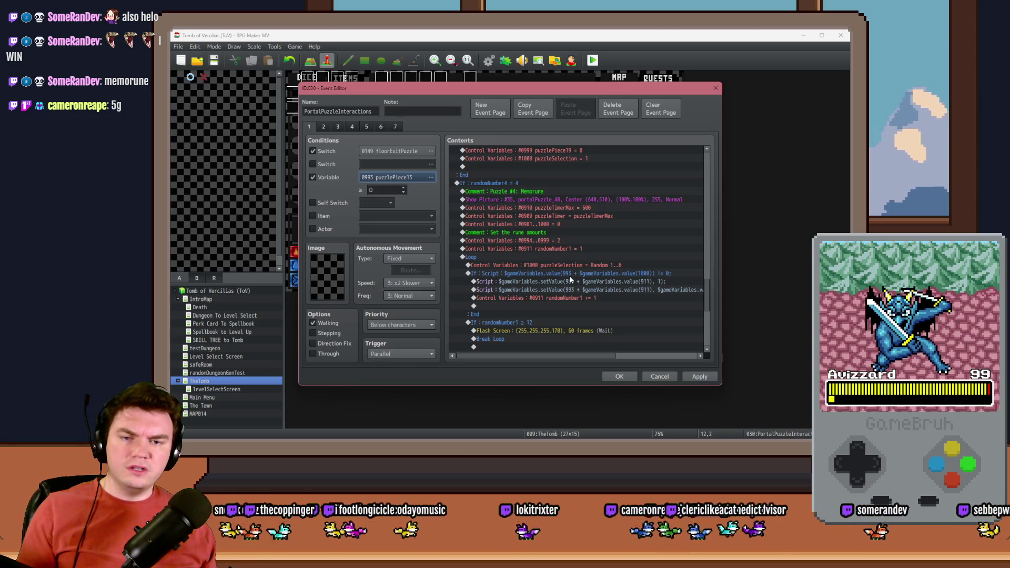
After checking the setValue(980) script line, switch the condition variable to 0980 roomTrap 60.
{"action": "left_click", "coordinate": [646, 273]}
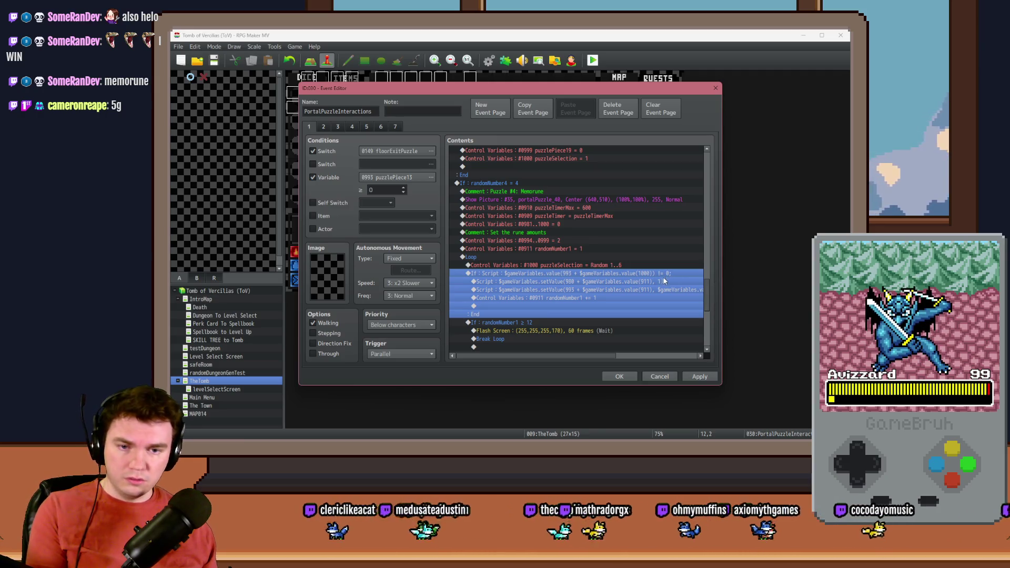
{"action": "left_click", "coordinate": [661, 282]}
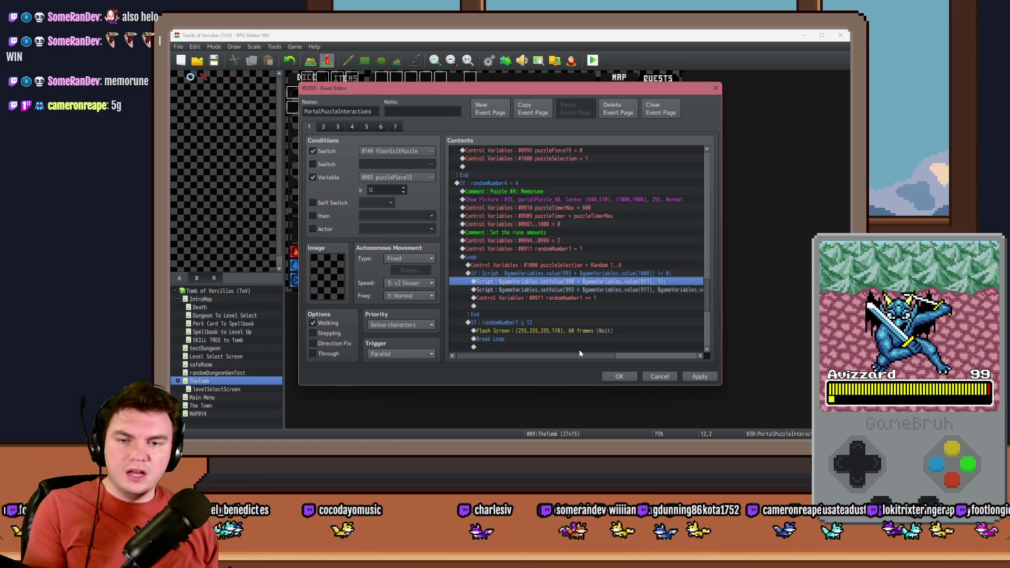
{"action": "left_click", "coordinate": [377, 178]}
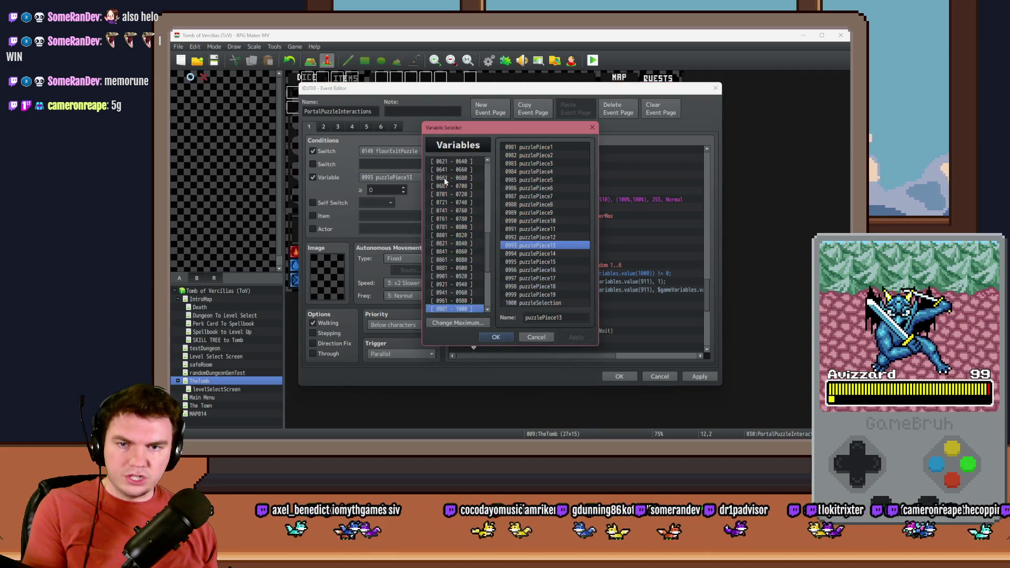
{"action": "left_click", "coordinate": [452, 300]}
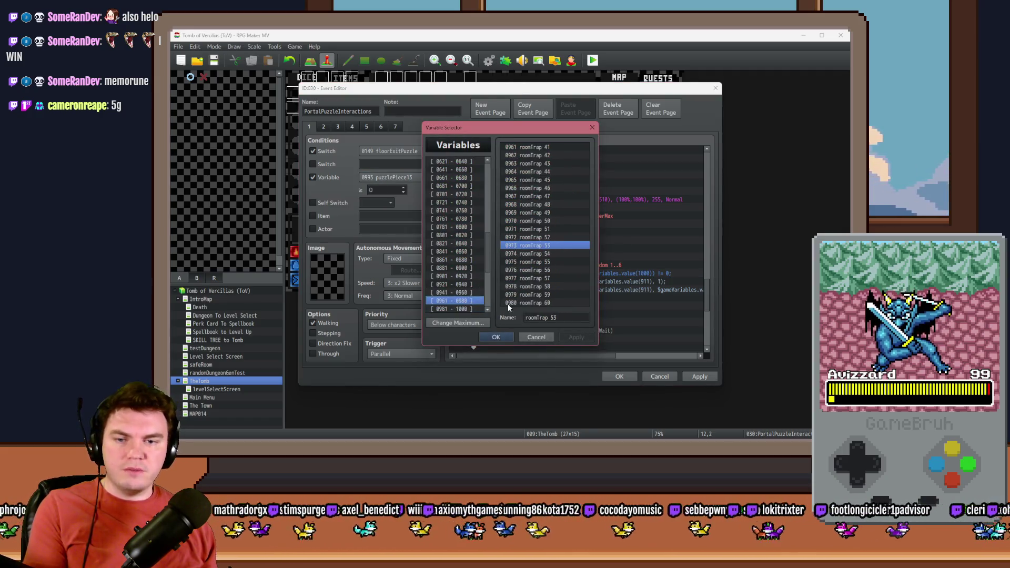
{"action": "double_click", "coordinate": [522, 302]}
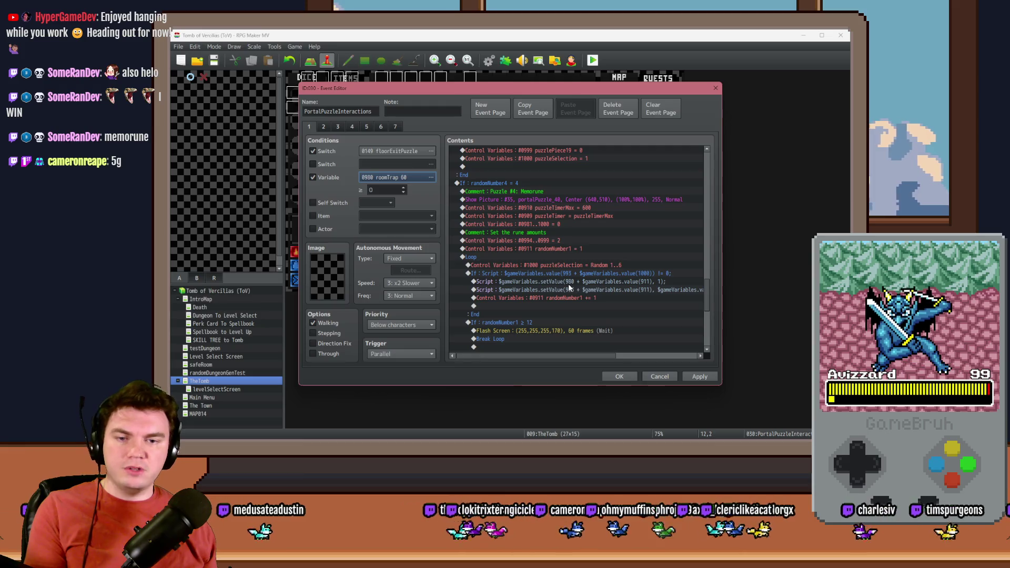
{"action": "left_click", "coordinate": [604, 283]}
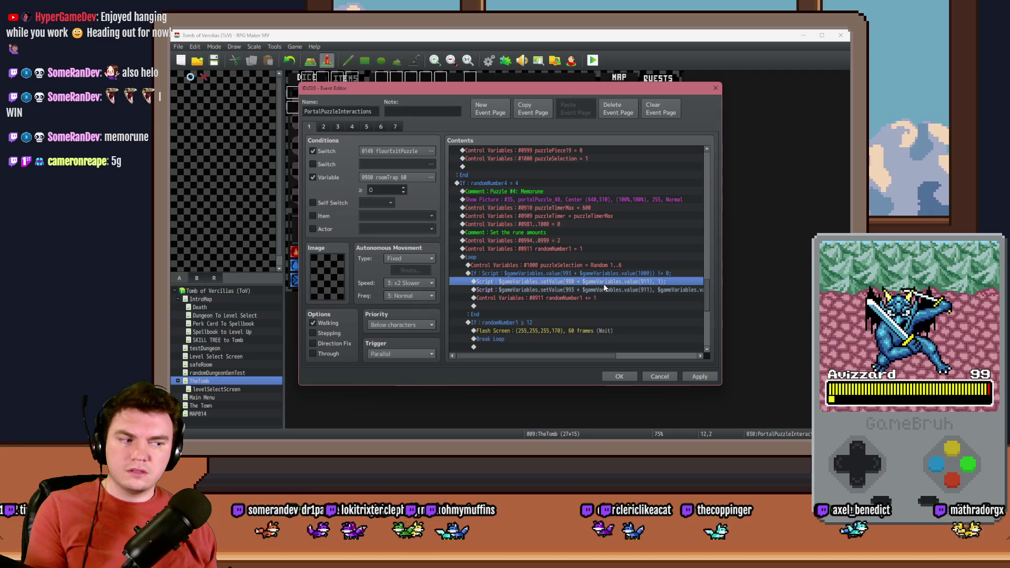
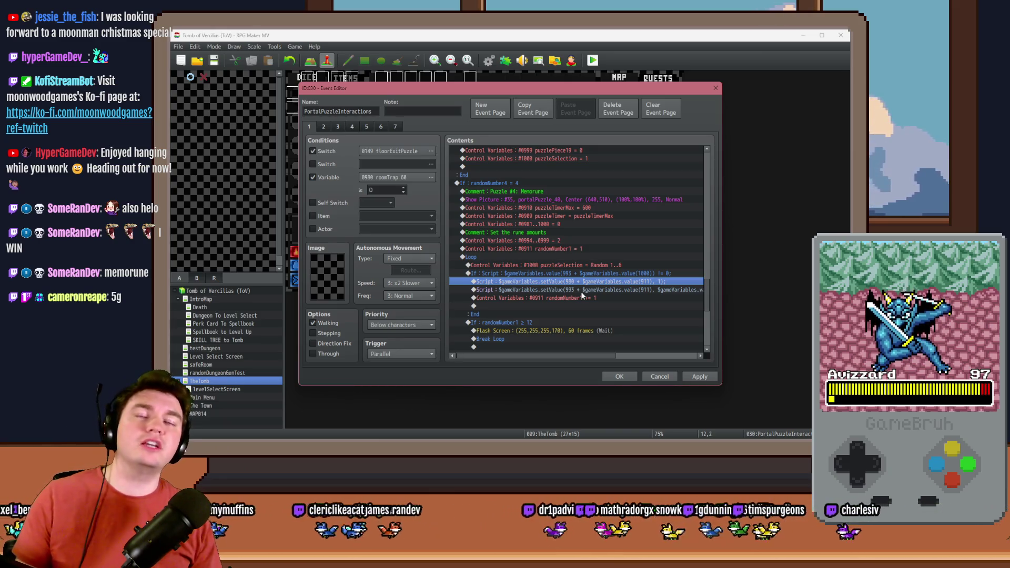
In the loop's first setValue(980 + …) script line, replace the final argument 1 with $gameVariables.
{"action": "left_click", "coordinate": [598, 273]}
{"action": "left_click", "coordinate": [600, 281]}
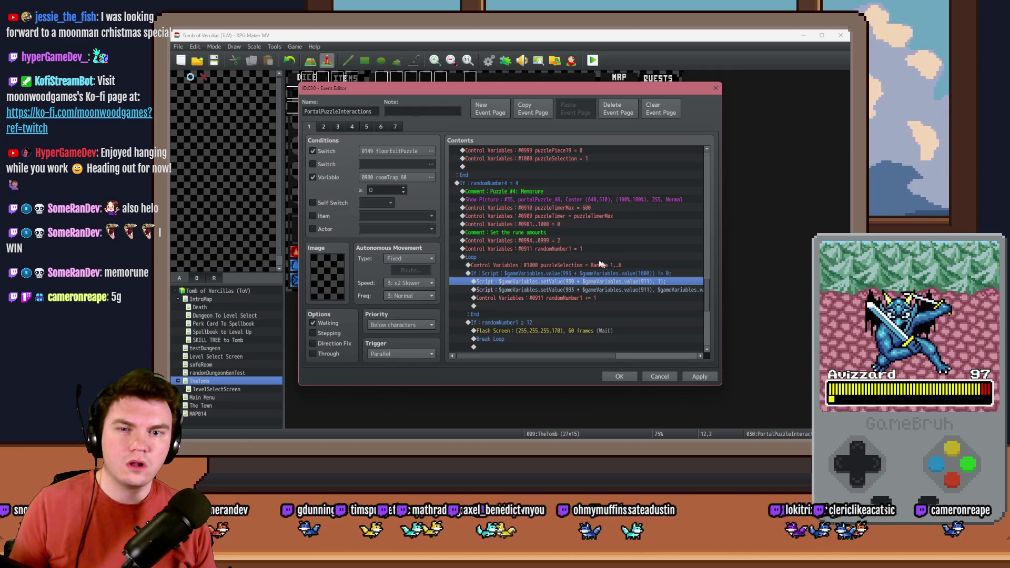
{"action": "double_click", "coordinate": [623, 283]}
{"action": "left_click", "coordinate": [650, 197]}
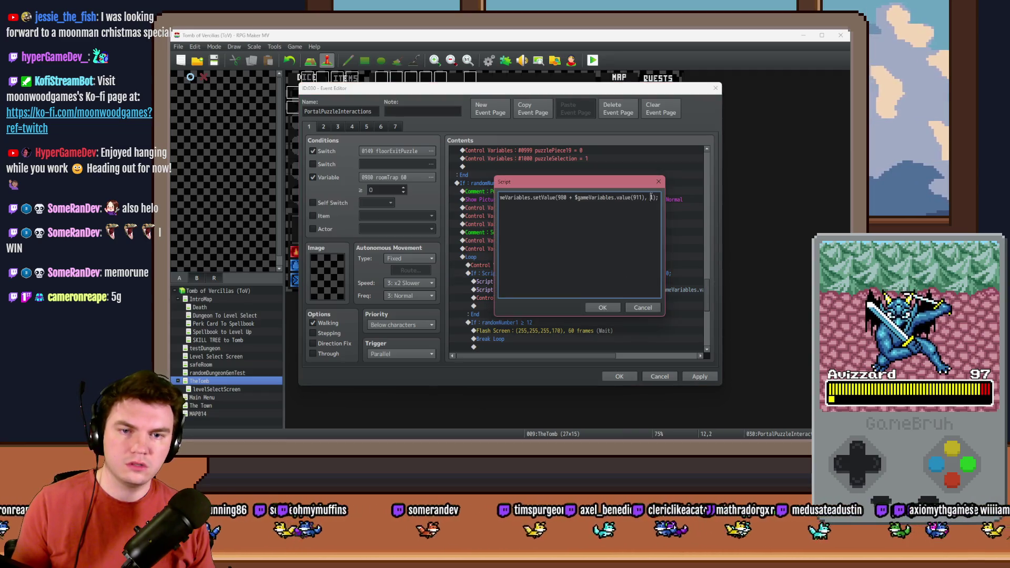
{"action": "type", "text": "$ga"}
{"action": "type", "text": "meVariables.value(100"}
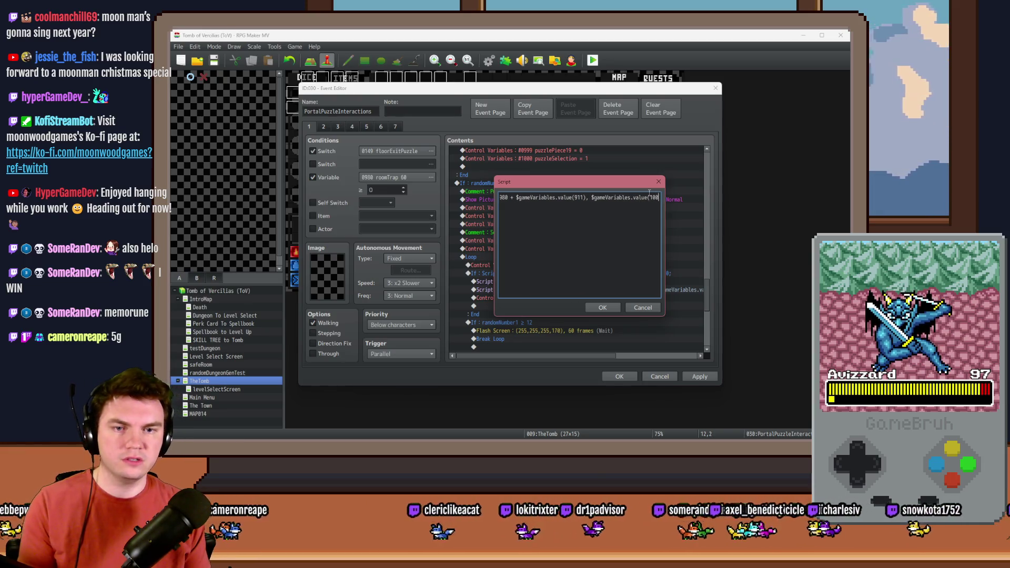
{"action": "key", "text": "Escape"}
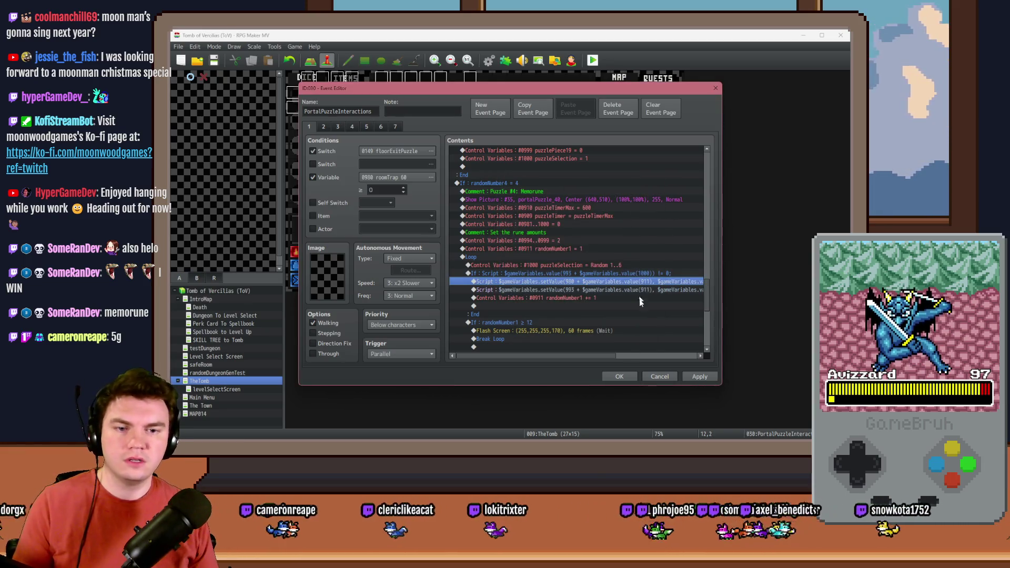
{"action": "mouse_move", "coordinate": [611, 356]}
{"action": "left_mouse_down"}
{"action": "mouse_move", "coordinate": [638, 358]}
{"action": "mouse_move", "coordinate": [581, 356]}
{"action": "left_mouse_up"}
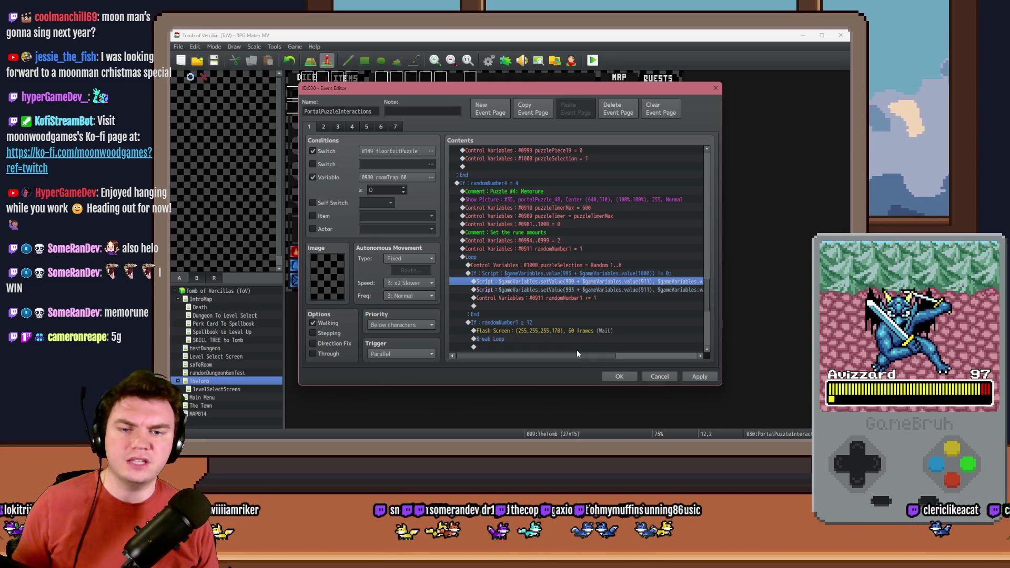
{"action": "mouse_move", "coordinate": [585, 362]}
{"action": "left_mouse_down"}
{"action": "mouse_move", "coordinate": [677, 362]}
{"action": "mouse_move", "coordinate": [592, 359]}
{"action": "left_mouse_up"}
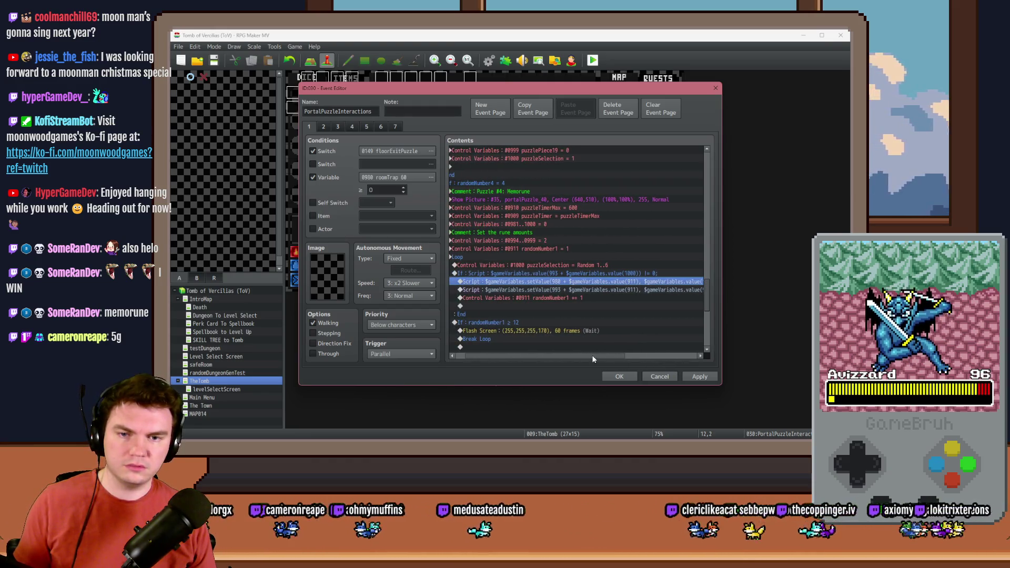
{"action": "left_click", "coordinate": [581, 299]}
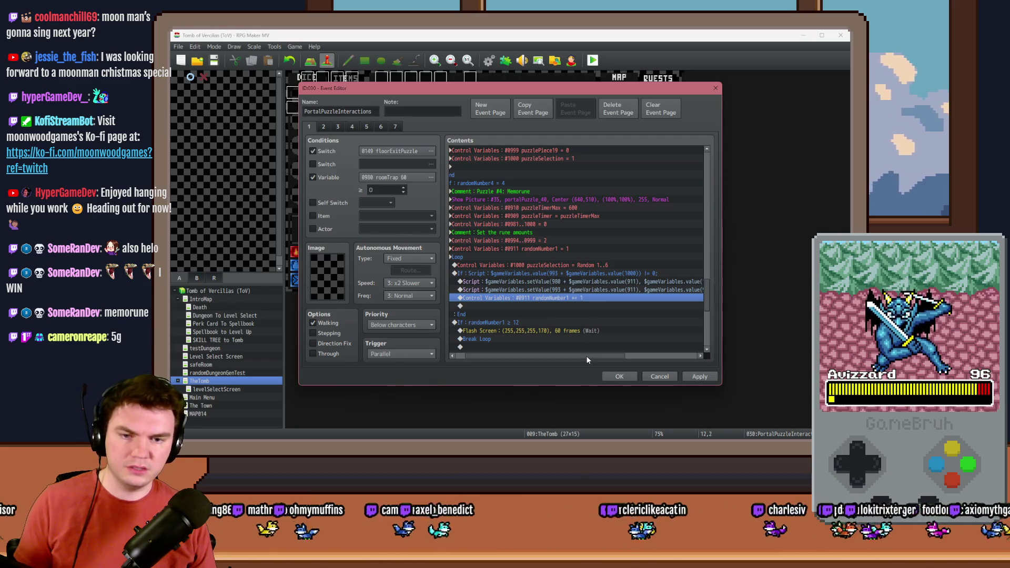
{"action": "left_click_drag", "start_coordinate": [586, 358], "coordinate": [579, 359]}
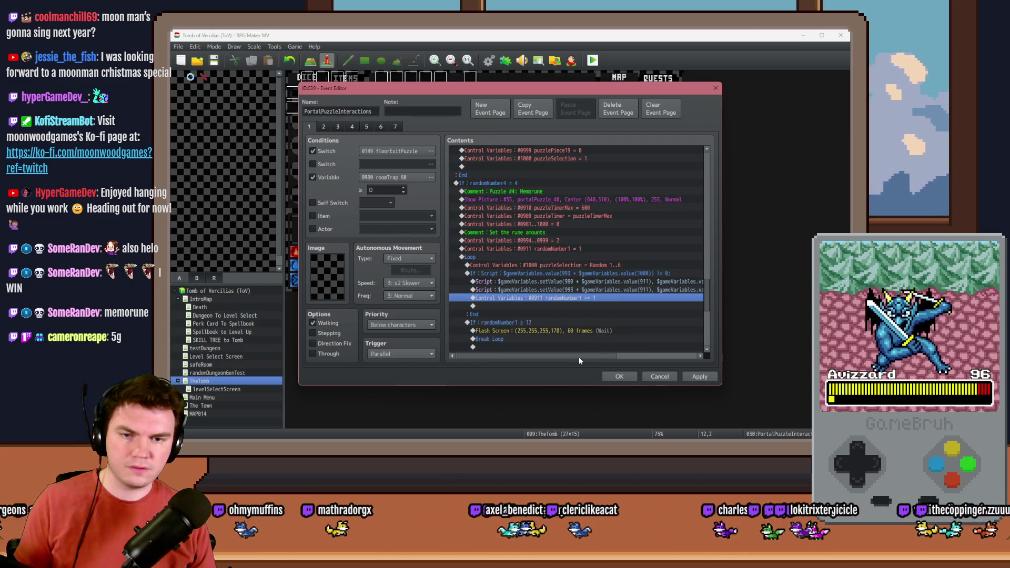